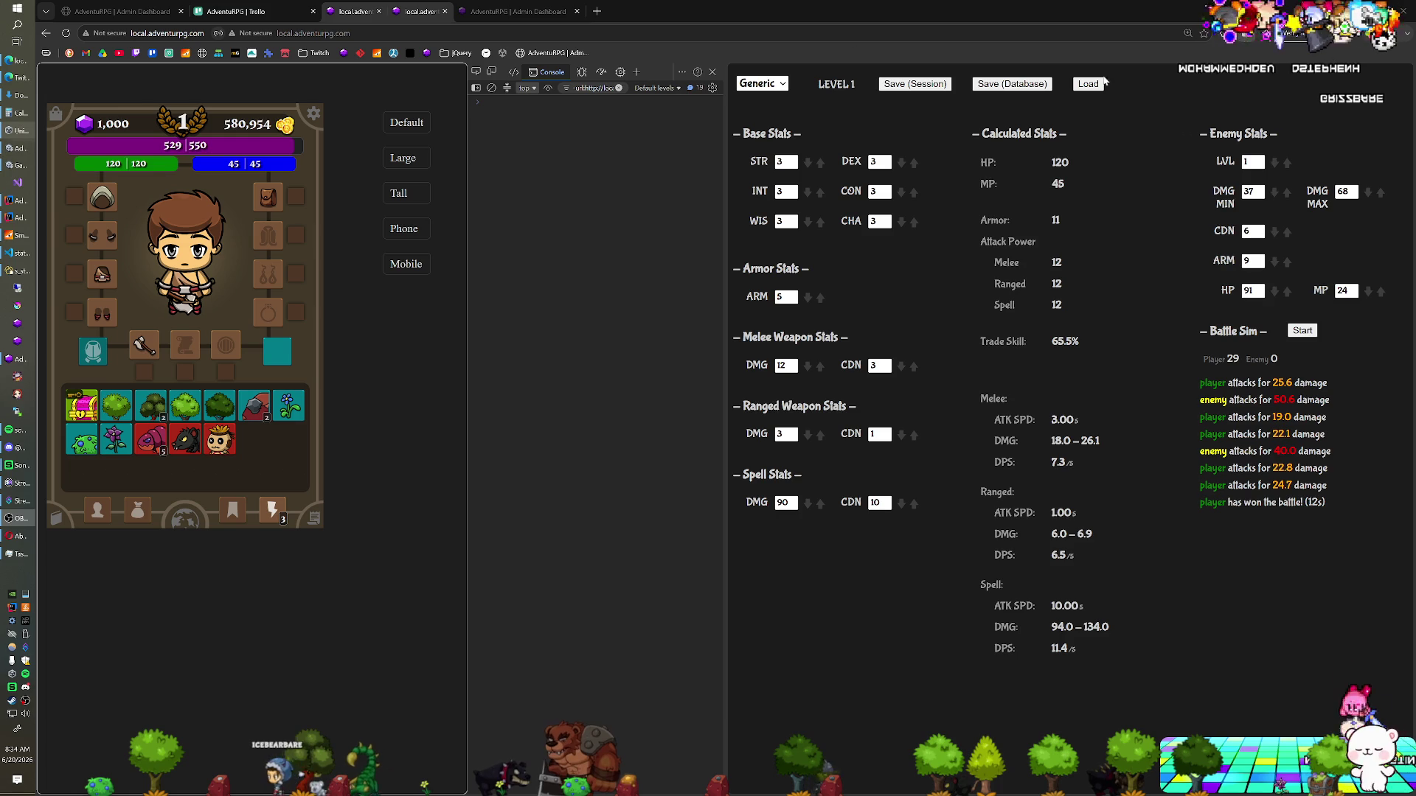
Launch Krita and bring its start screen with the recent images list to the front.
click(18, 308)
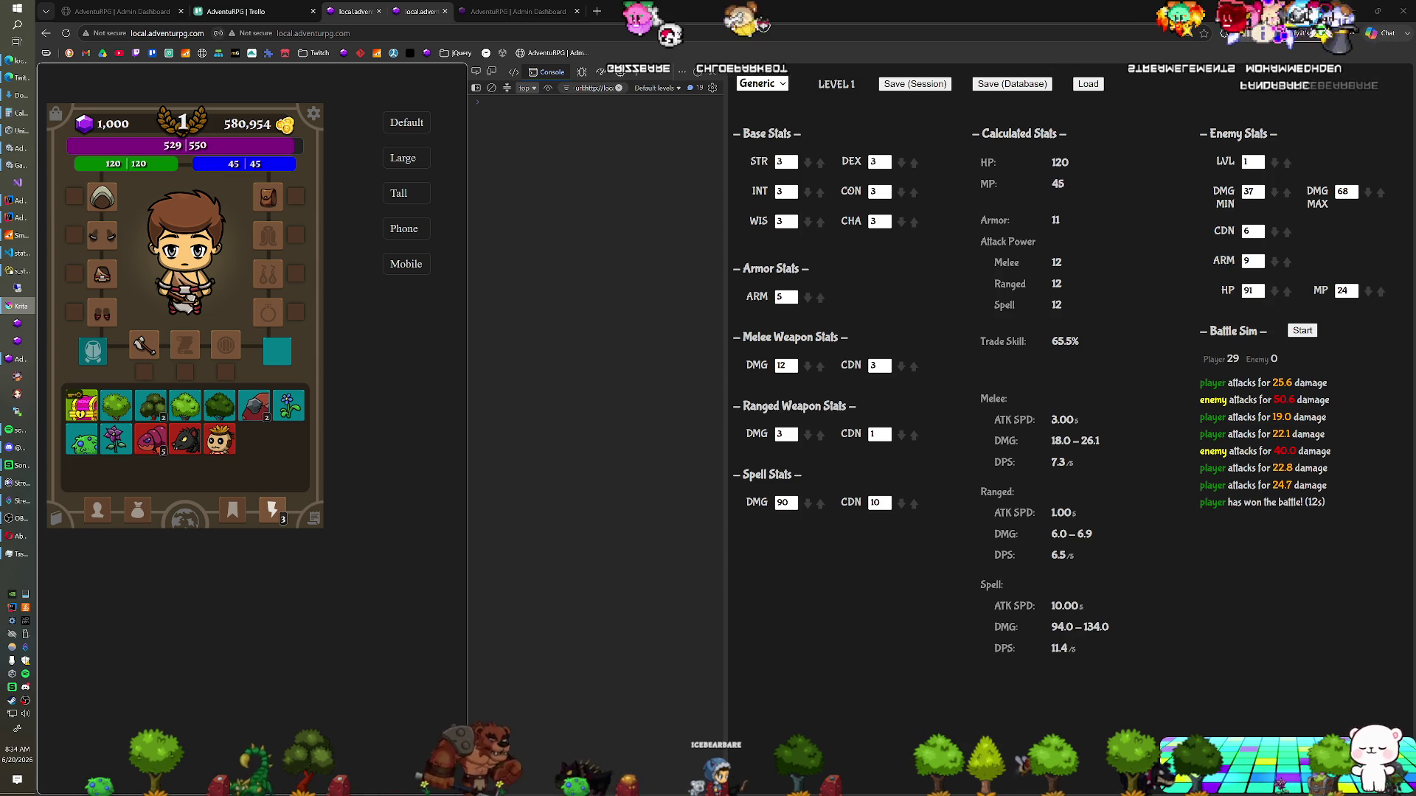
click(20, 306)
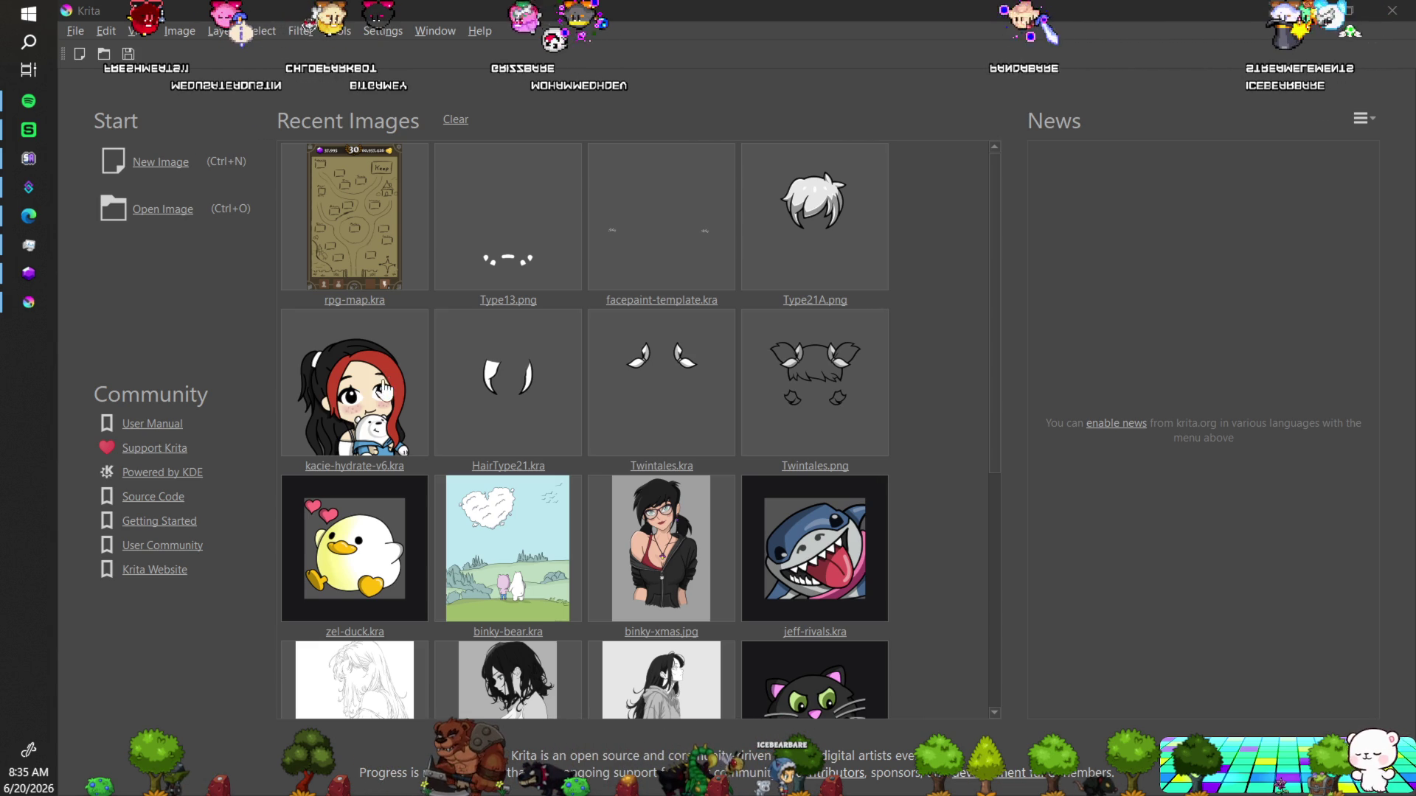
Open kacie-hydrate-v6.kra from the Recent Images thumbnails.
click(367, 402)
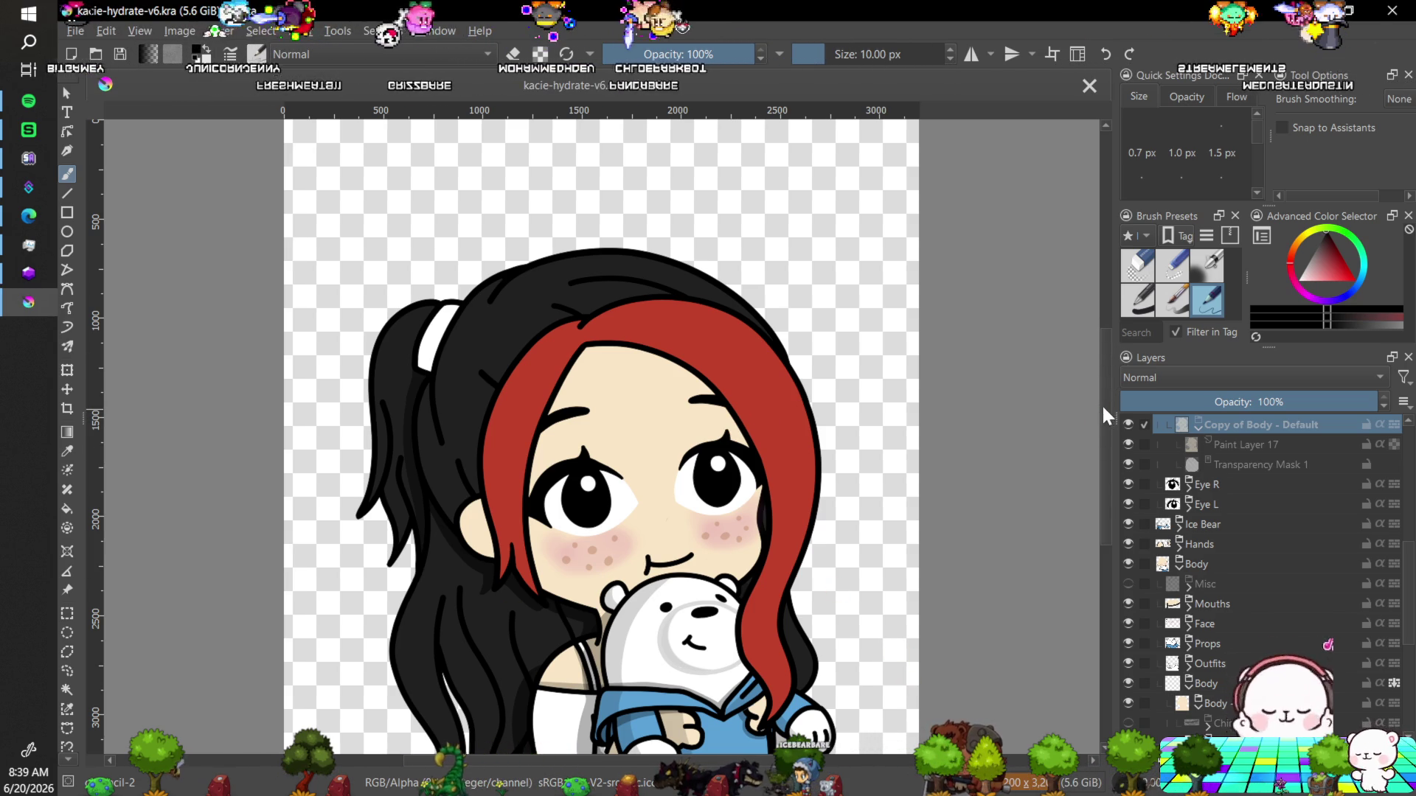
Scroll the Layers docker and collapse the inner Body group so Hair Head, Hair BB and Ponytail follow it.
drag(1104, 405, 1104, 427)
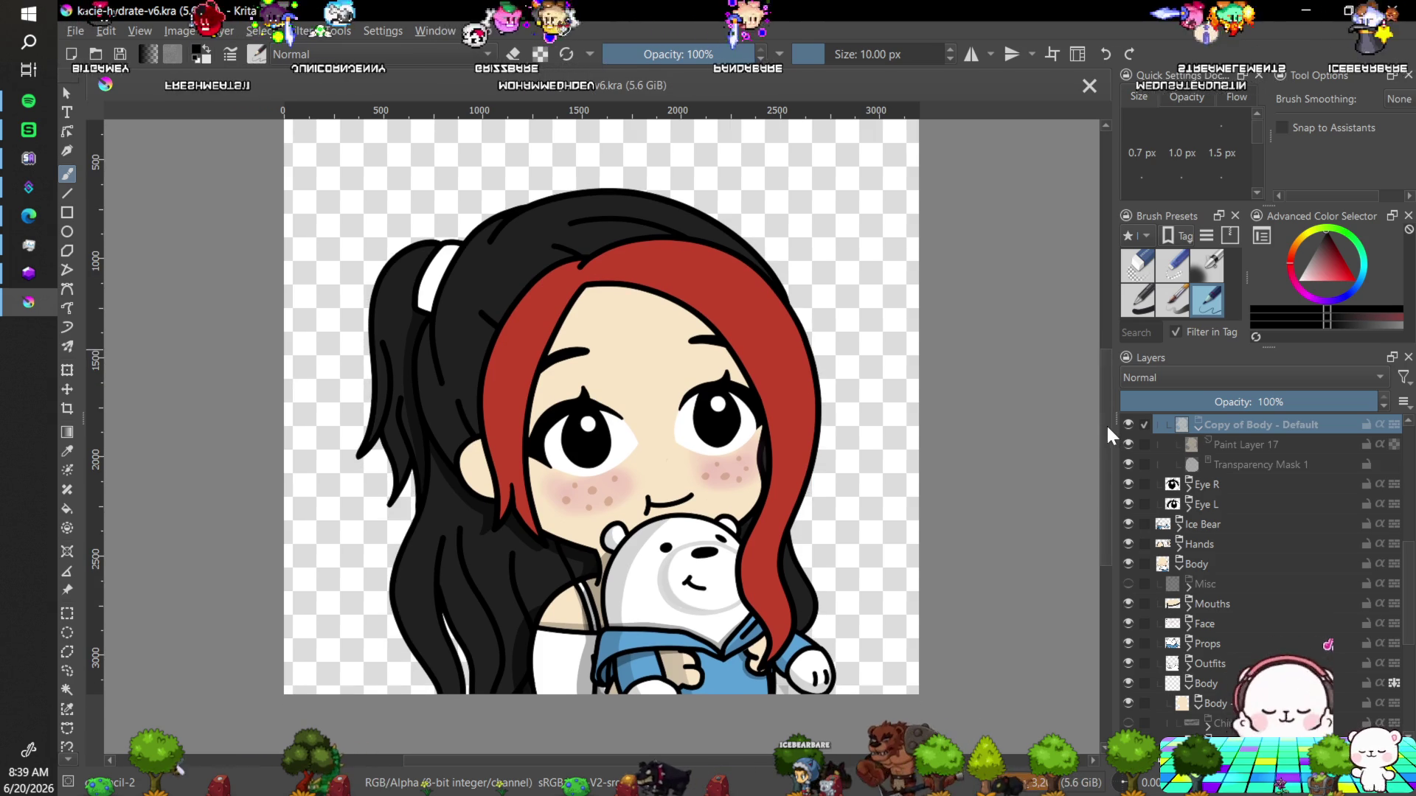
scroll(1106, 420, up, 2)
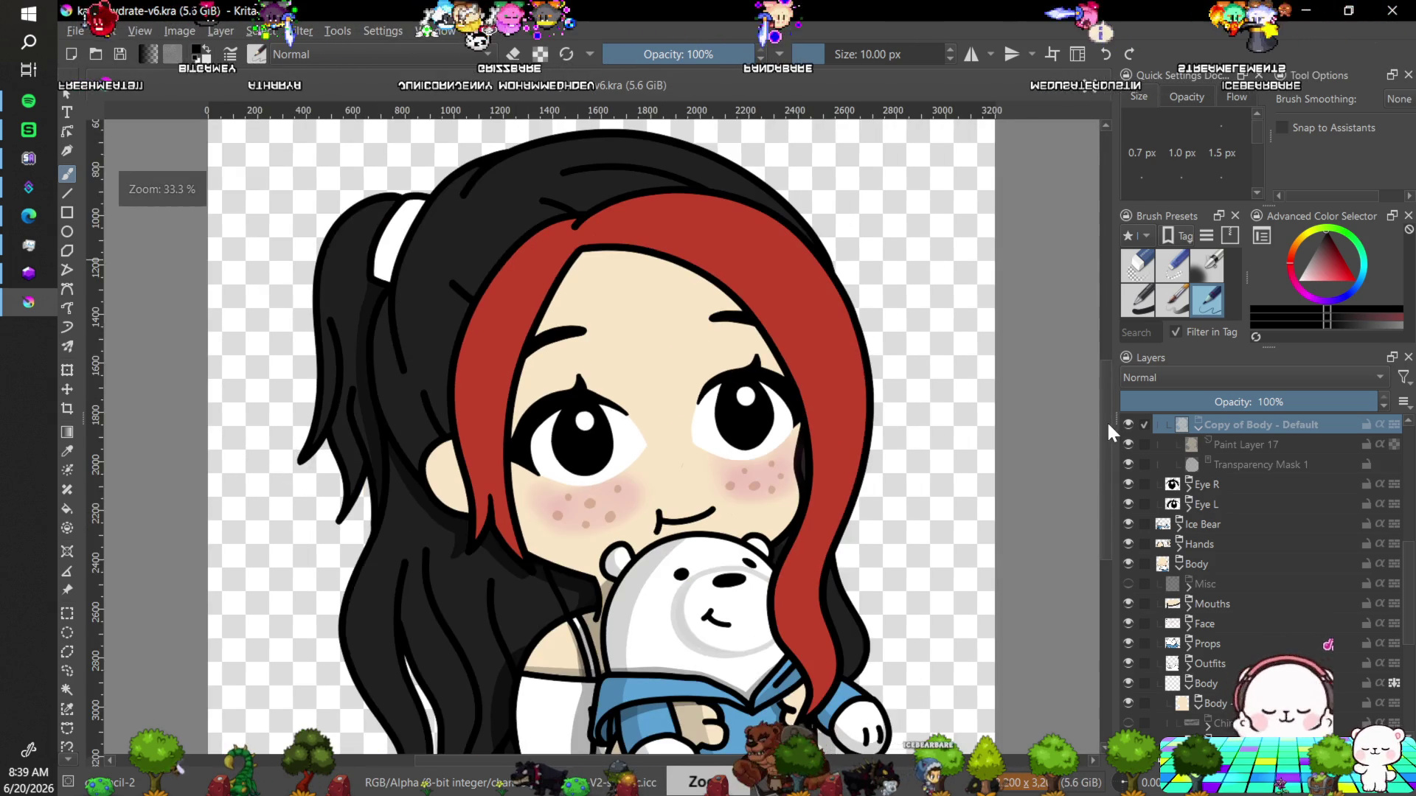
scroll(1106, 420, down, 1)
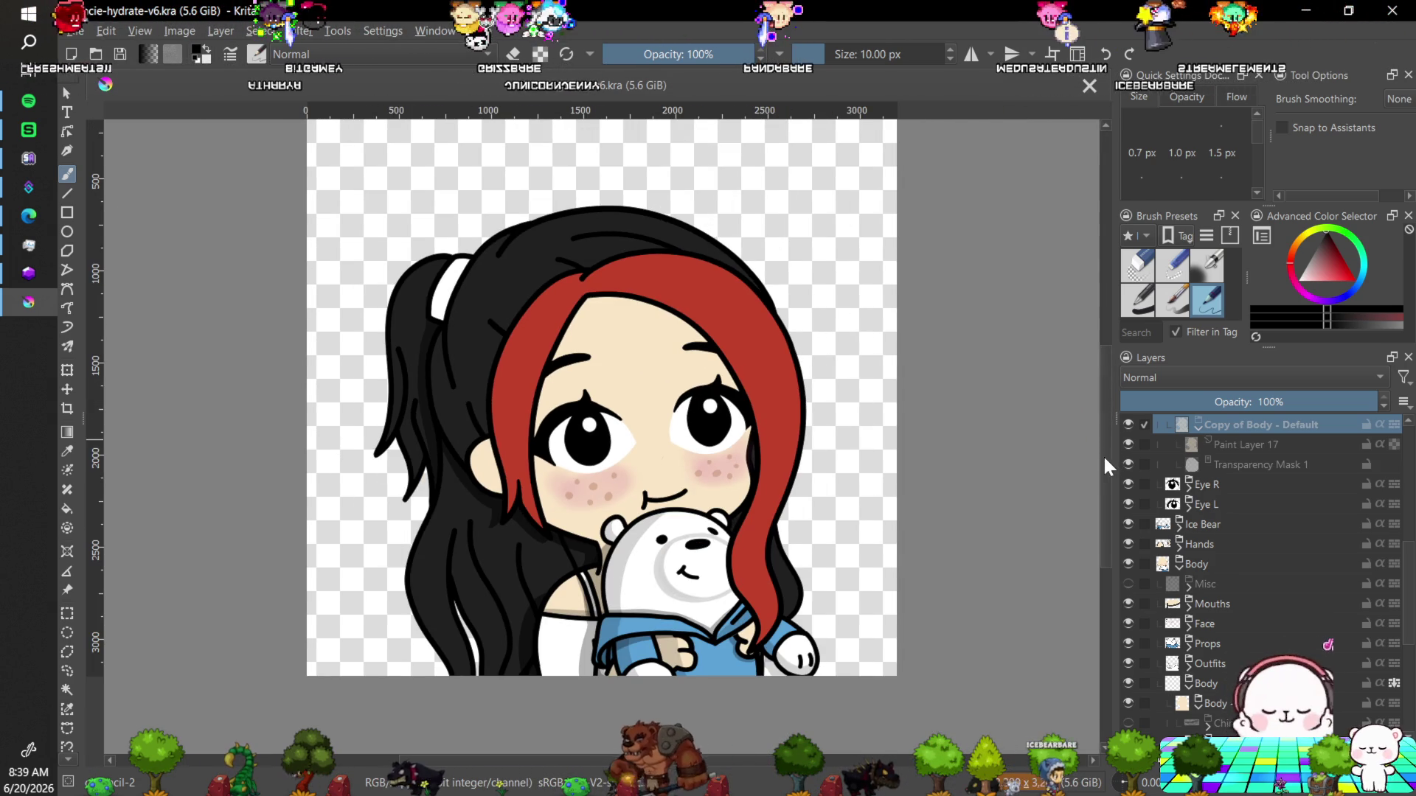
drag(1103, 454, 1101, 475)
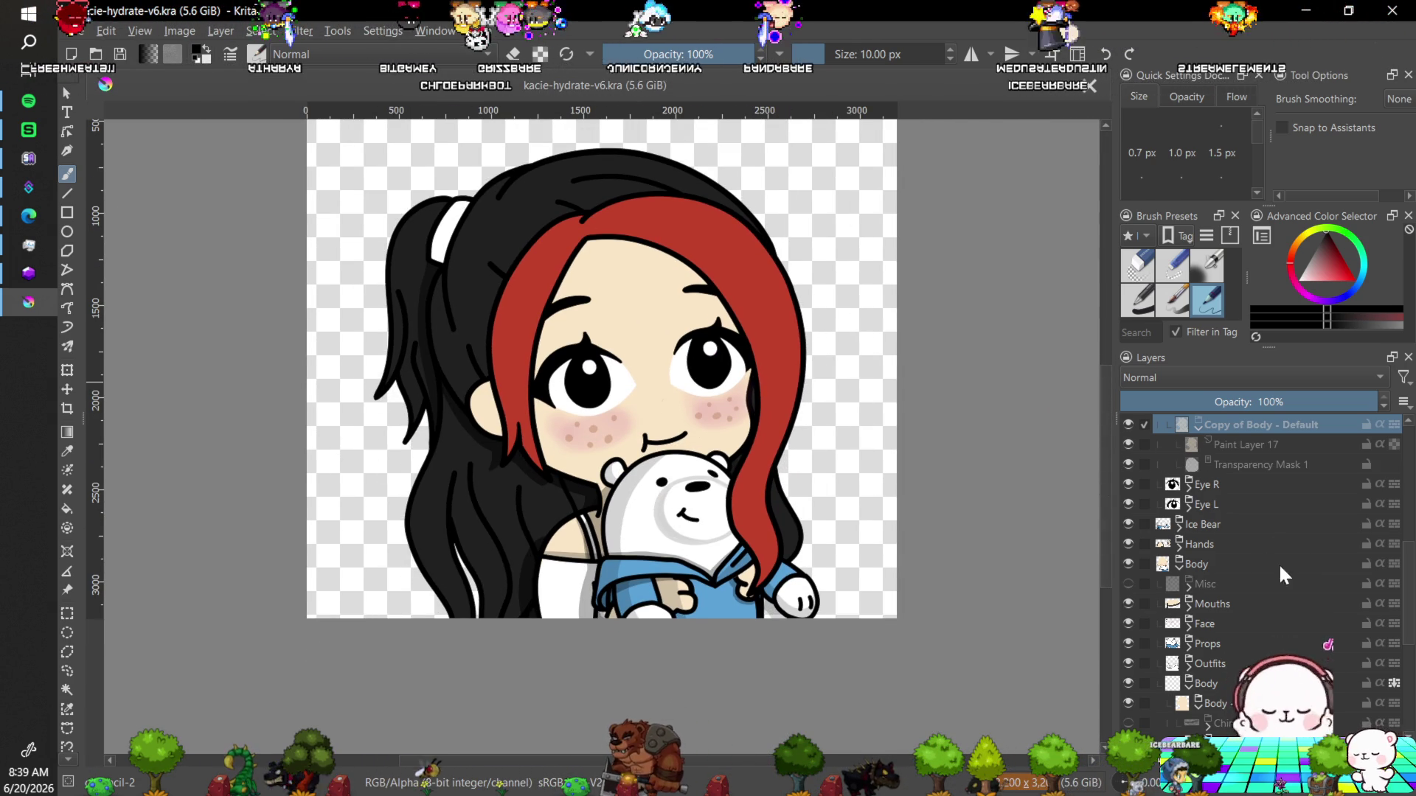
scroll(1407, 603, down, 2)
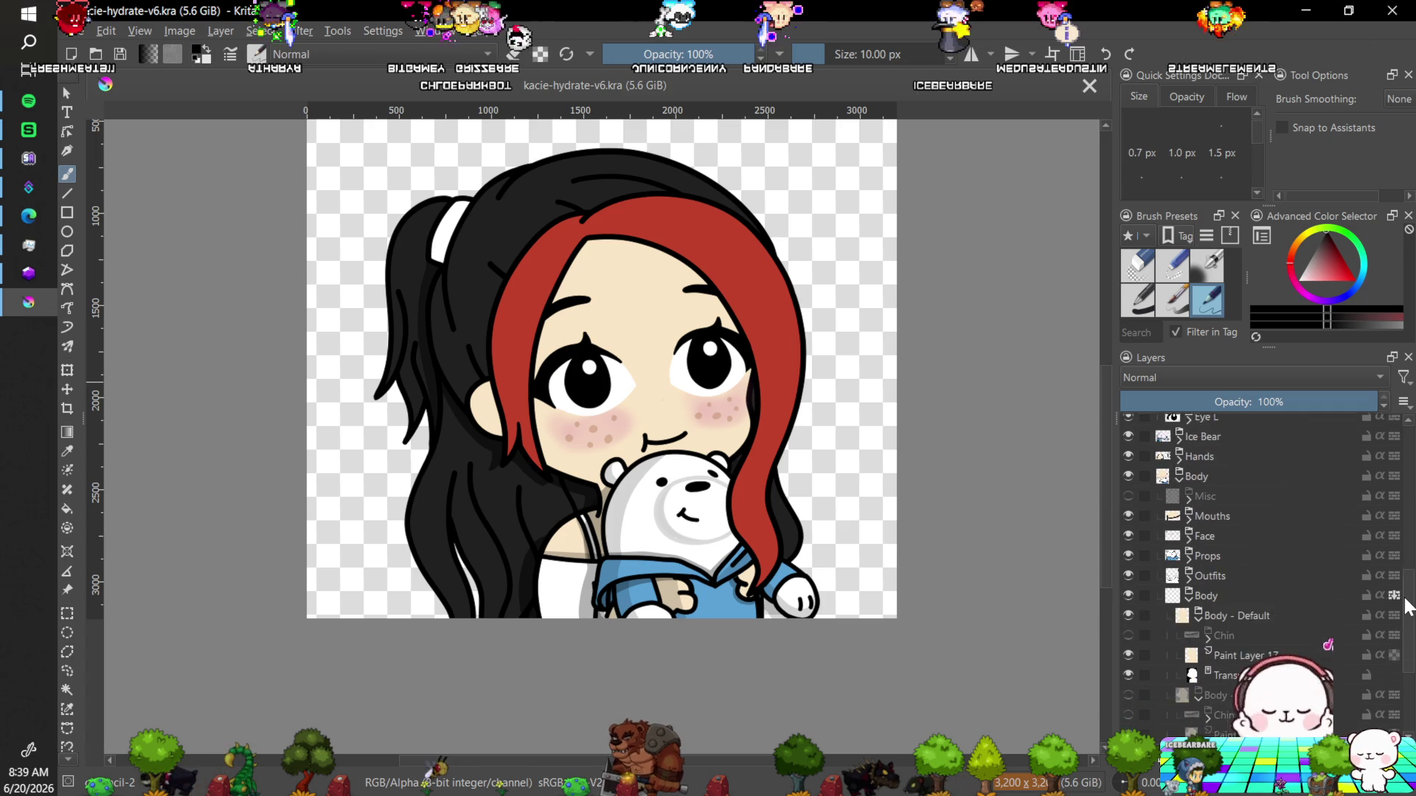
scroll(1407, 604, down, 2)
click(1189, 516)
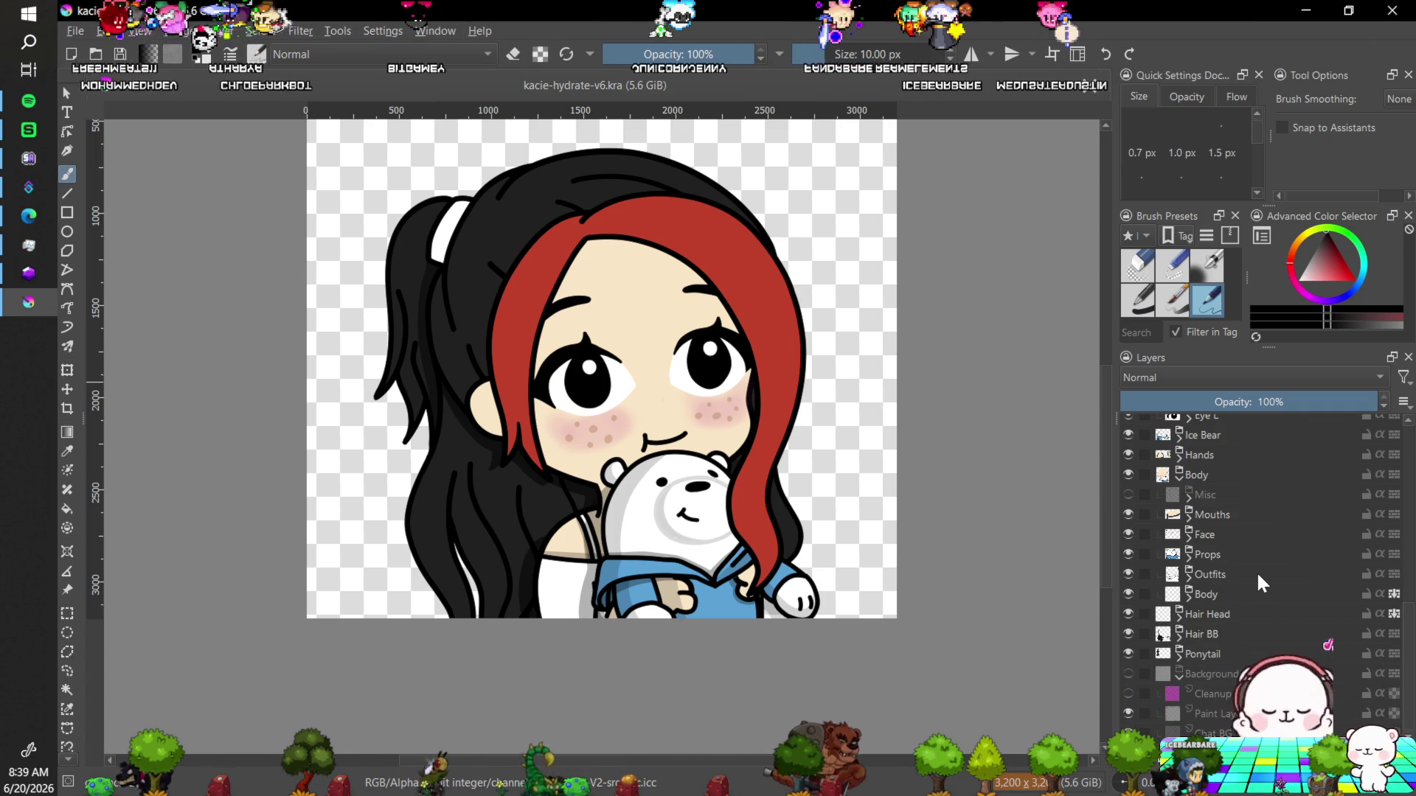
mouse_move(1287, 523)
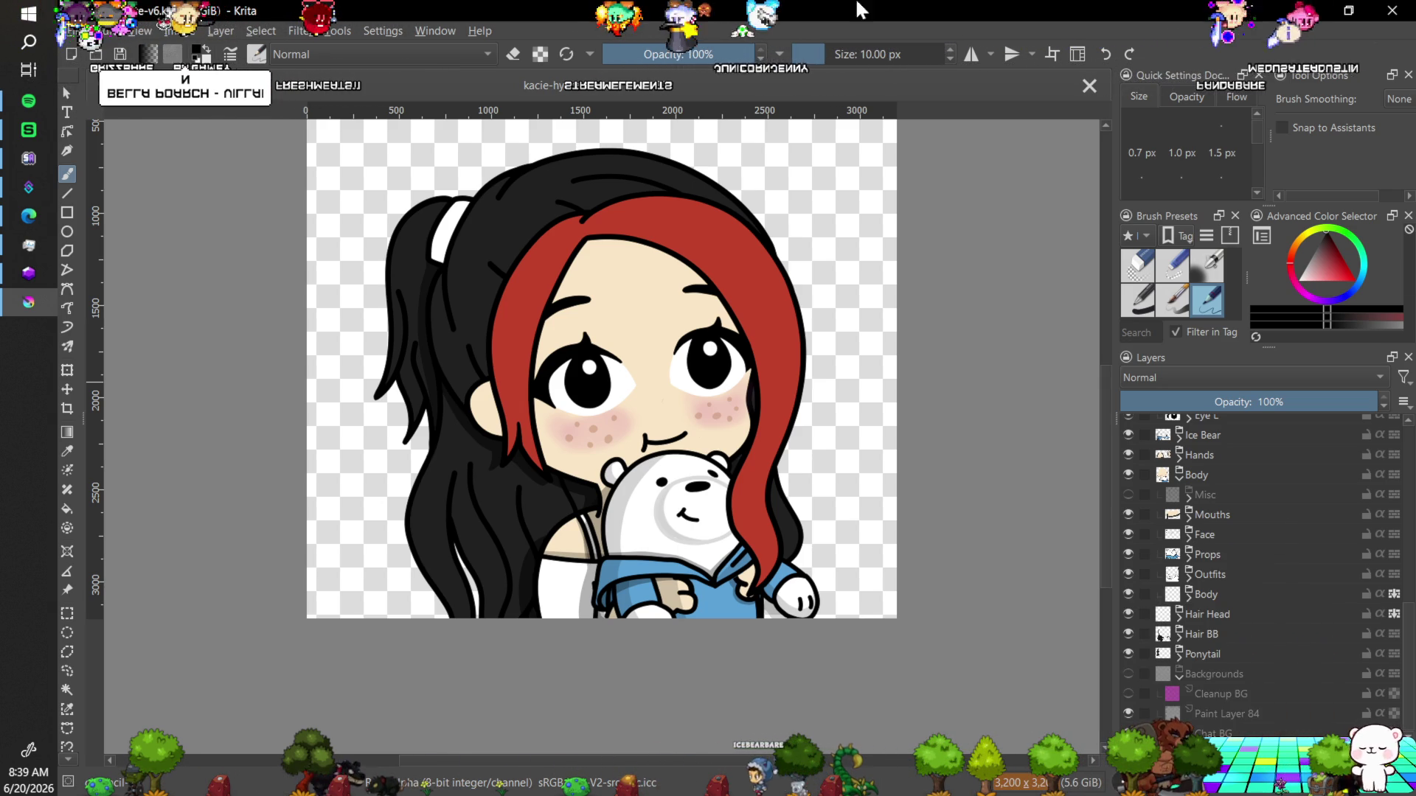
Add the song 'Oh Potato Dog' to the Emote Request Roulette playlist in Spotify, then return to Krita.
click(27, 99)
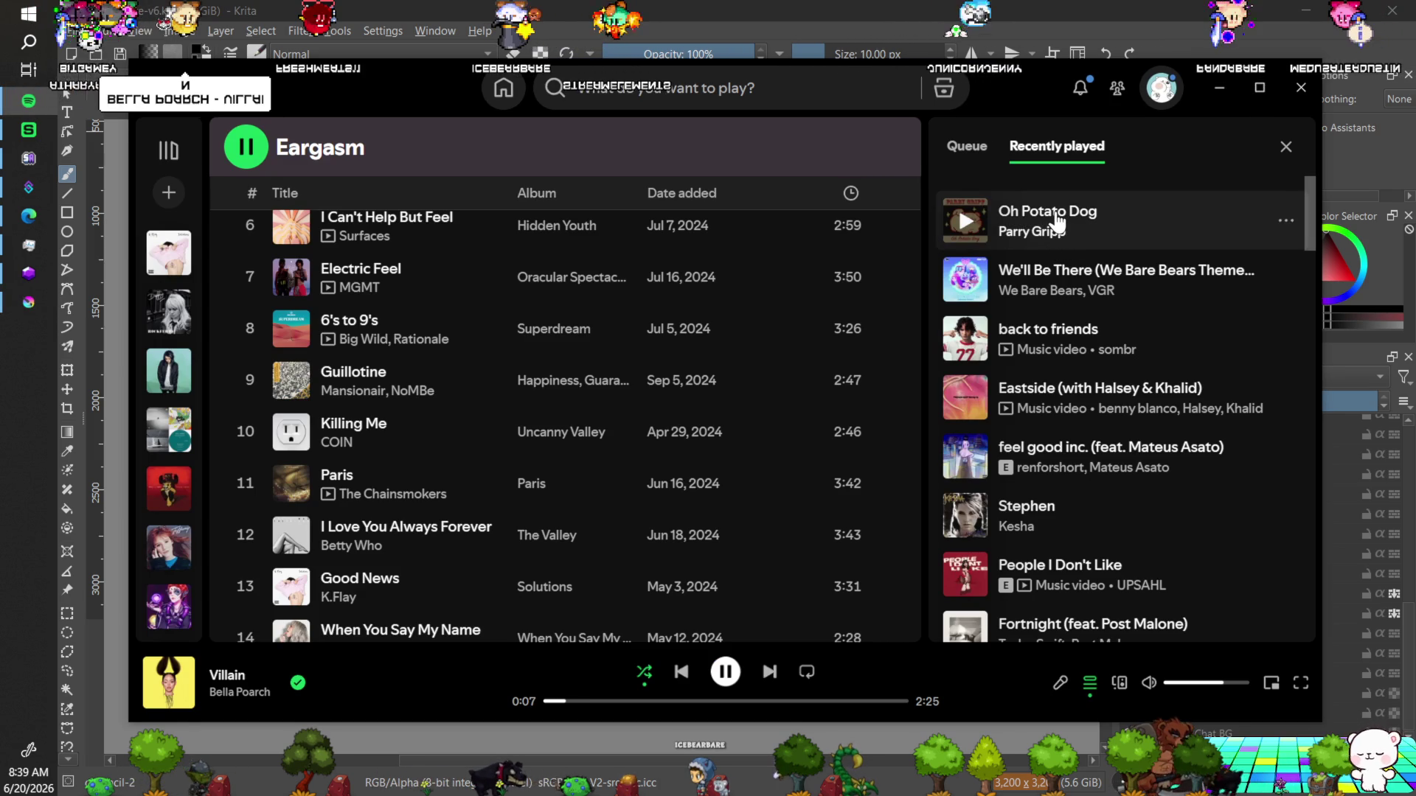
right_click(1058, 221)
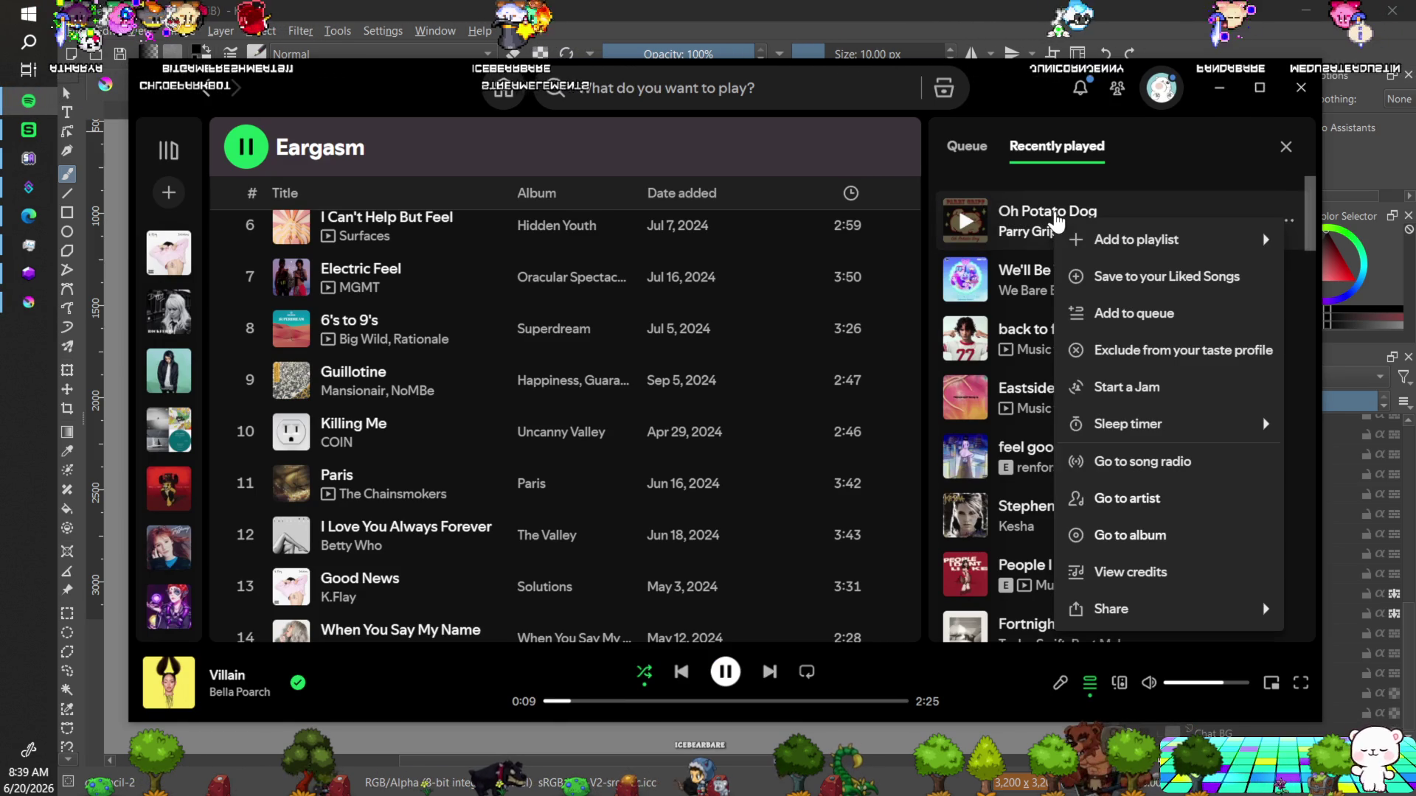
mouse_move(1102, 237)
text(syru)
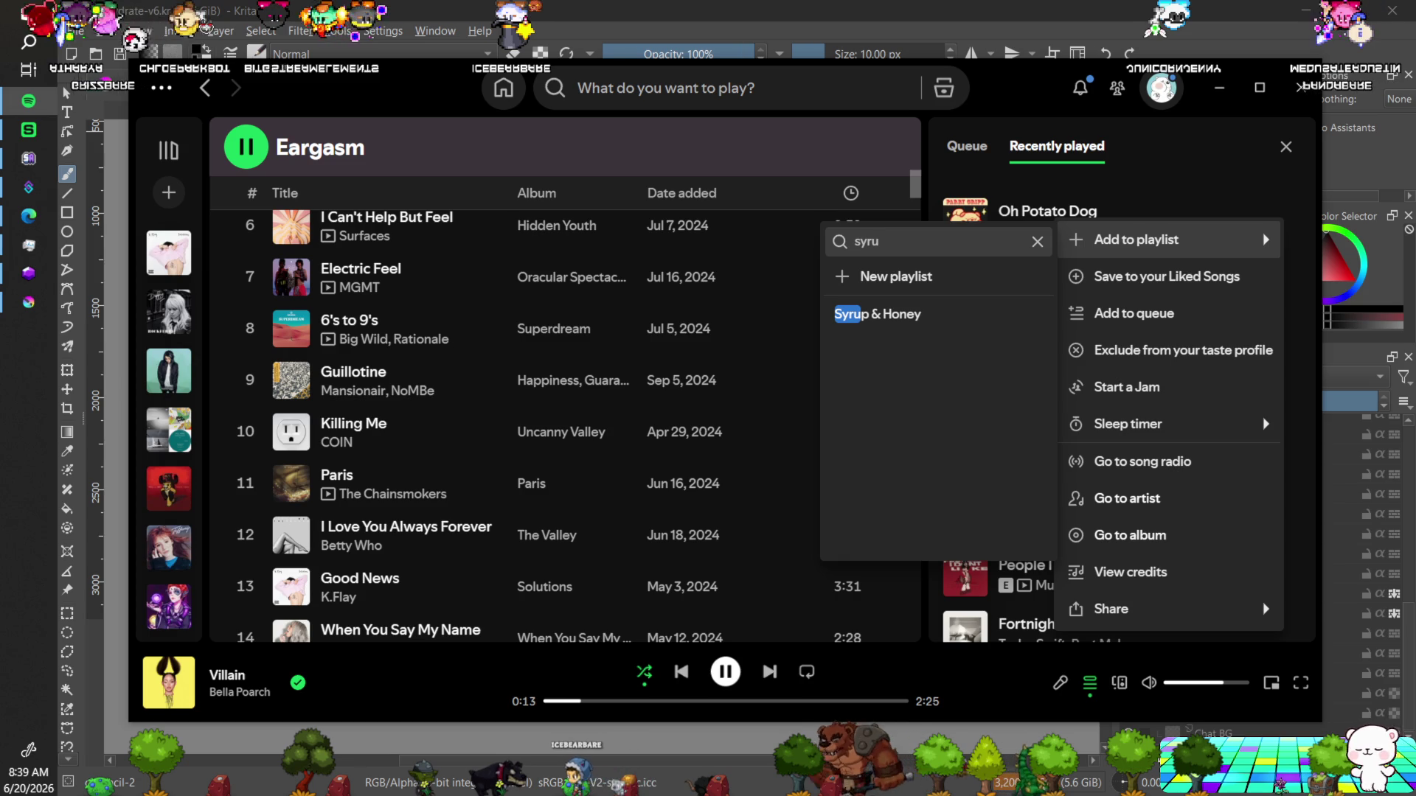
key(BackSpace)
key(BackSpace)
key(BackSpace)
text(r)
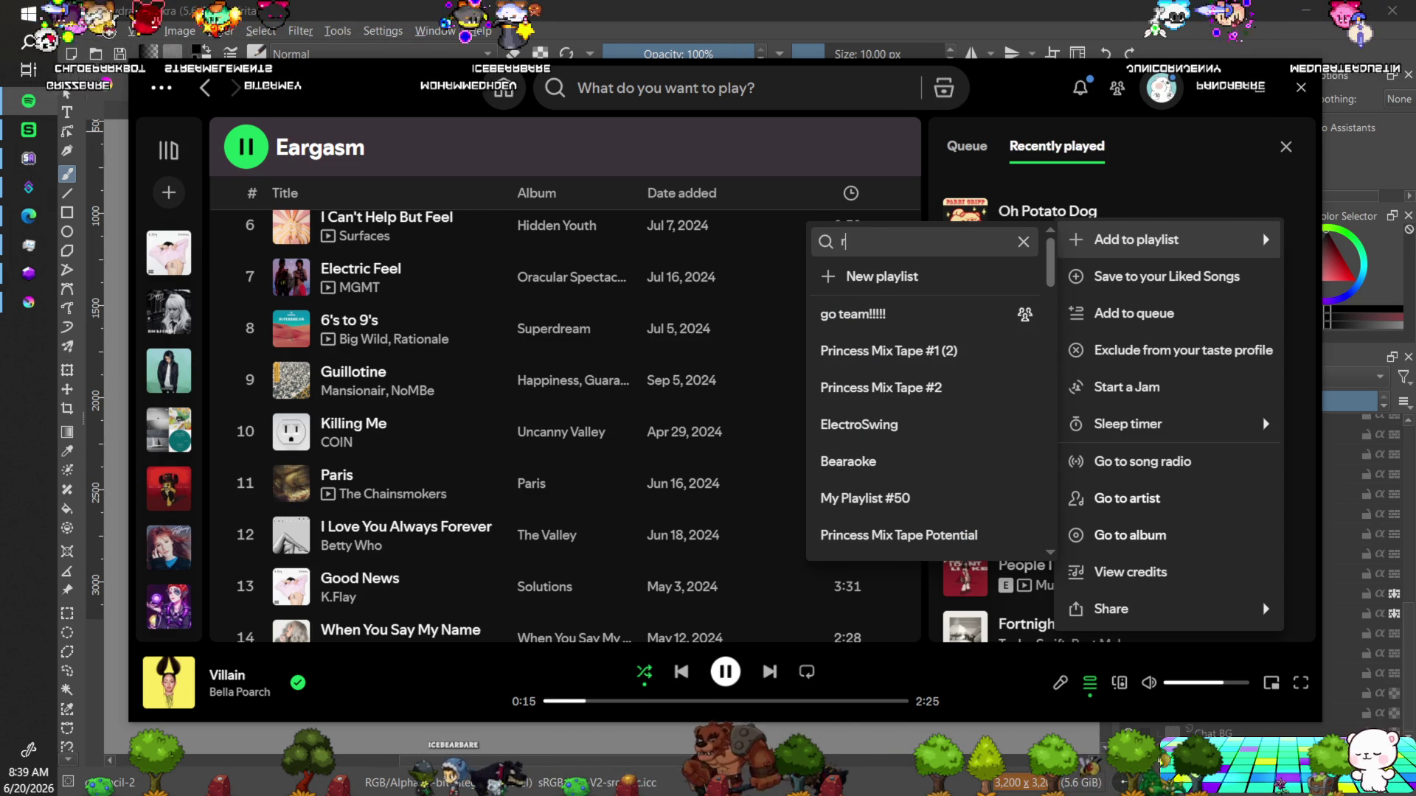
text(eq)
click(887, 316)
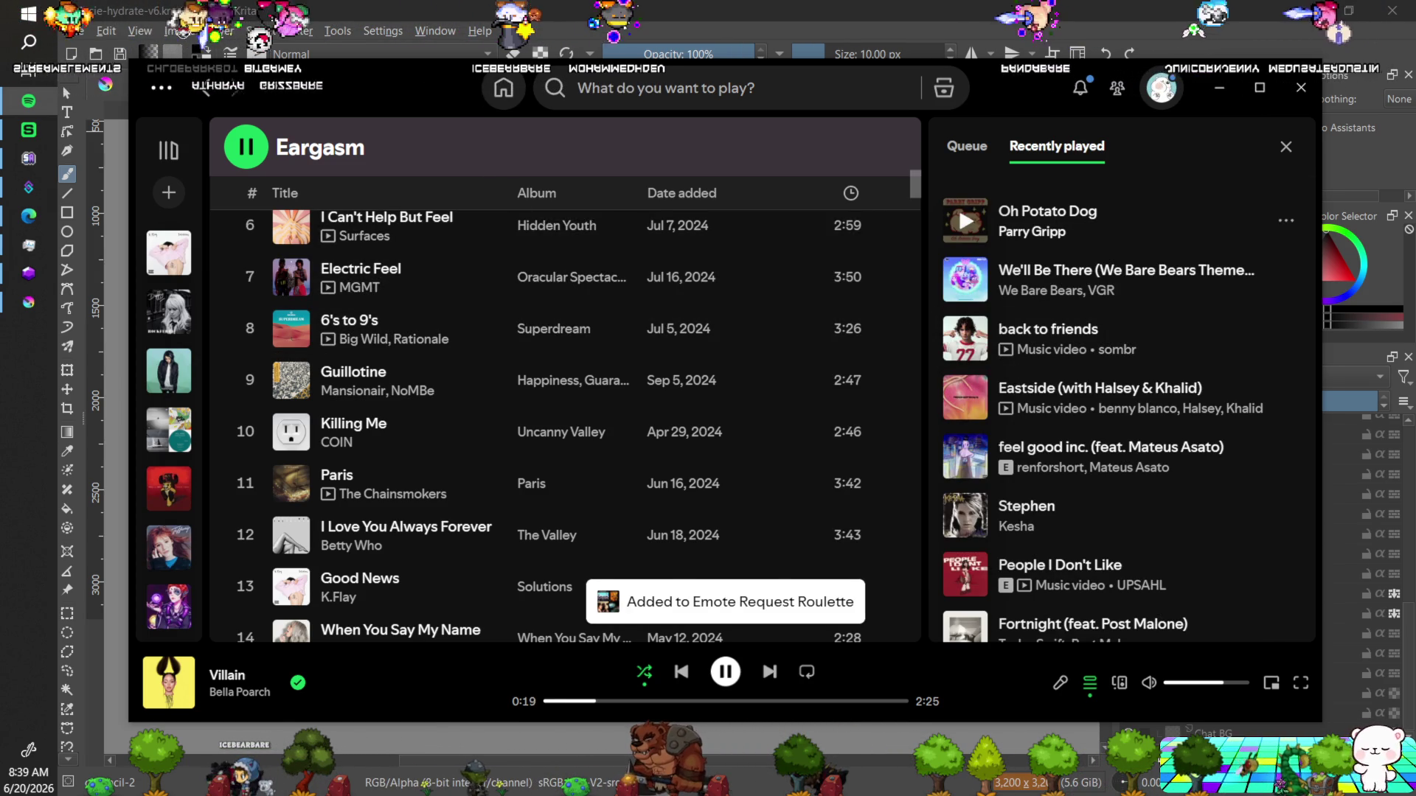
key(alt+Tab)
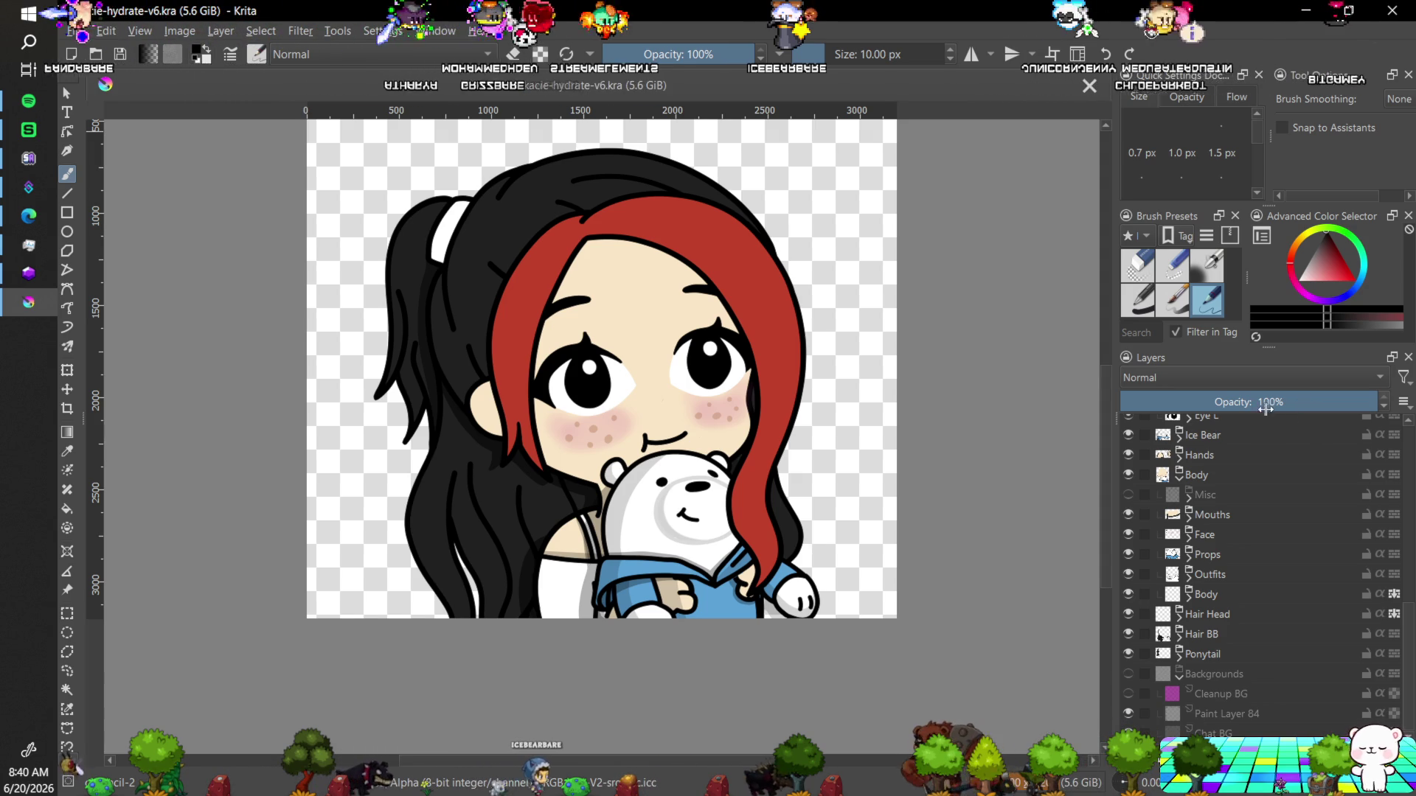
mouse_move(1240, 423)
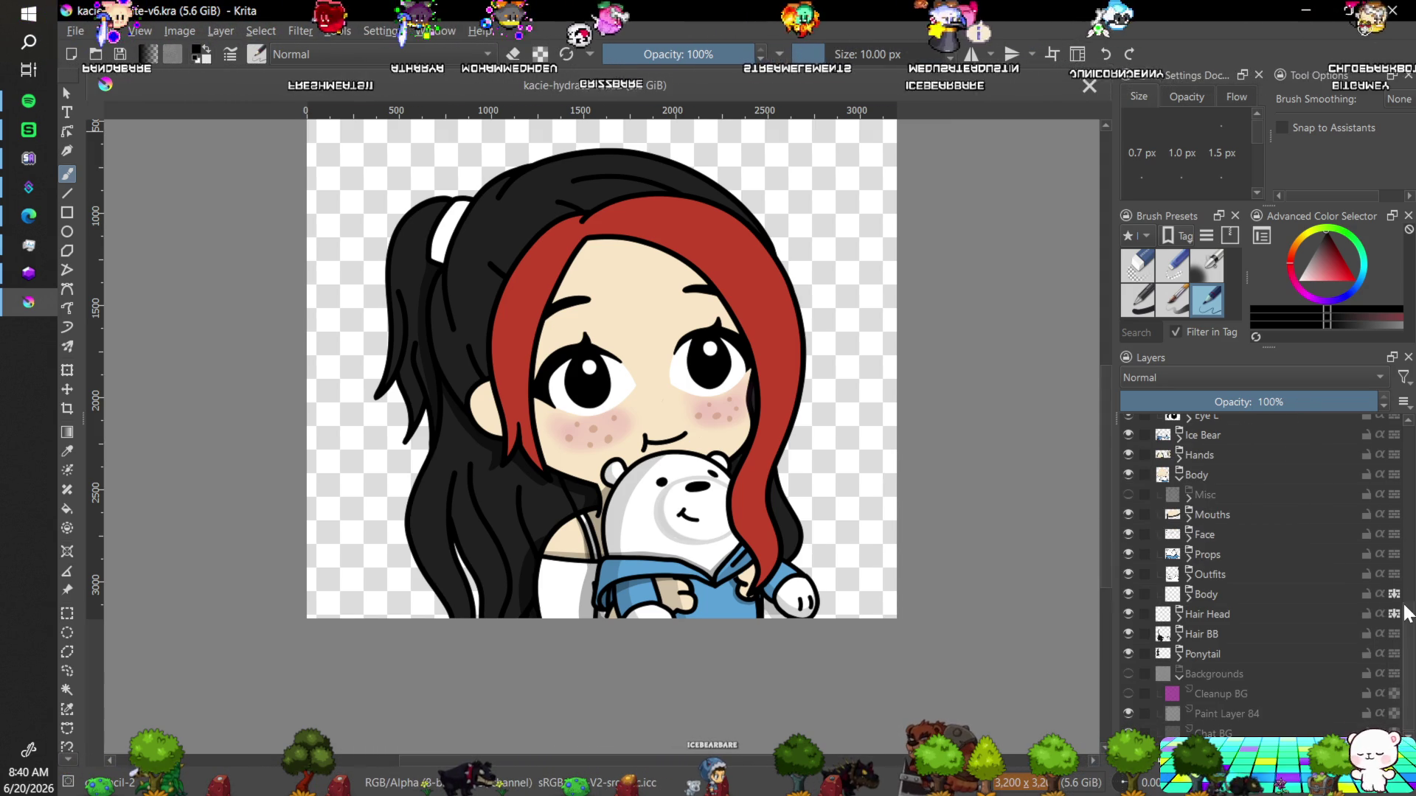
mouse_move(1408, 631)
mouse_down()
mouse_move(1408, 589)
mouse_move(1398, 621)
mouse_up()
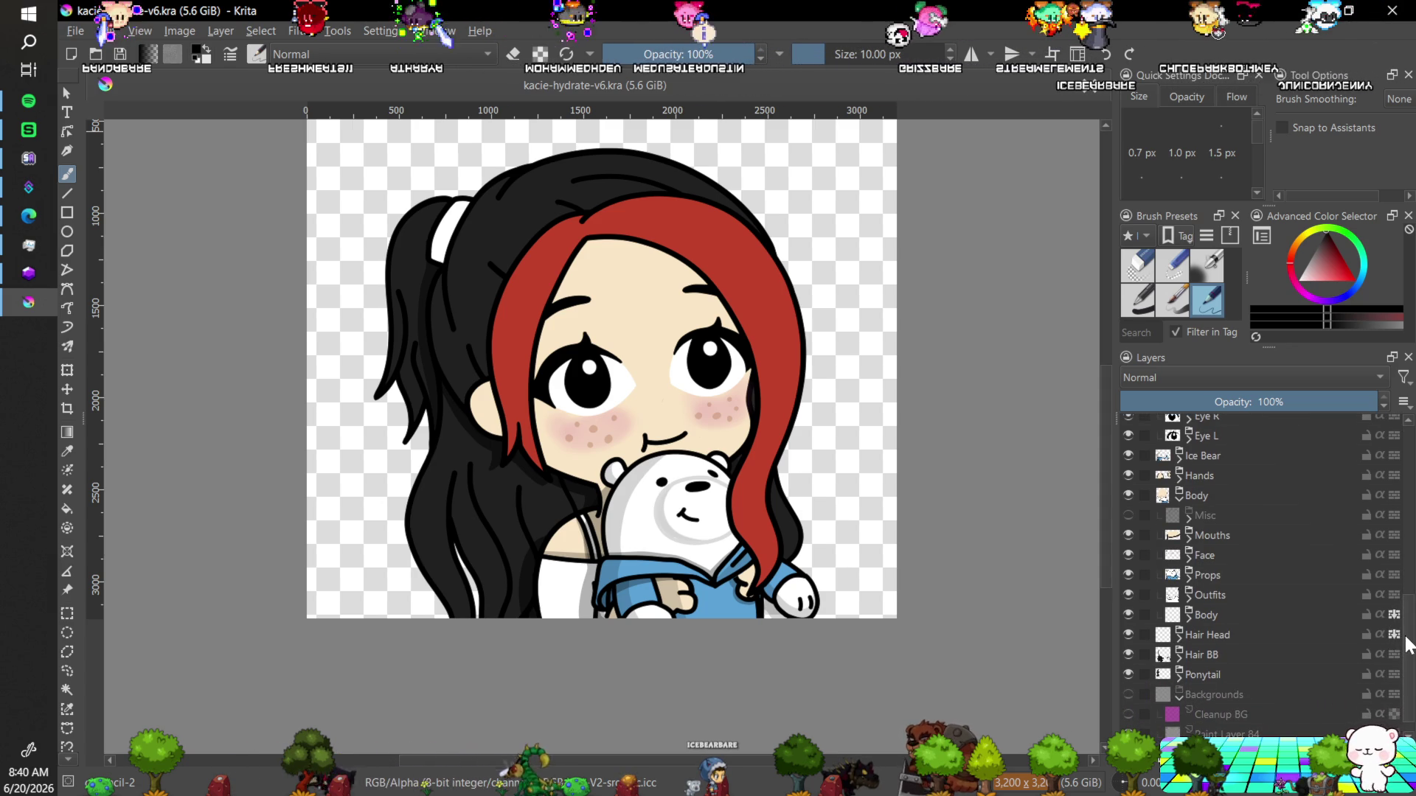
mouse_move(1408, 645)
mouse_down()
mouse_move(1406, 503)
mouse_move(1392, 597)
mouse_move(1410, 654)
mouse_move(1410, 635)
mouse_up()
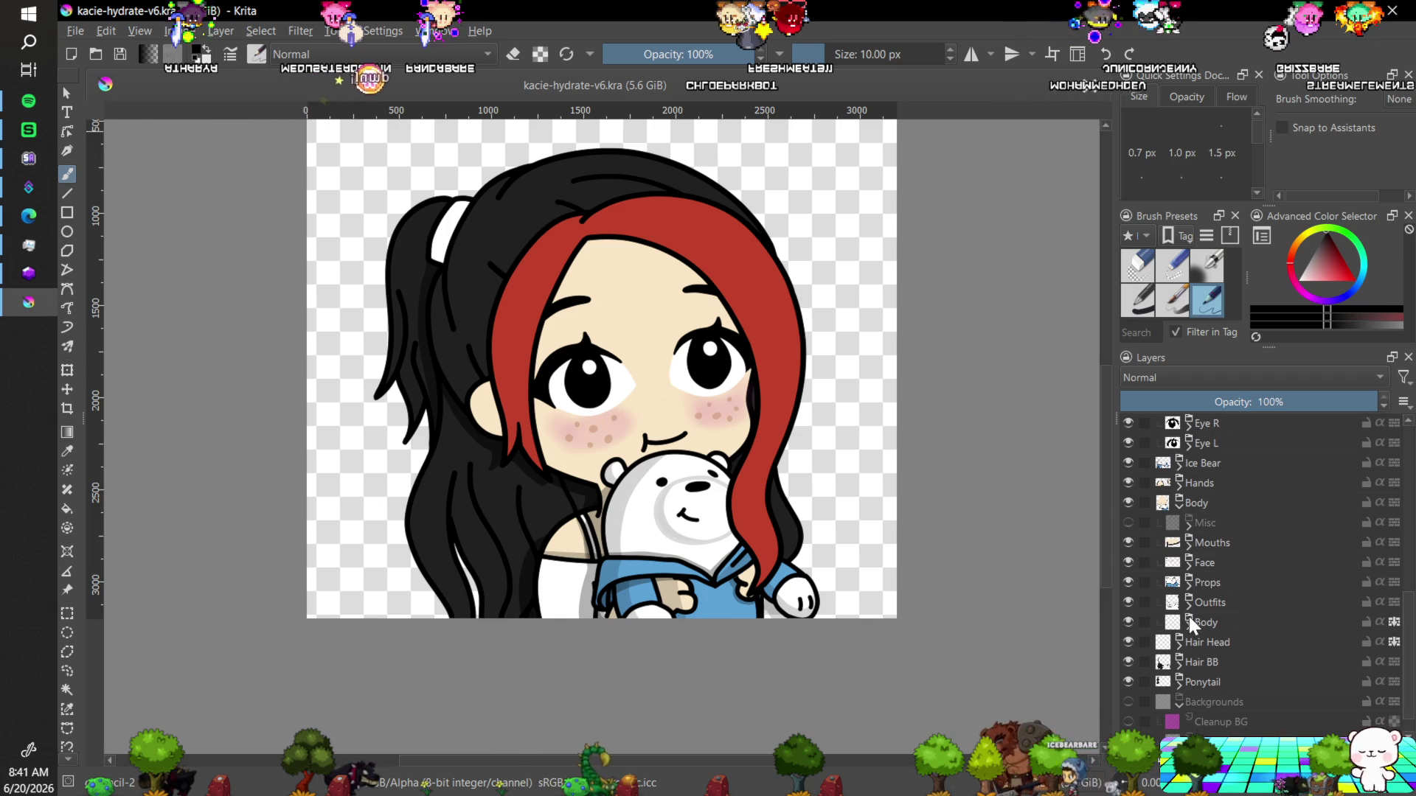
Expand the Outfits and Black Top groups, briefly hiding Black Top to check underneath.
click(1188, 604)
scroll(1410, 642, down, 3)
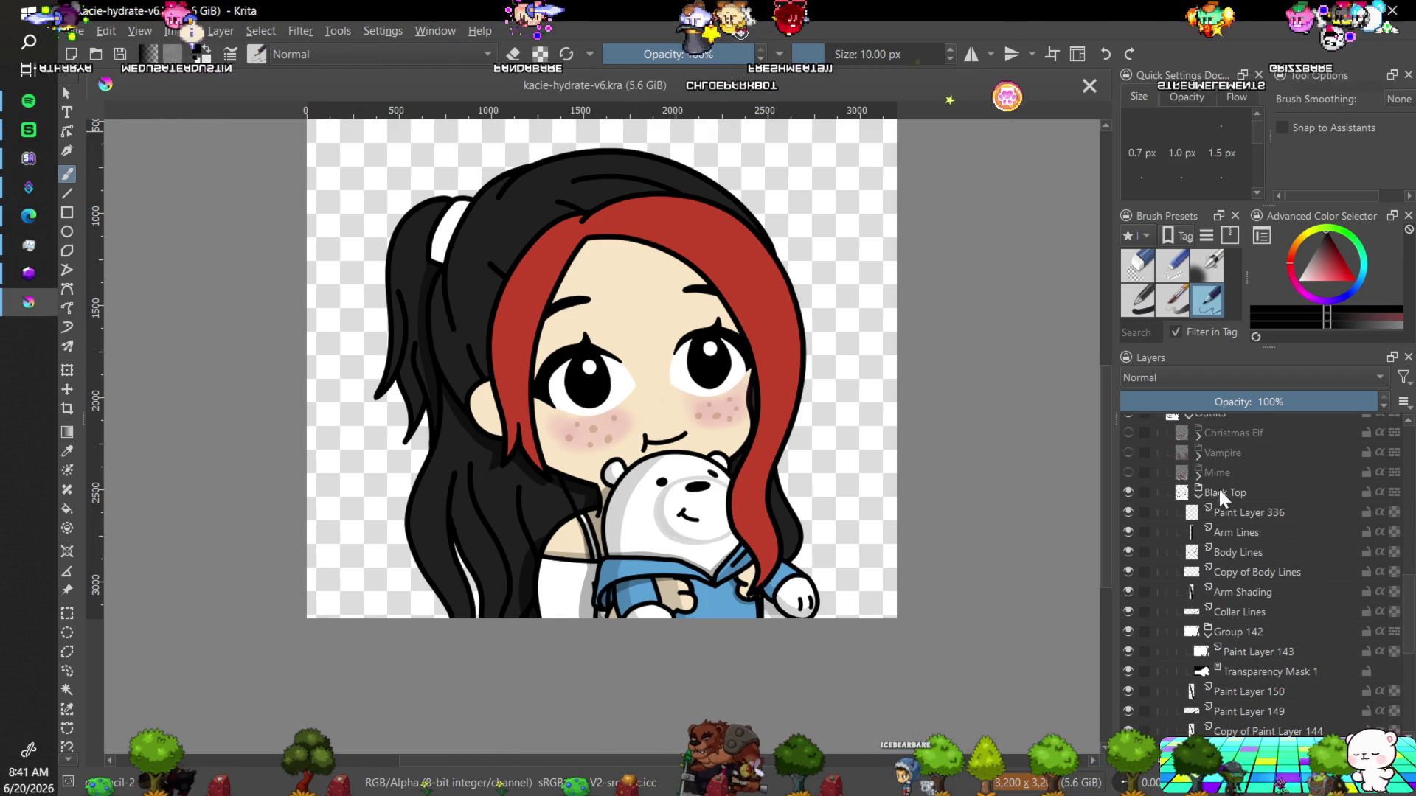
click(1197, 494)
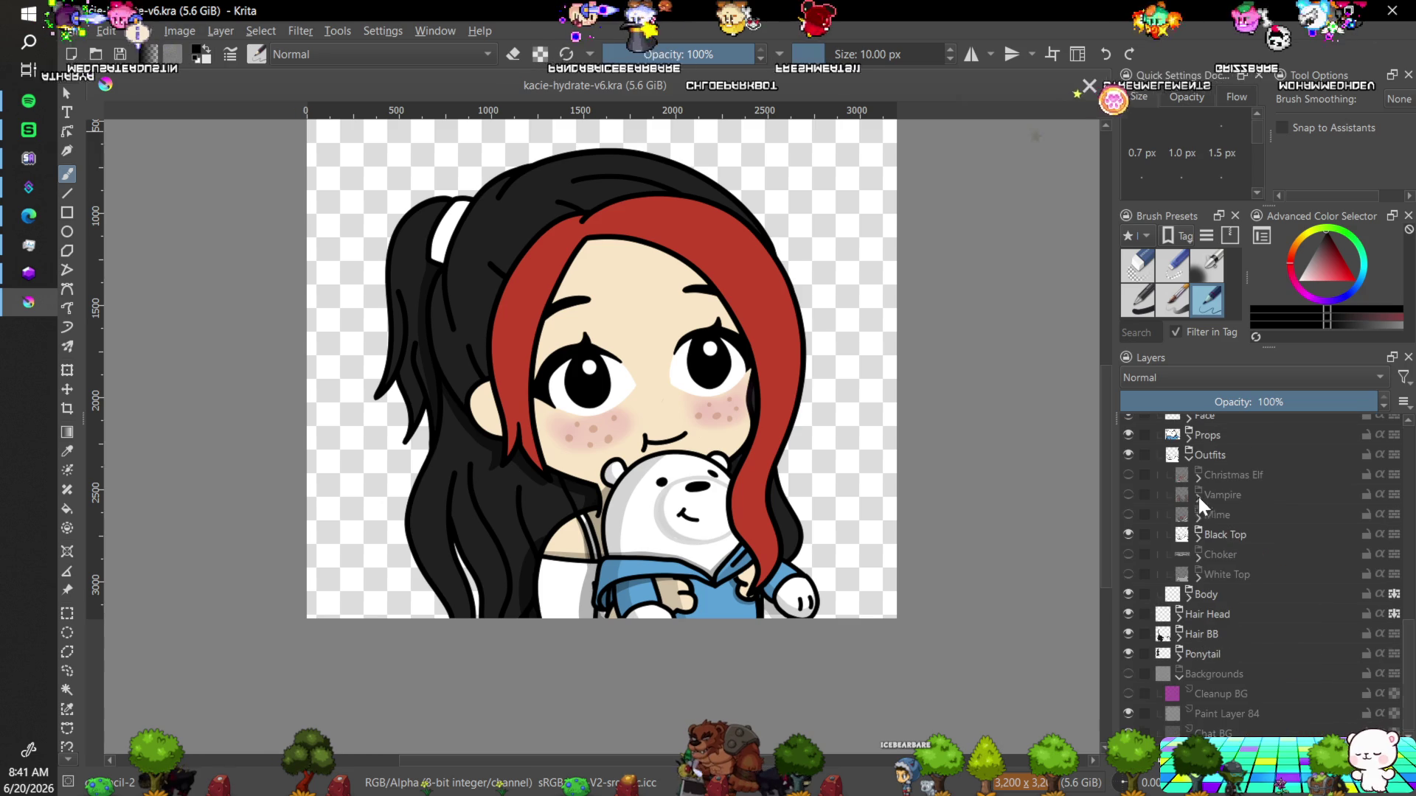
click(1129, 534)
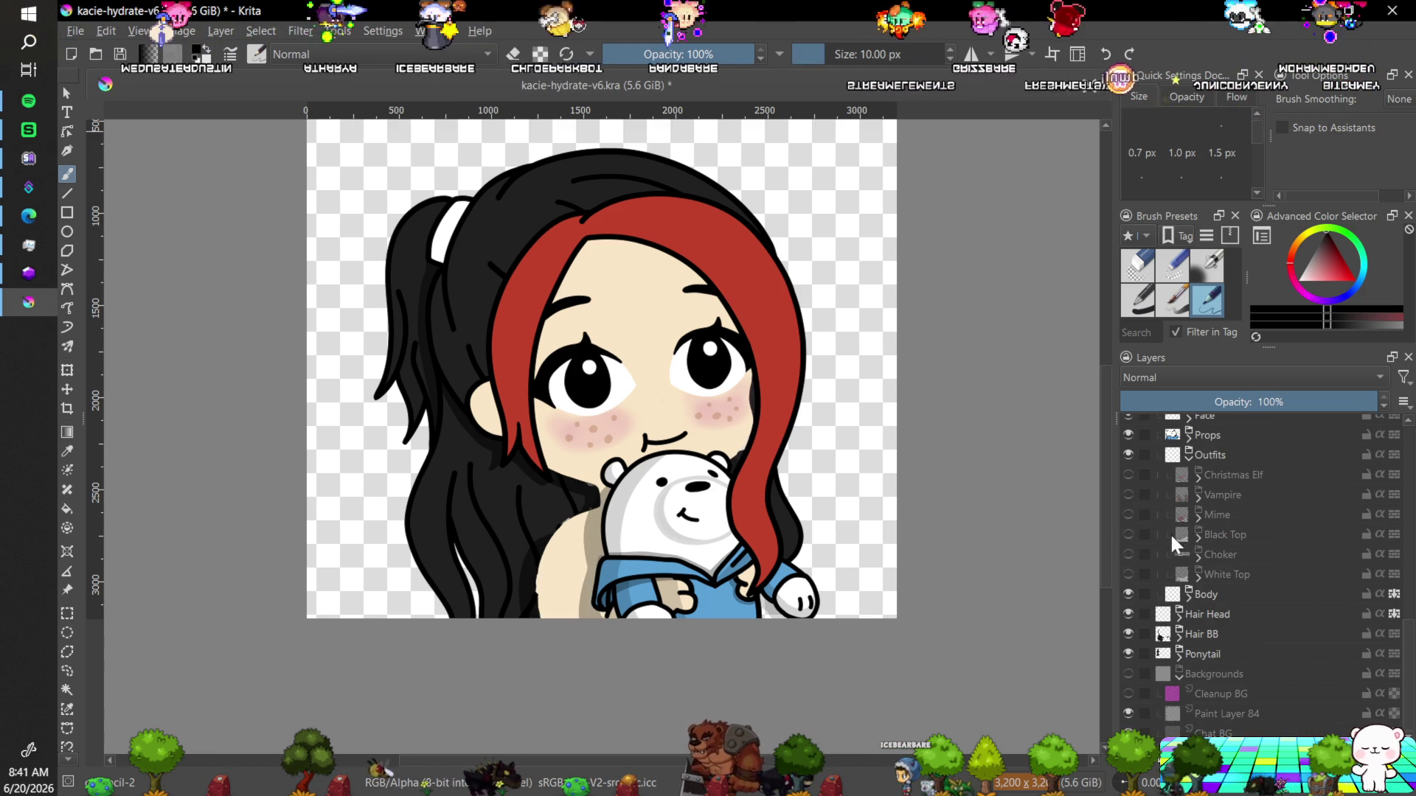
click(1127, 533)
click(1200, 536)
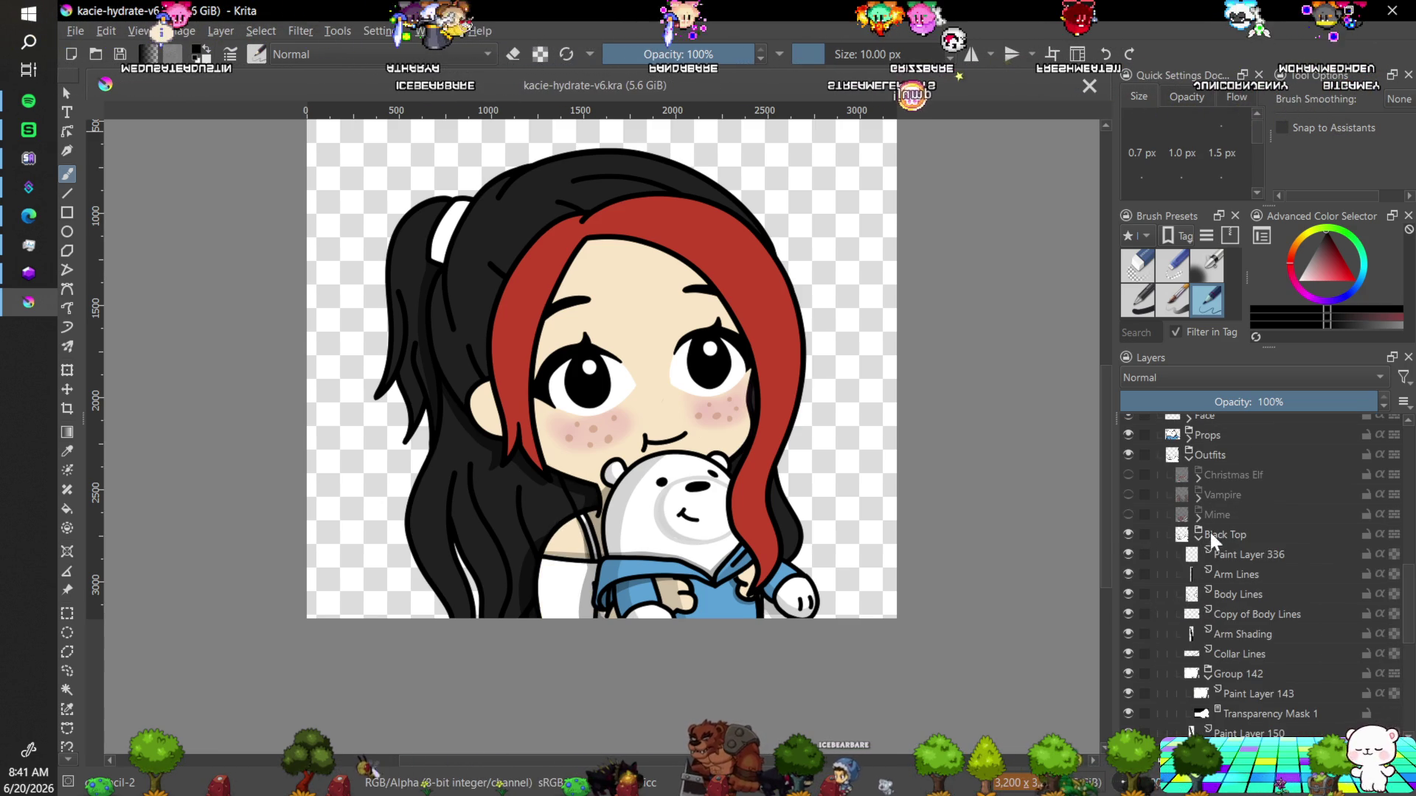
scroll(1362, 566, down, 2)
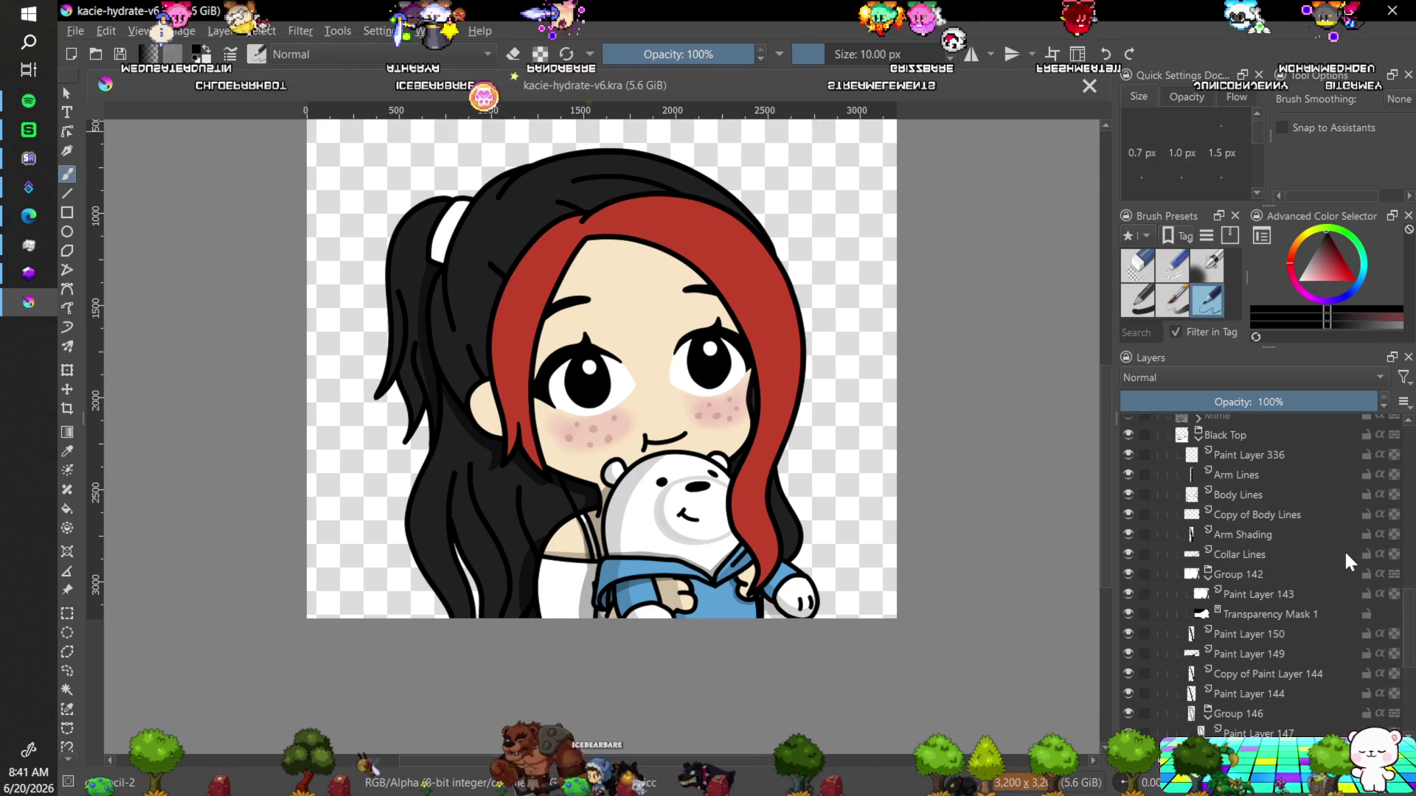
Duplicate the Black Top group and expand the resulting Copy of Black Top.
click(1269, 437)
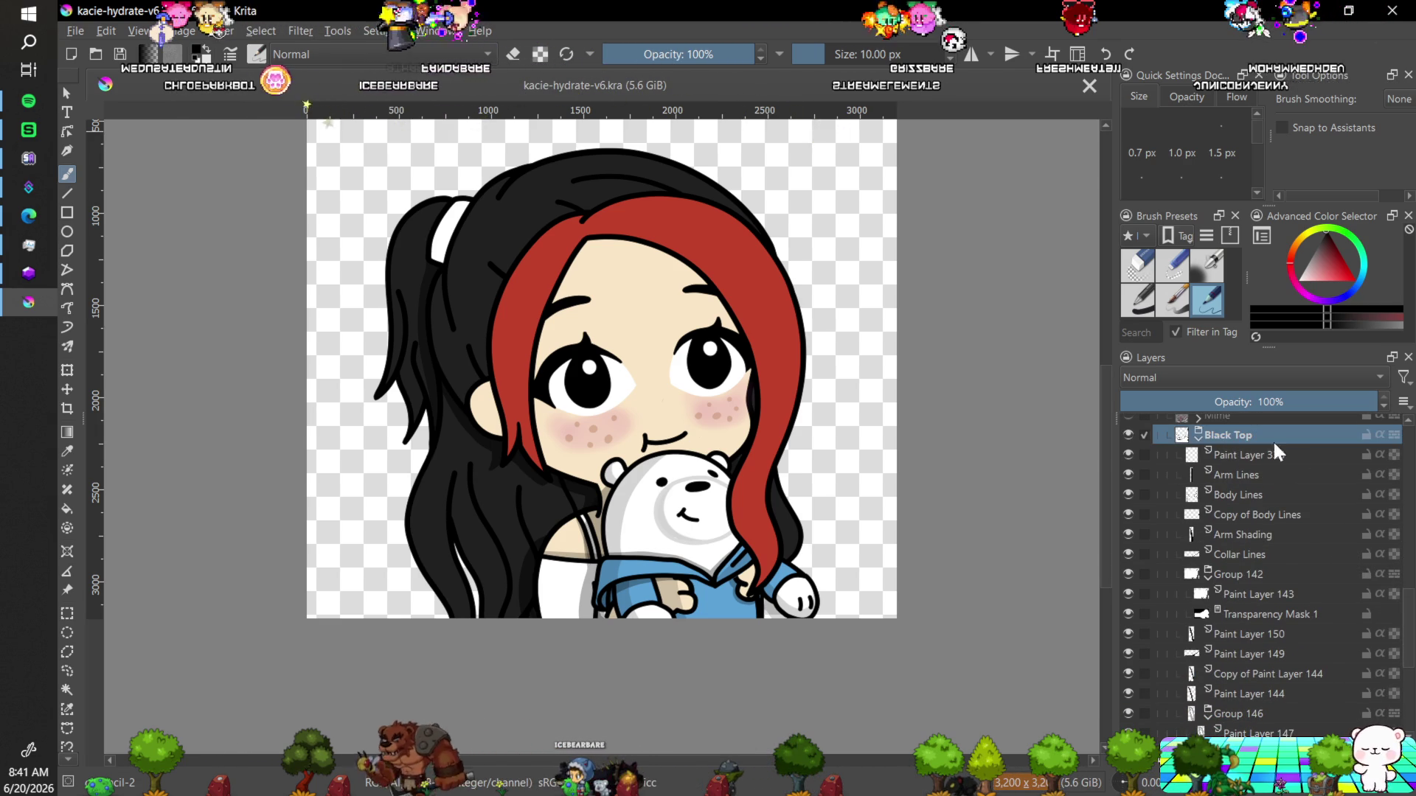
key(ctrl+j)
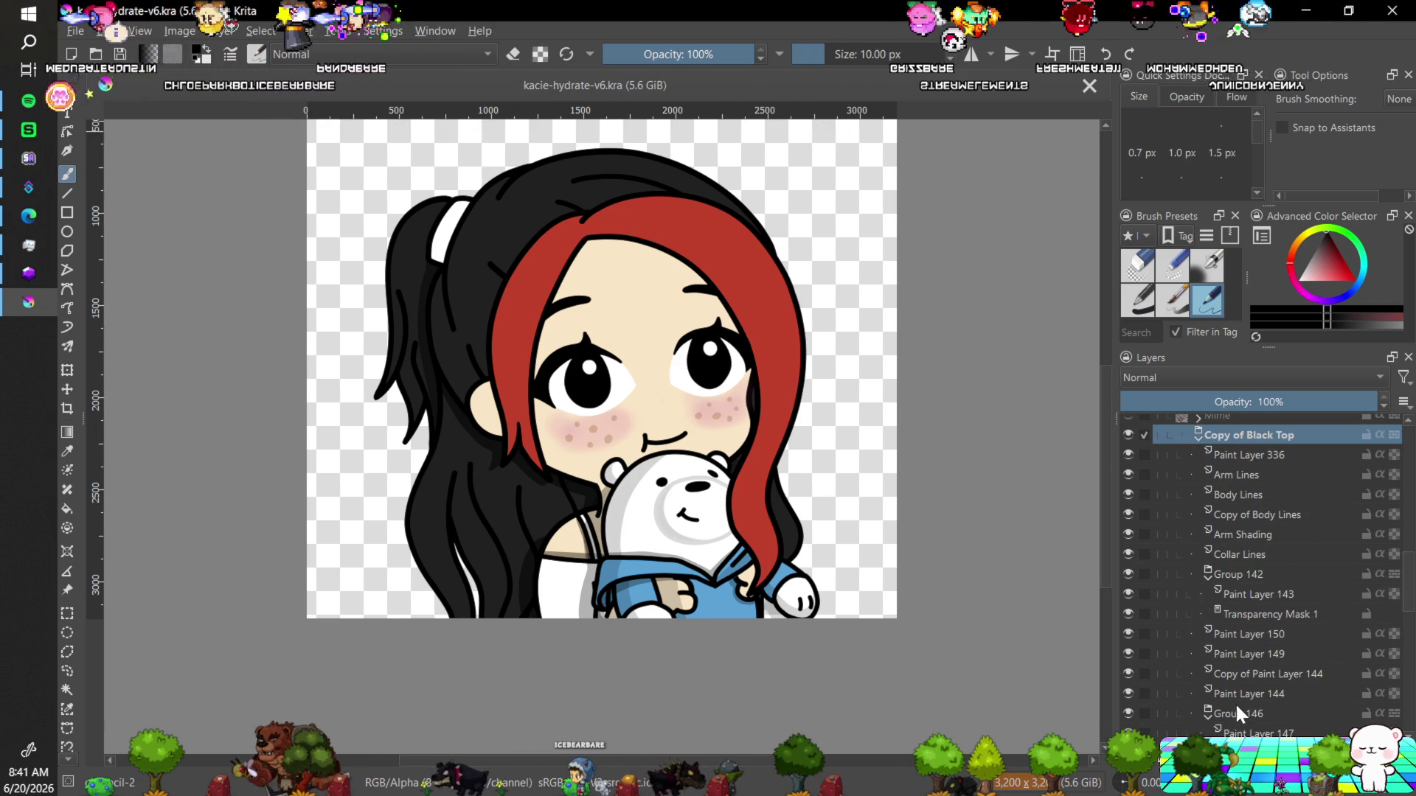
drag(1407, 599, 1407, 582)
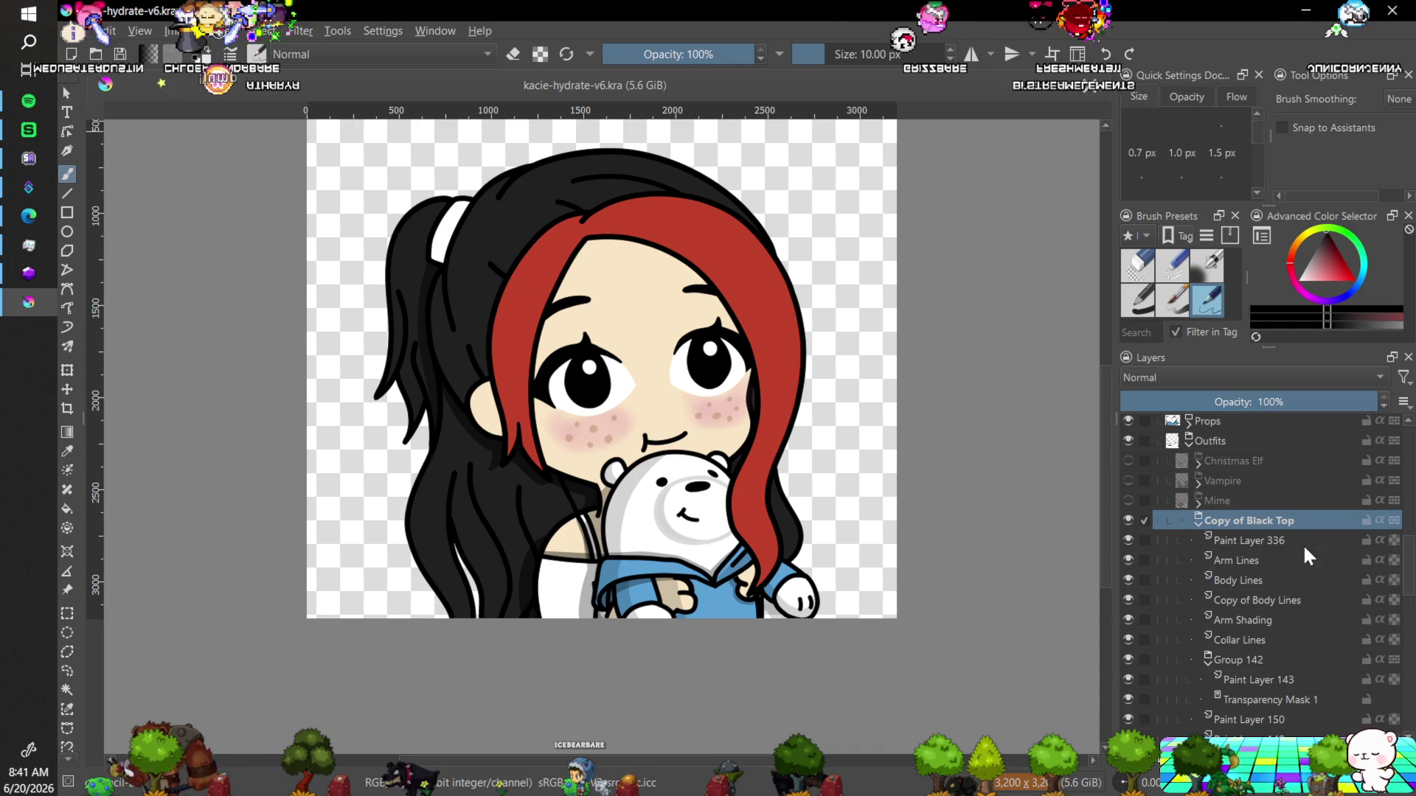
click(1198, 522)
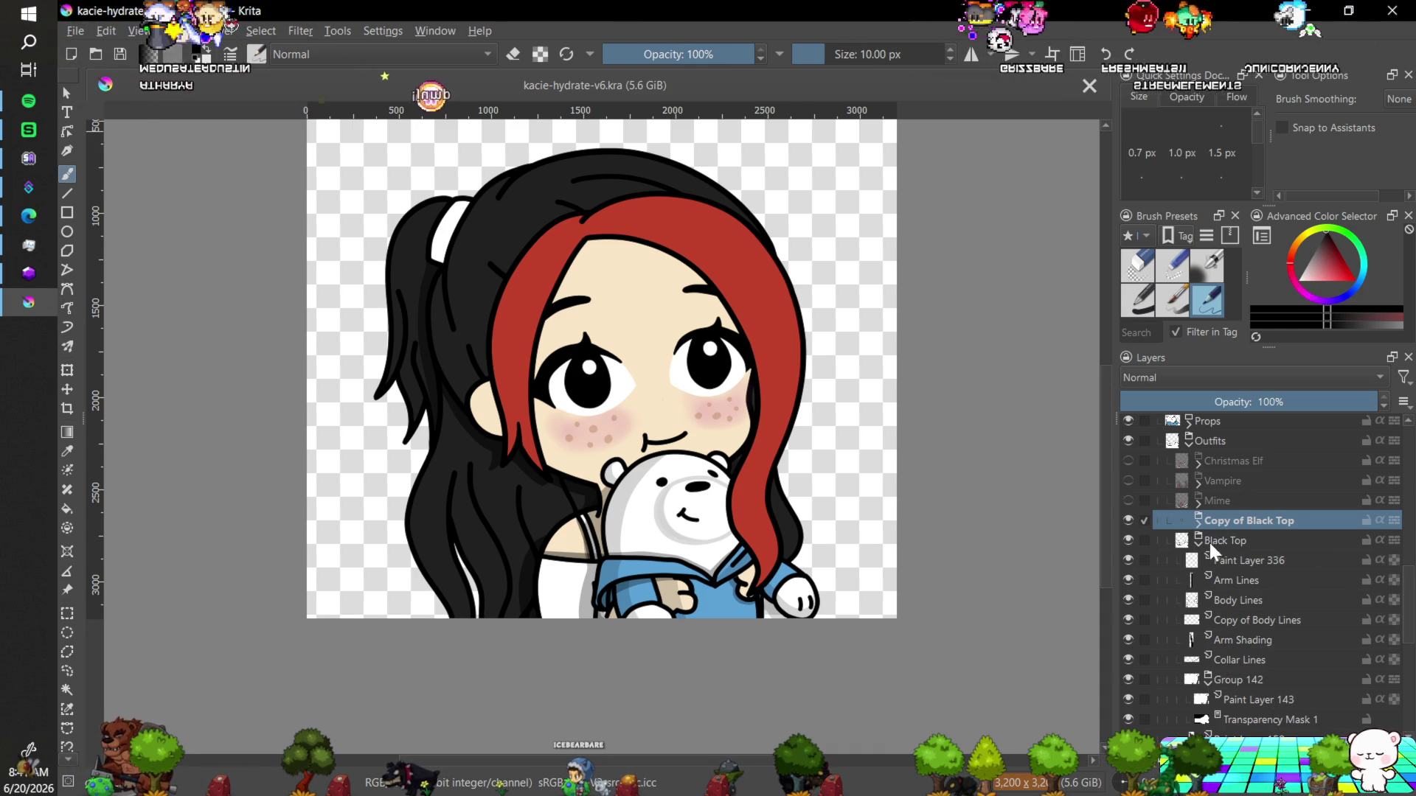
click(1128, 541)
click(1199, 520)
Delete Paint Layer 336, Collar Lines and Group 142 from Copy of Black Top.
click(1246, 540)
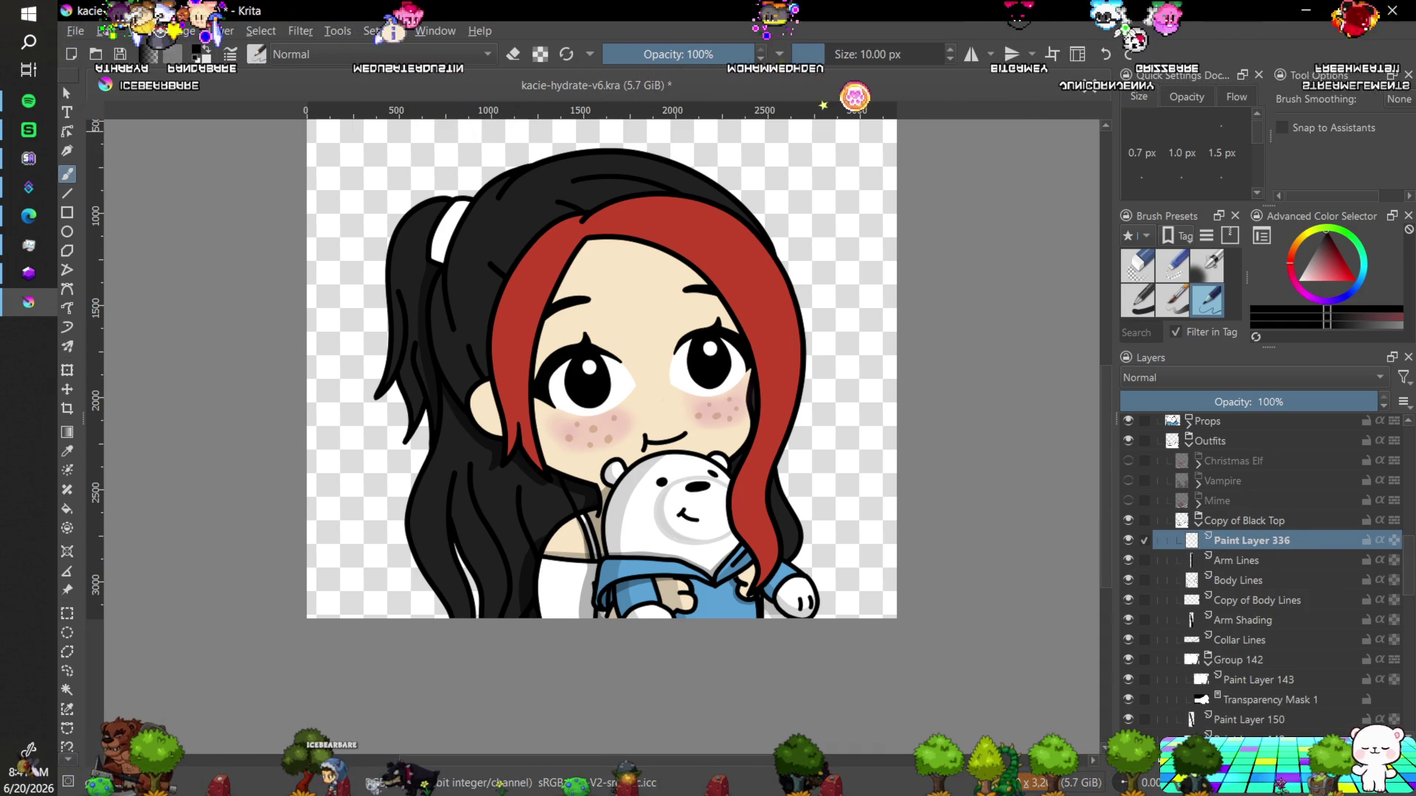
key(shift+Delete)
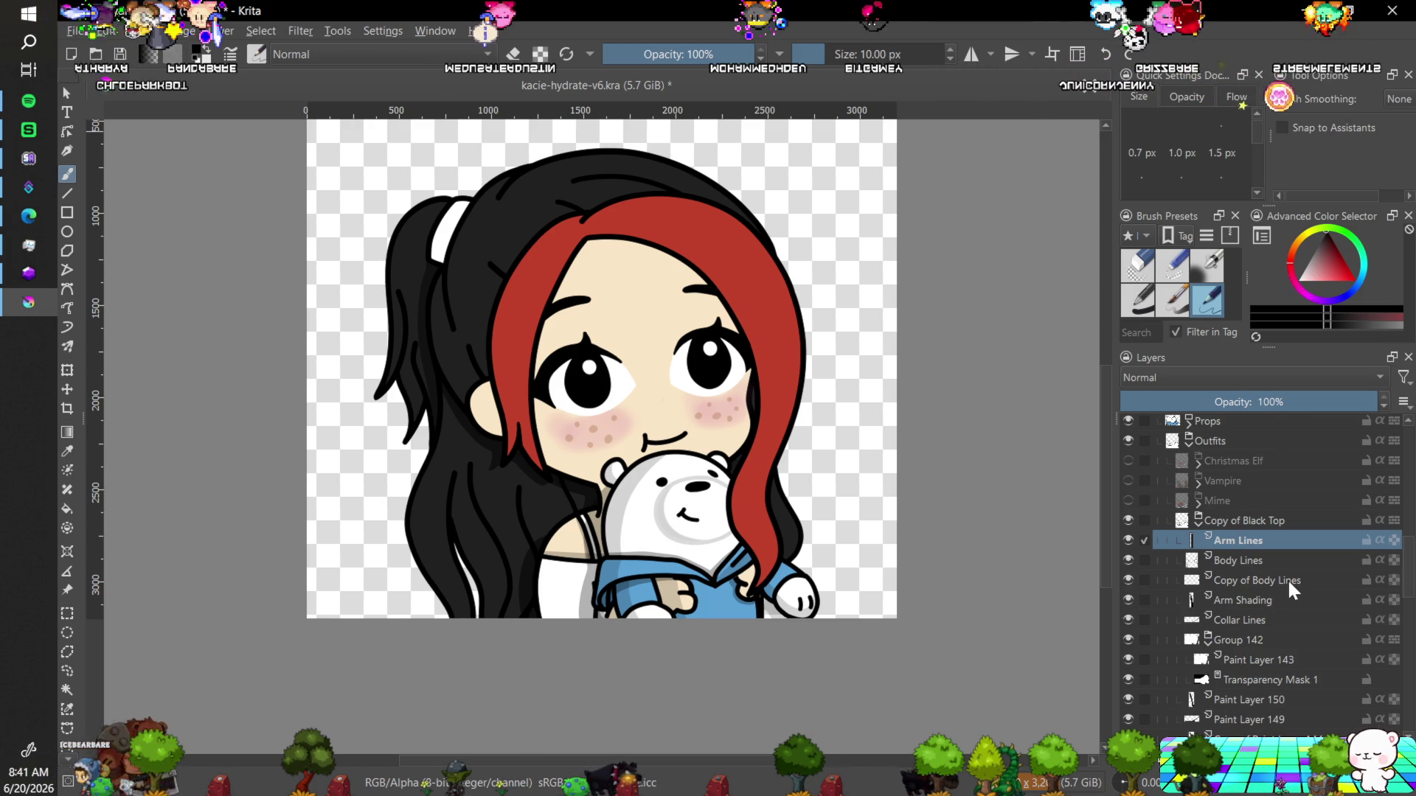
click(1268, 620)
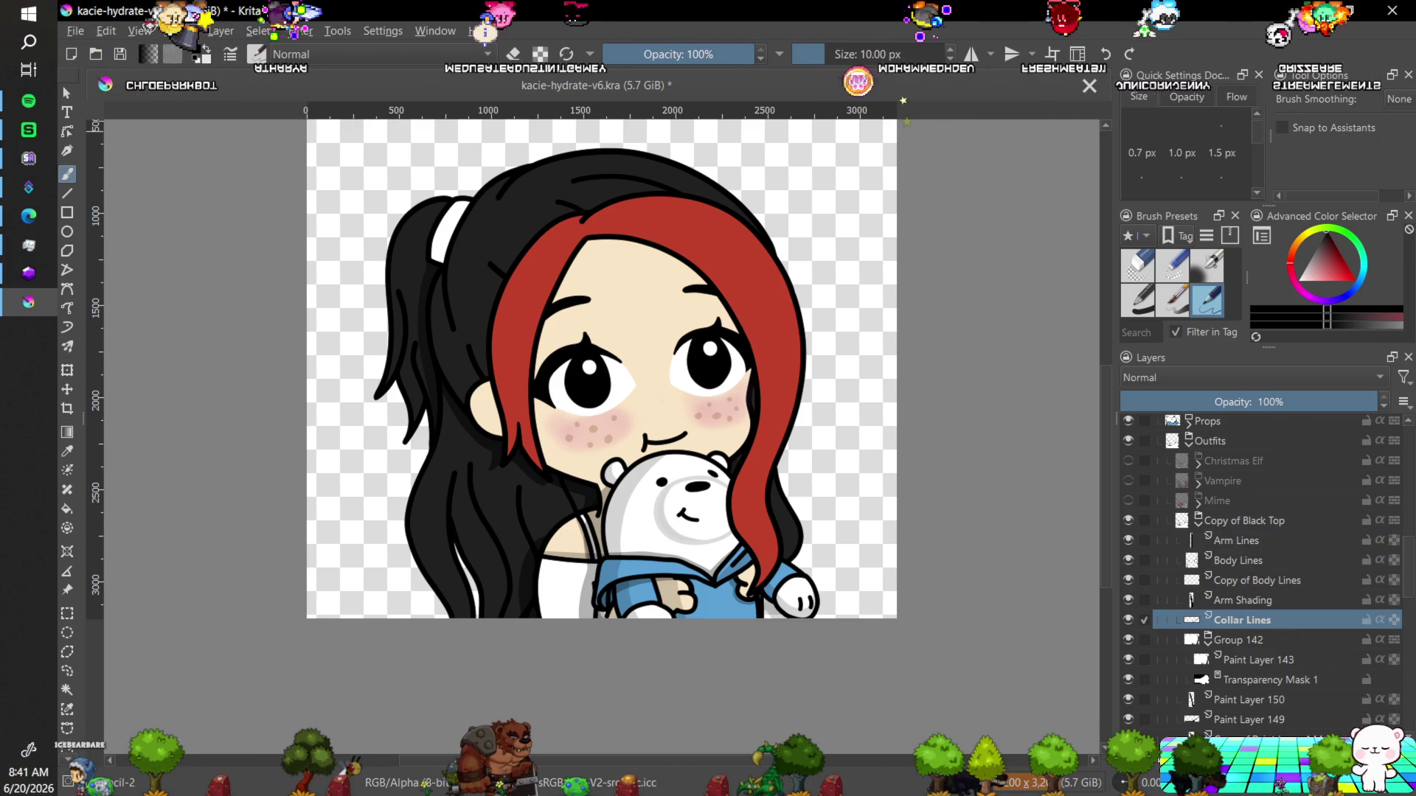
key(shift+Delete)
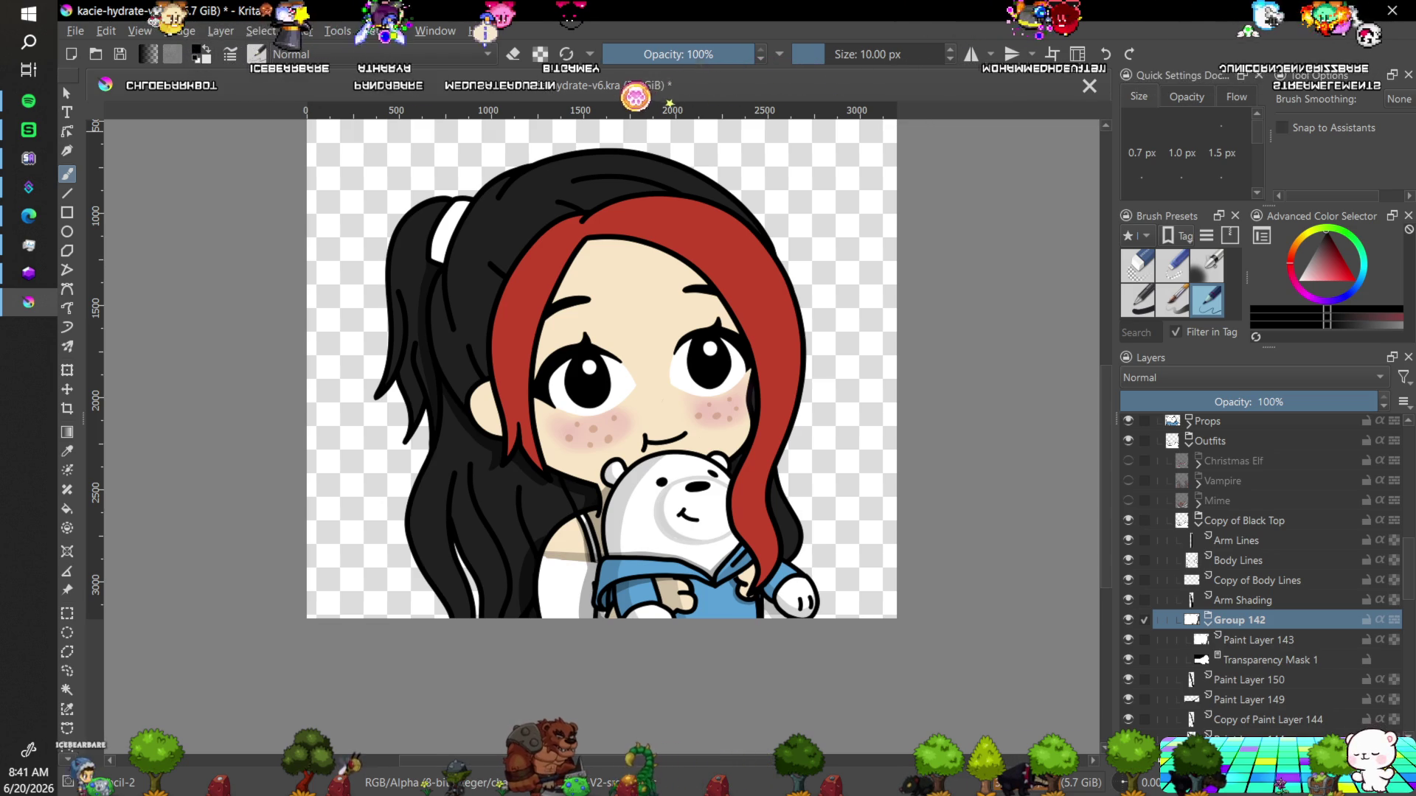
click(1128, 619)
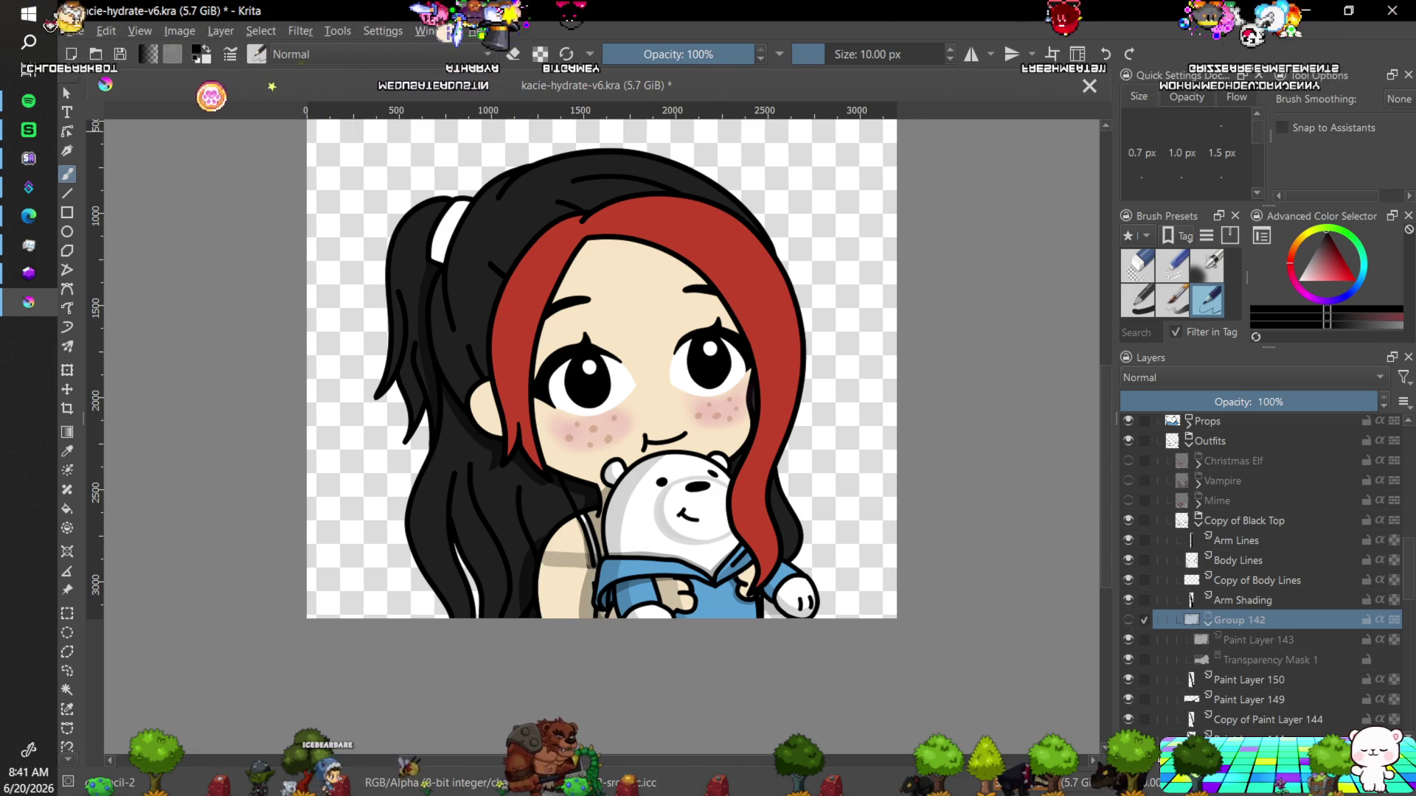
key(shift+Delete)
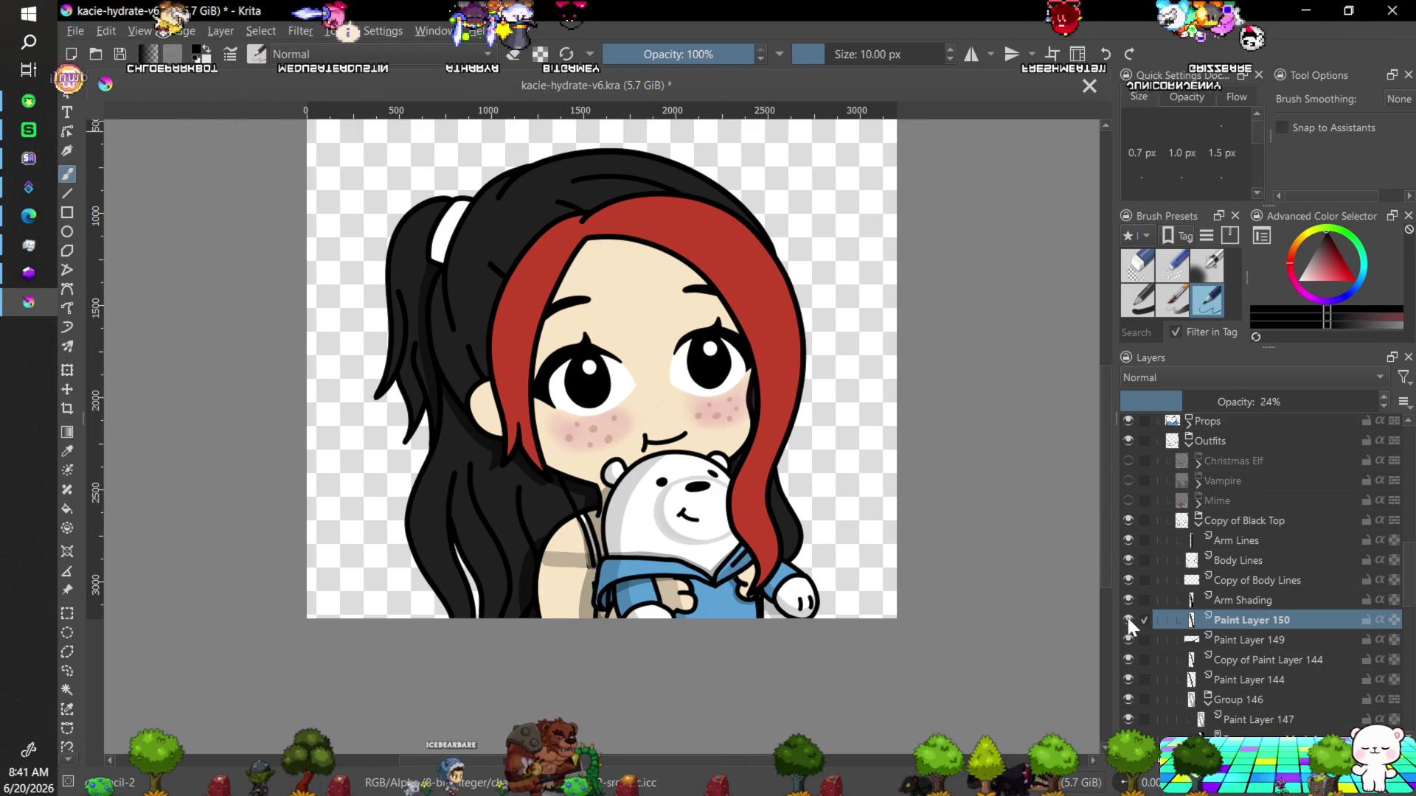
Delete Paint Layers 150, 149 and 144, hiding Copy of Paint Layer 144 and Group 146.
click(1128, 619)
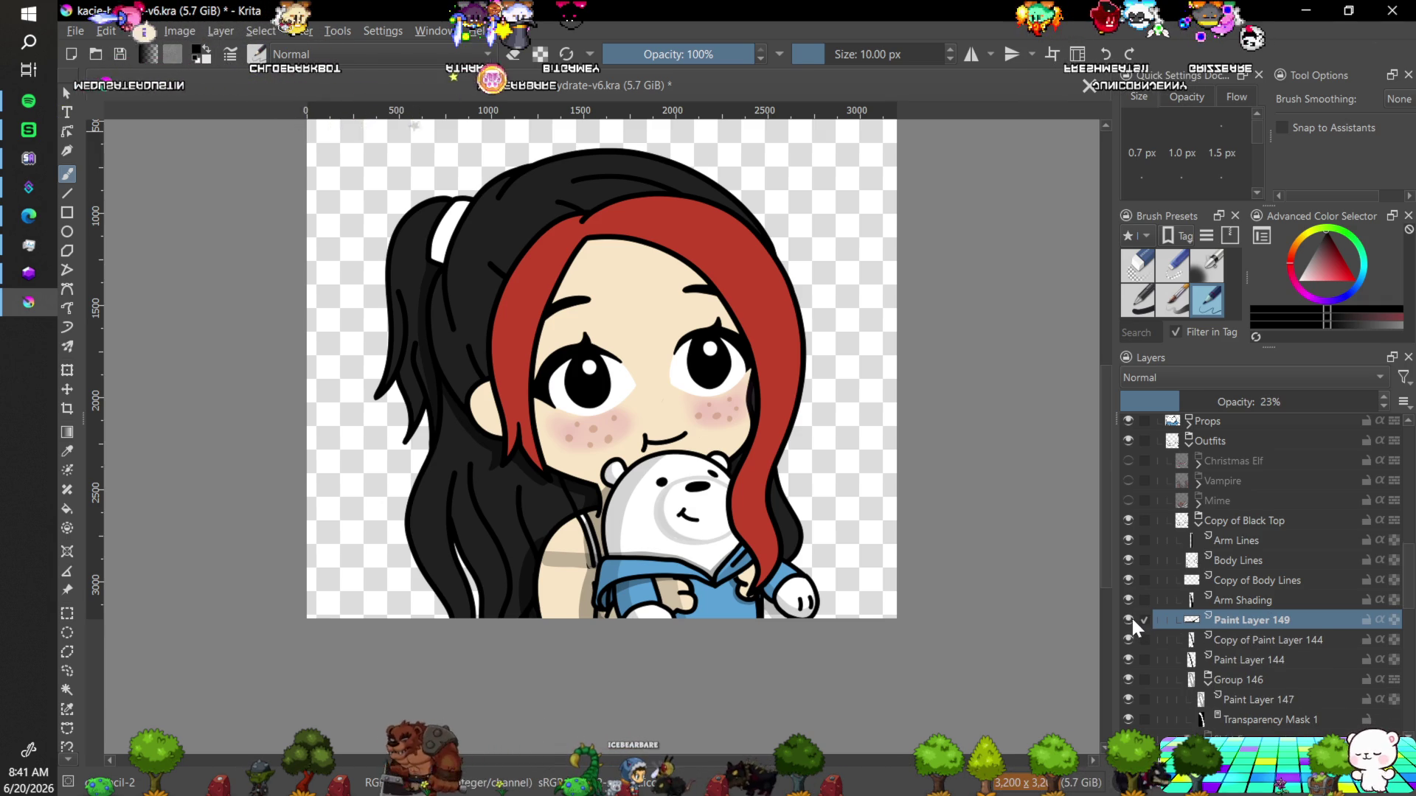
key(shift+Delete)
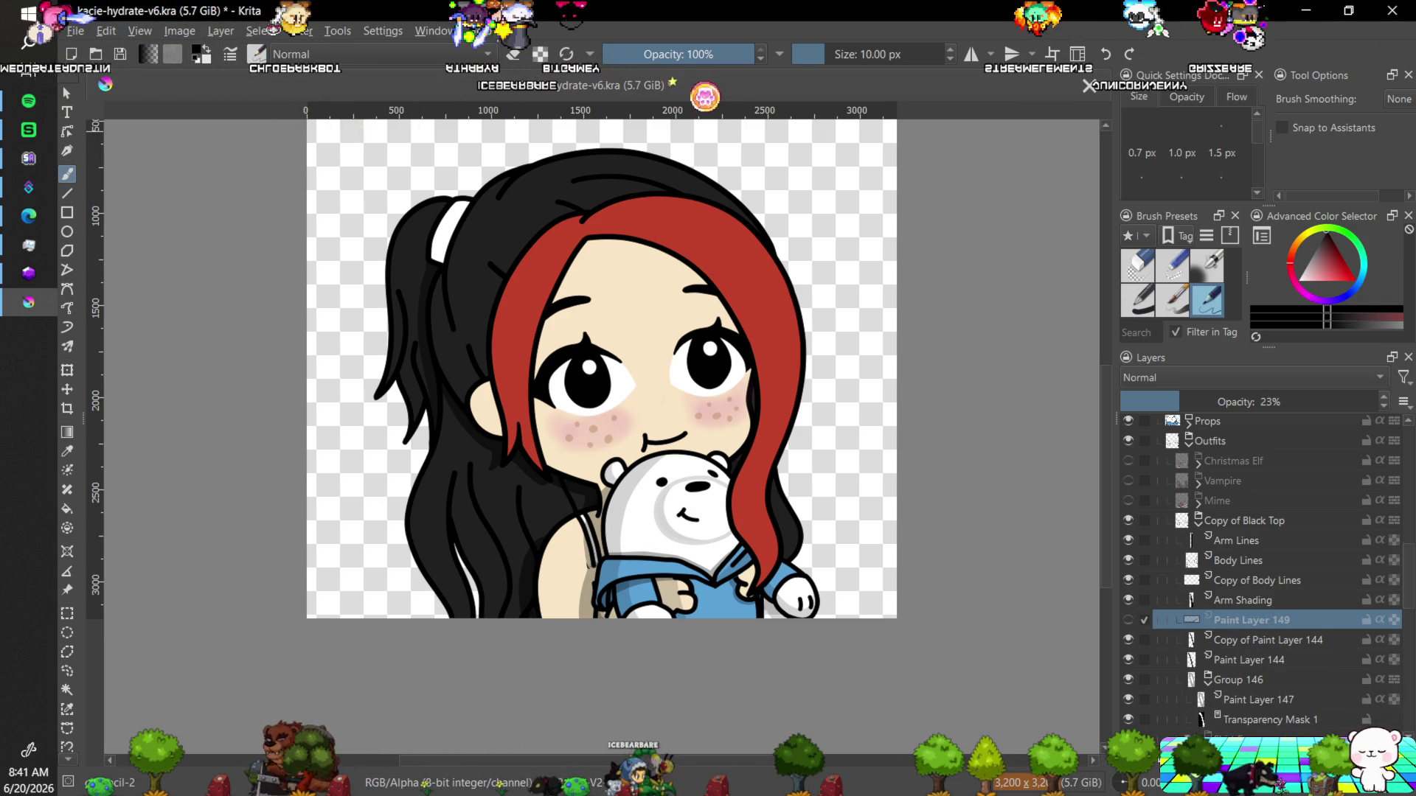
key(shift+Delete)
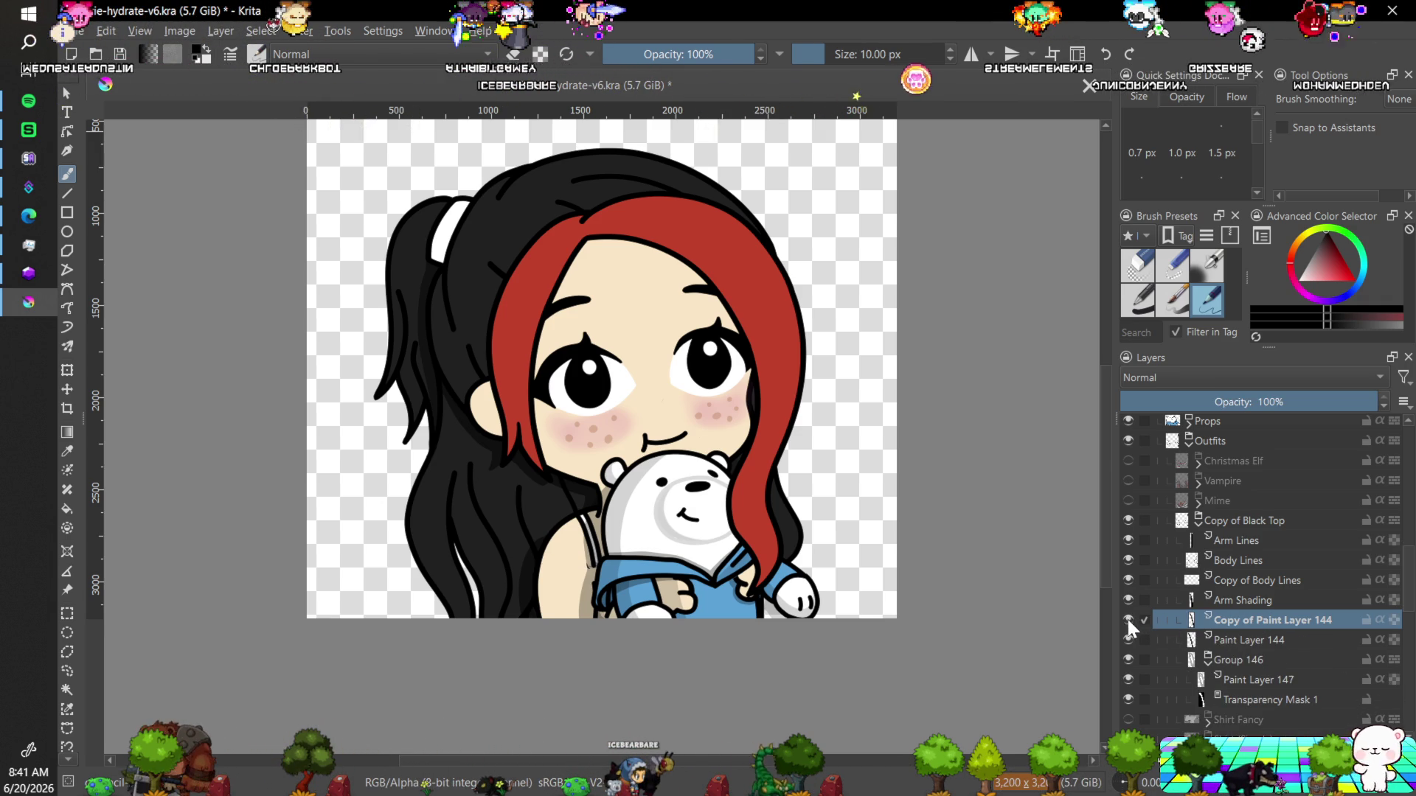
click(1128, 620)
click(1128, 640)
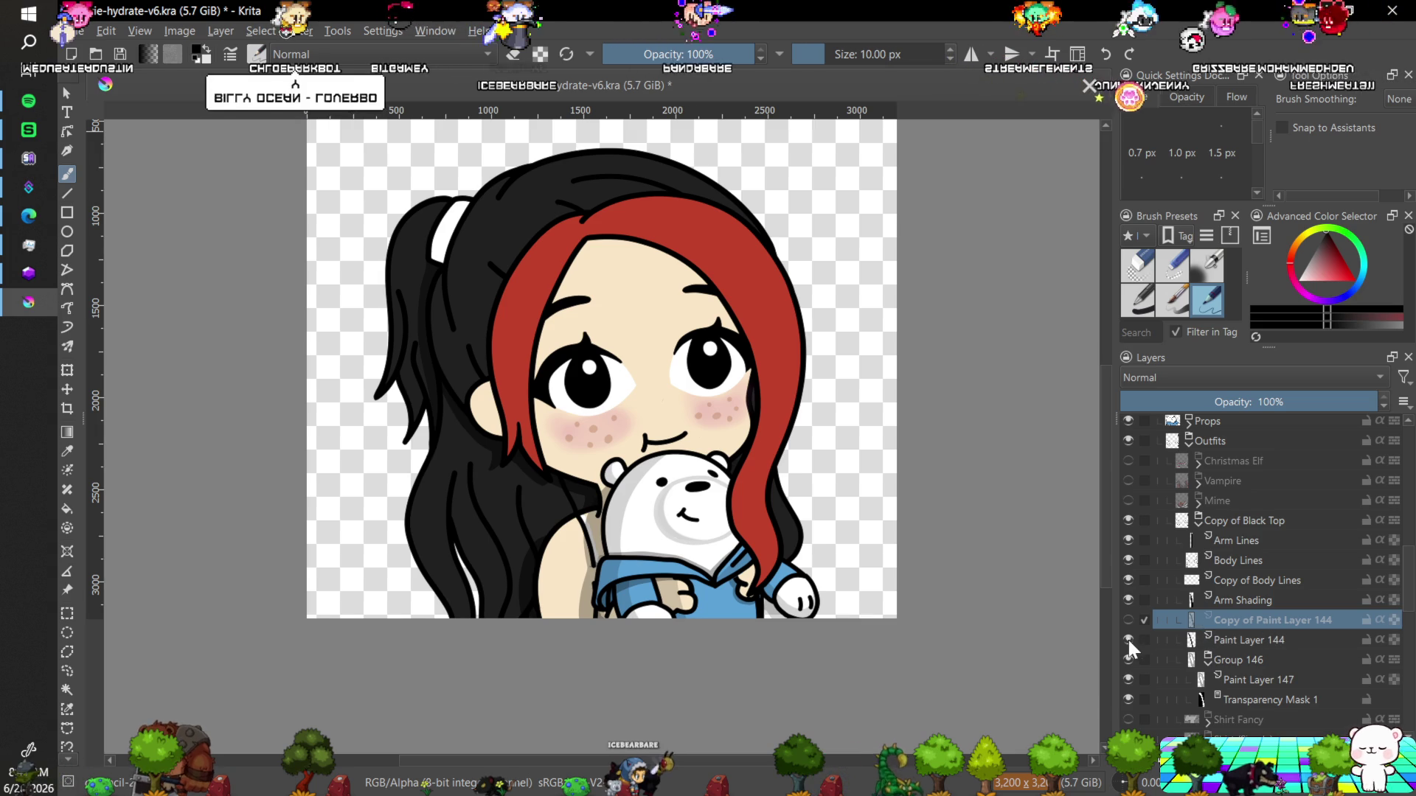
click(1129, 658)
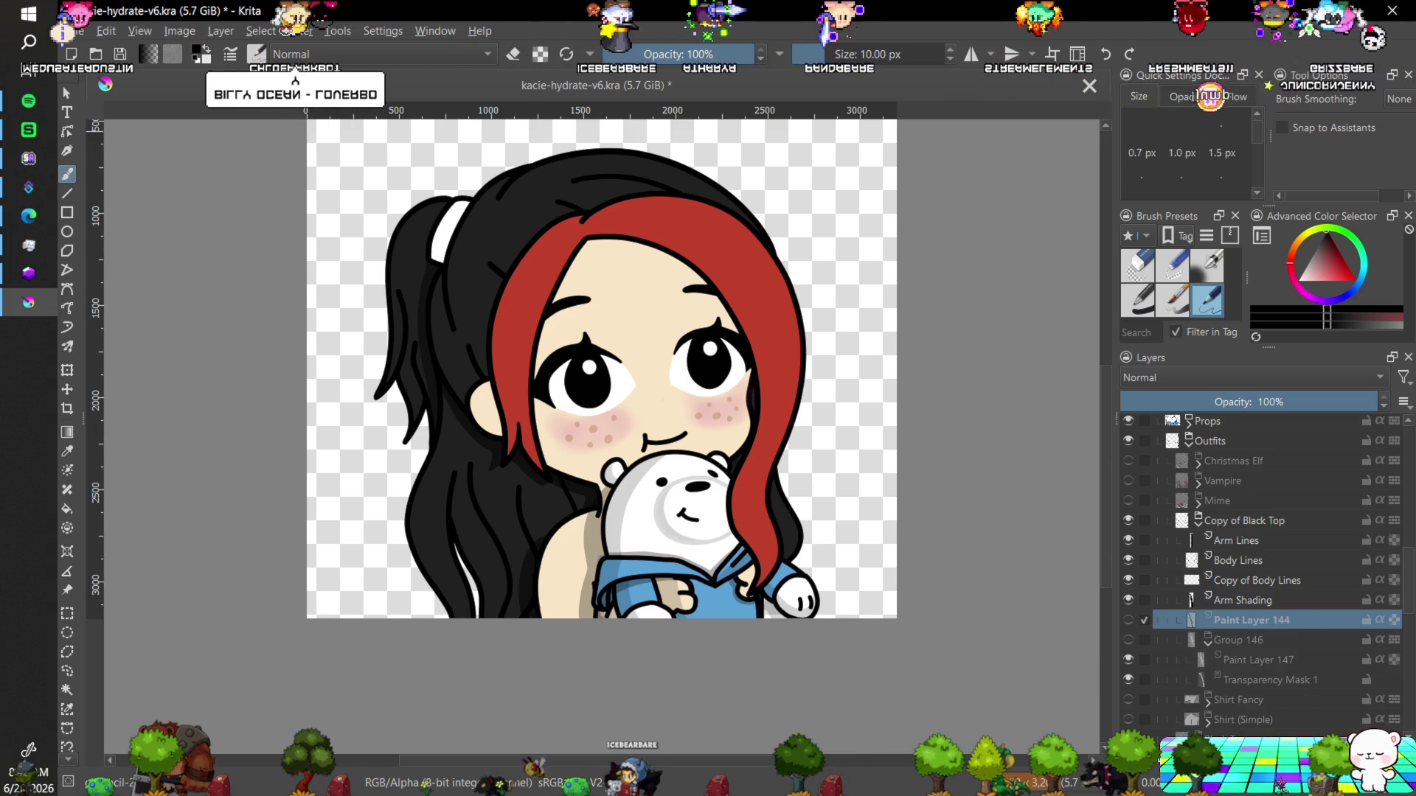
key(shift+Delete)
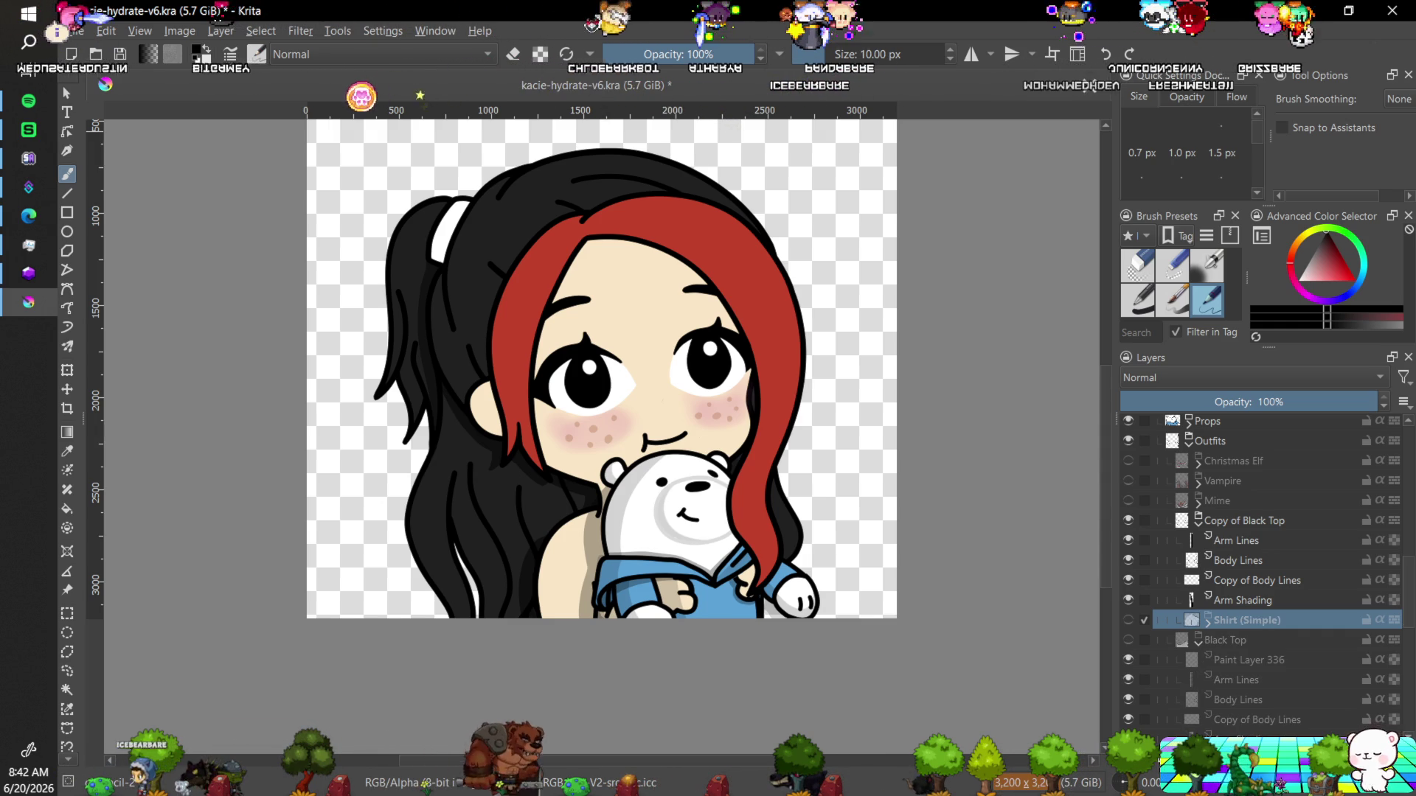
key(shift+Delete)
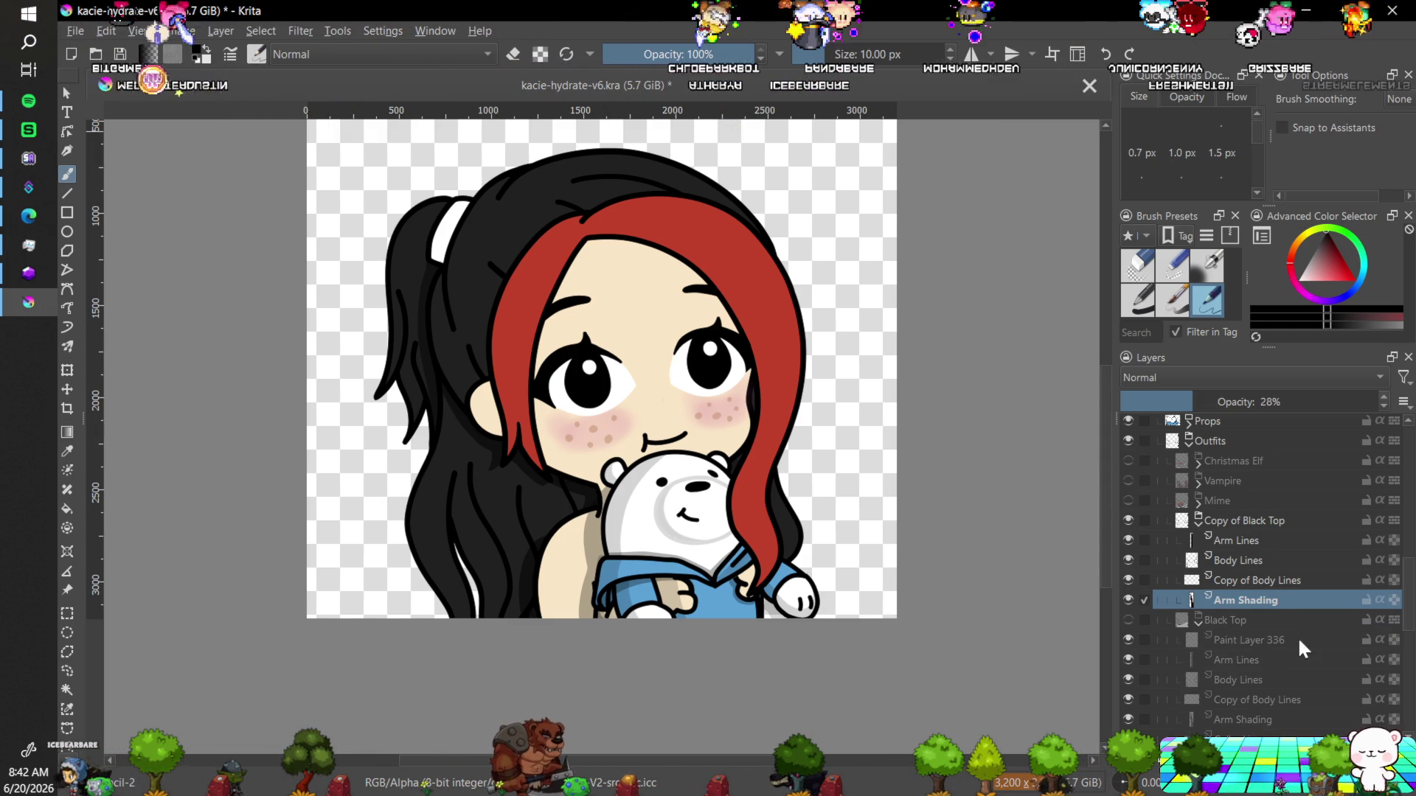
click(1128, 521)
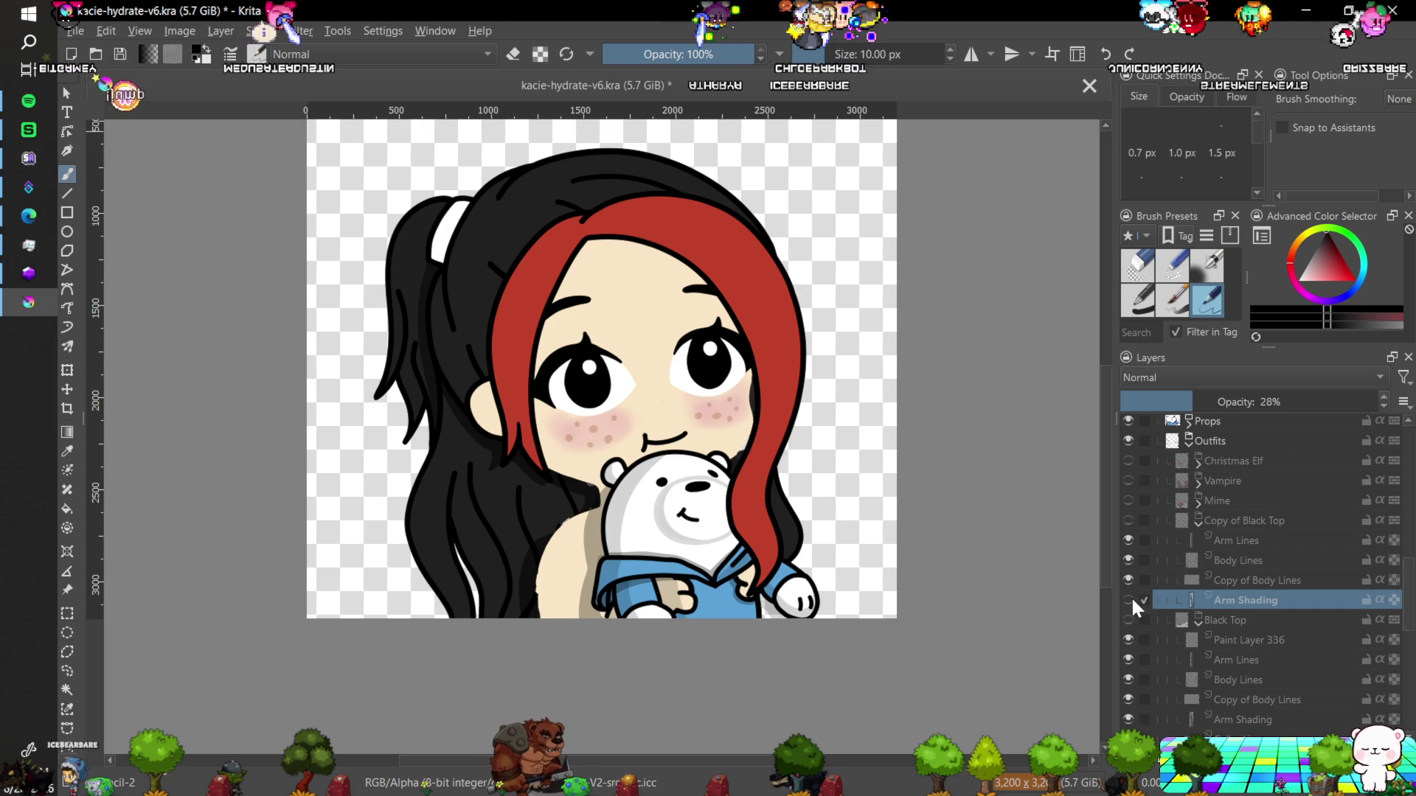
click(1128, 599)
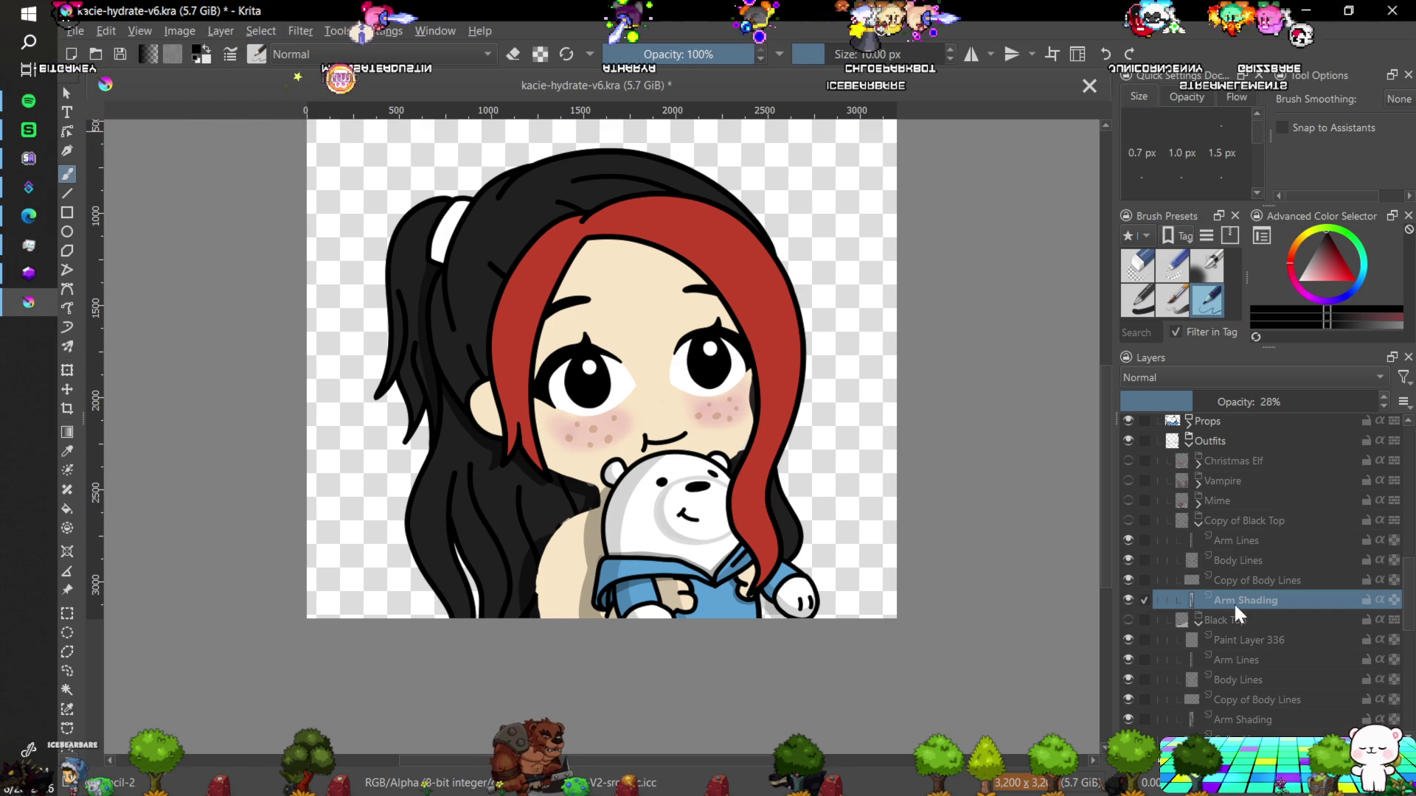
click(1128, 599)
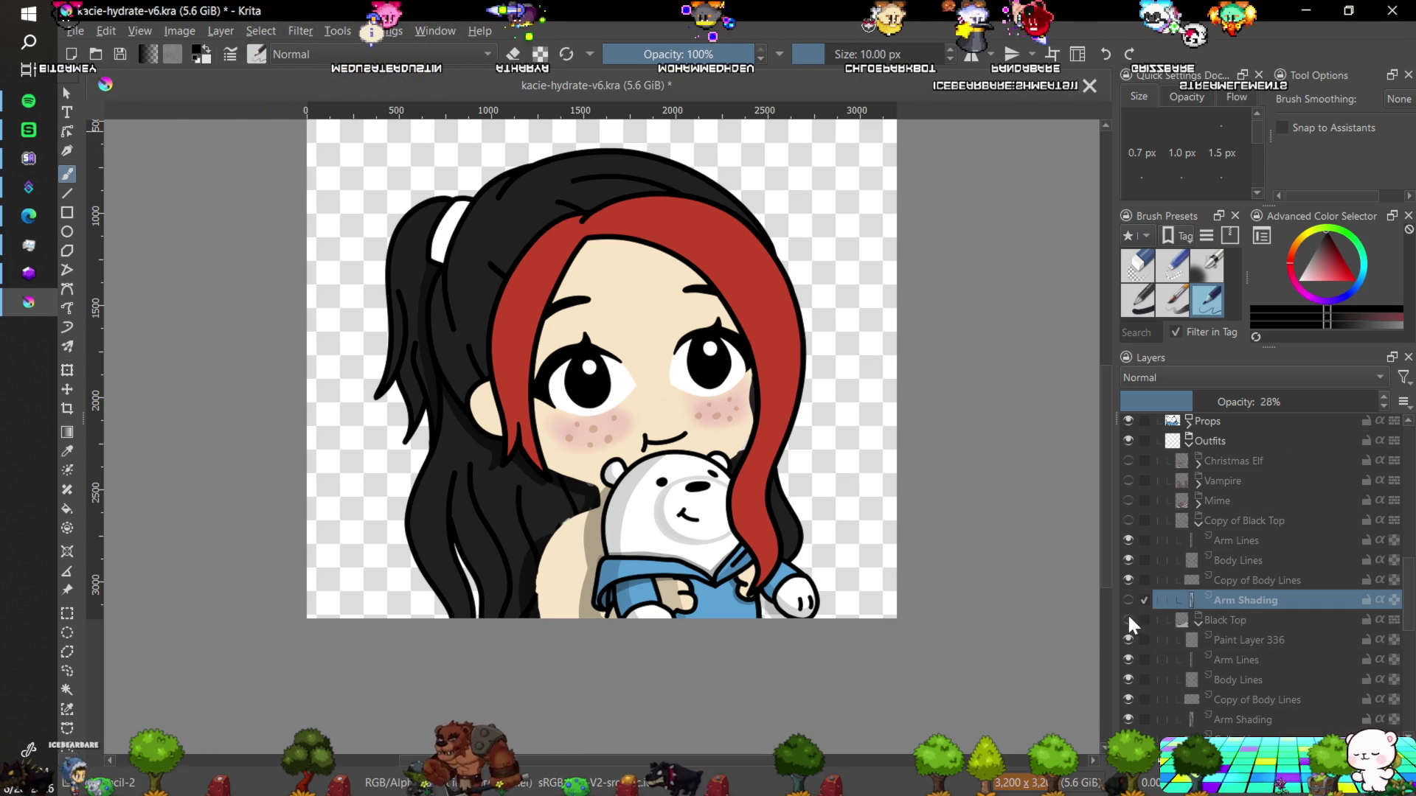
click(1128, 619)
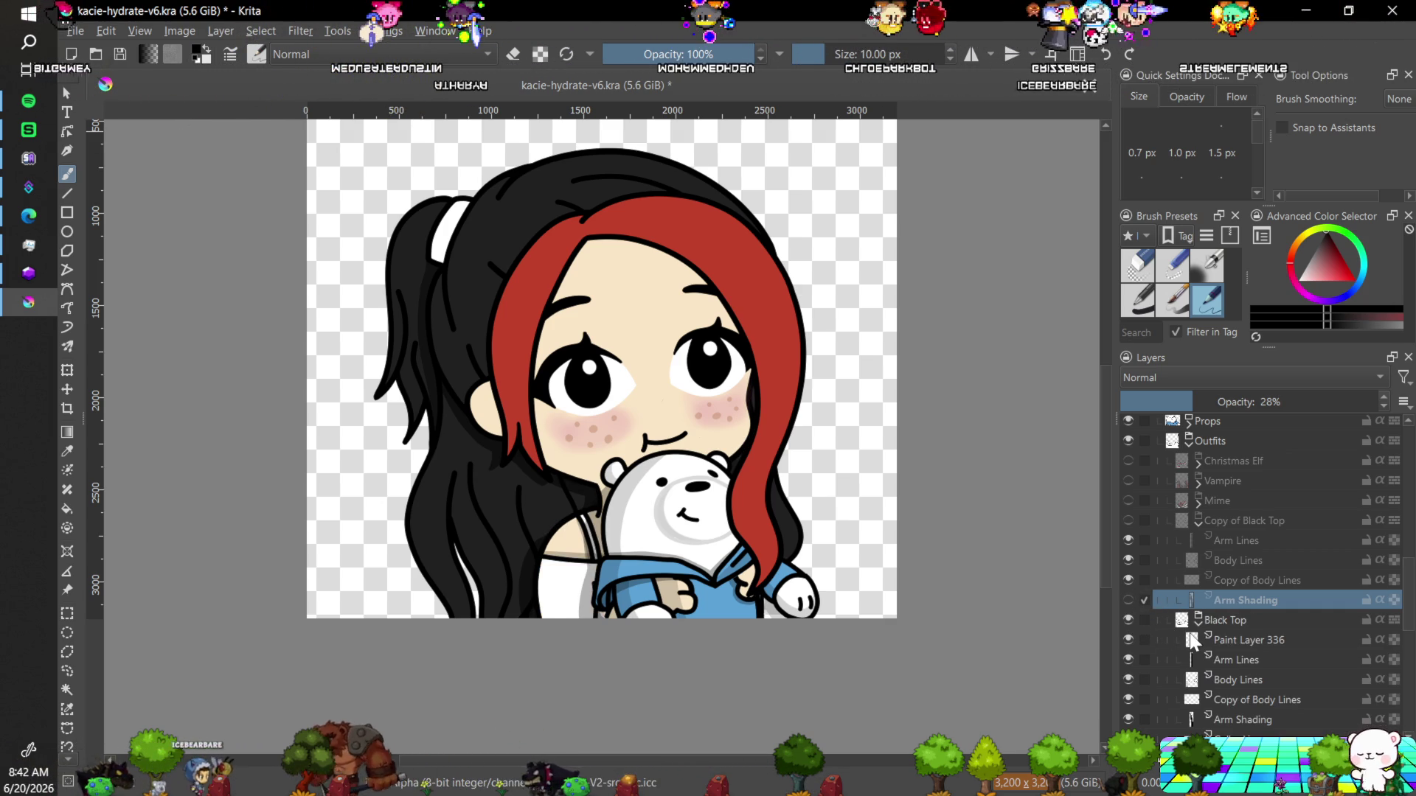
click(1199, 522)
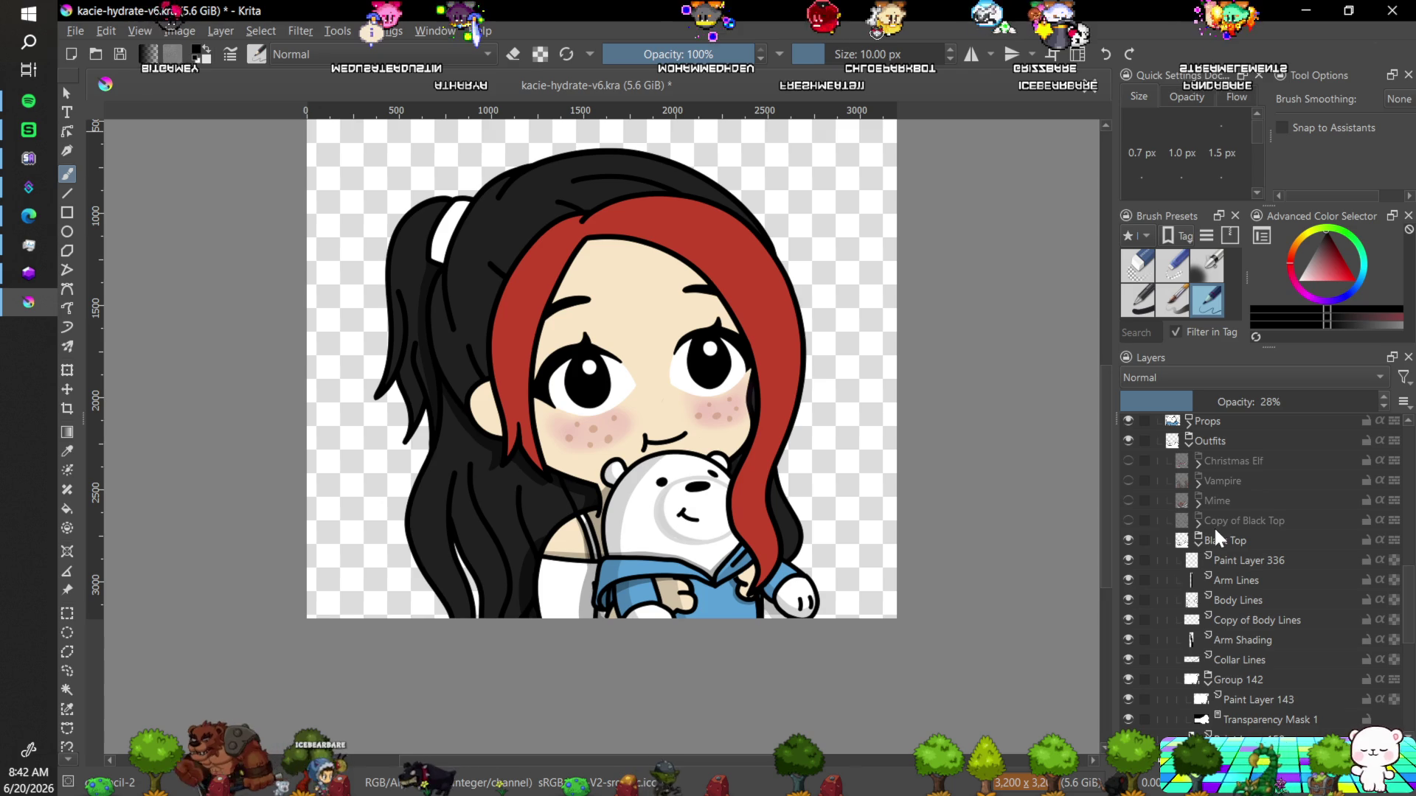
click(1127, 539)
click(1128, 521)
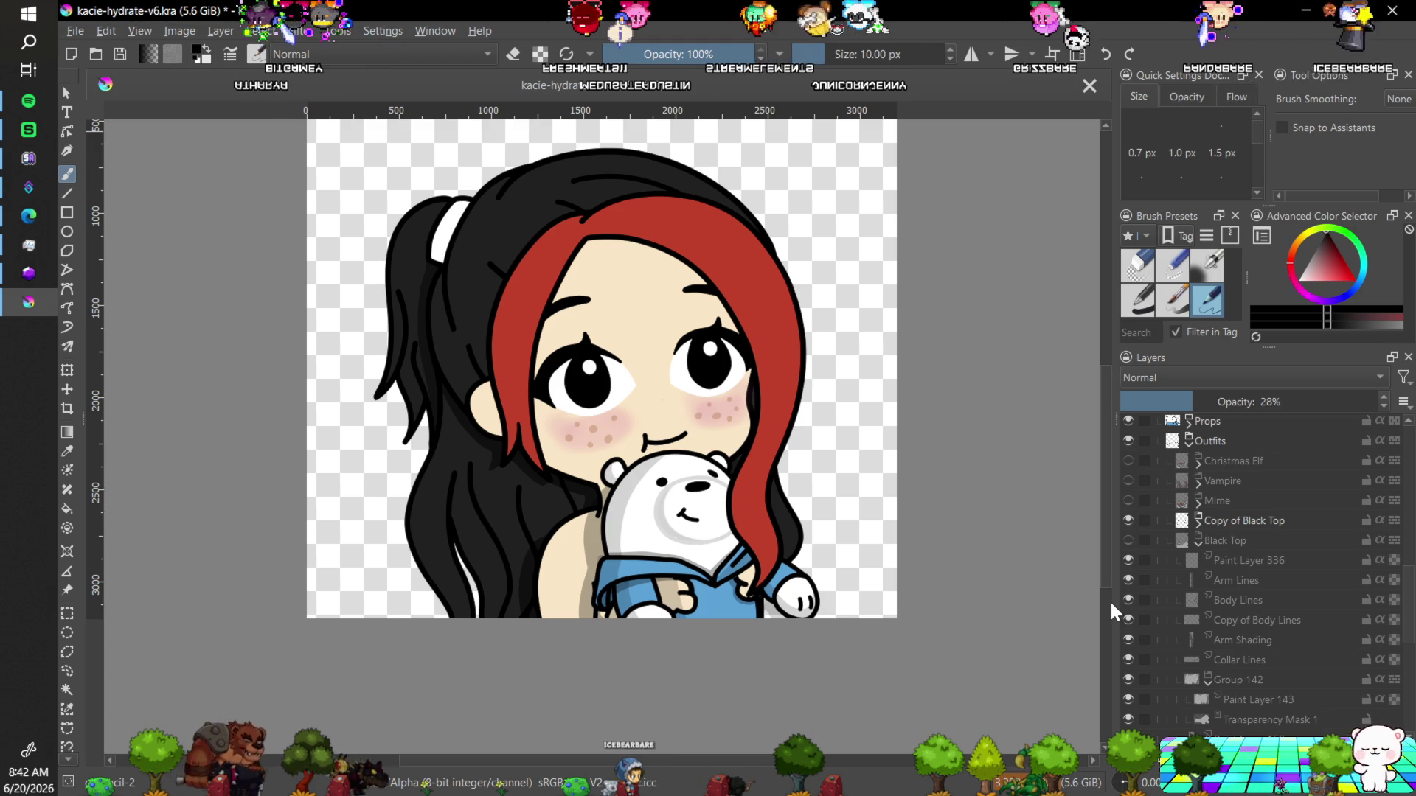
Undo the last change, zoom in on the face and bear, and select the Mime layer.
key(ctrl+z)
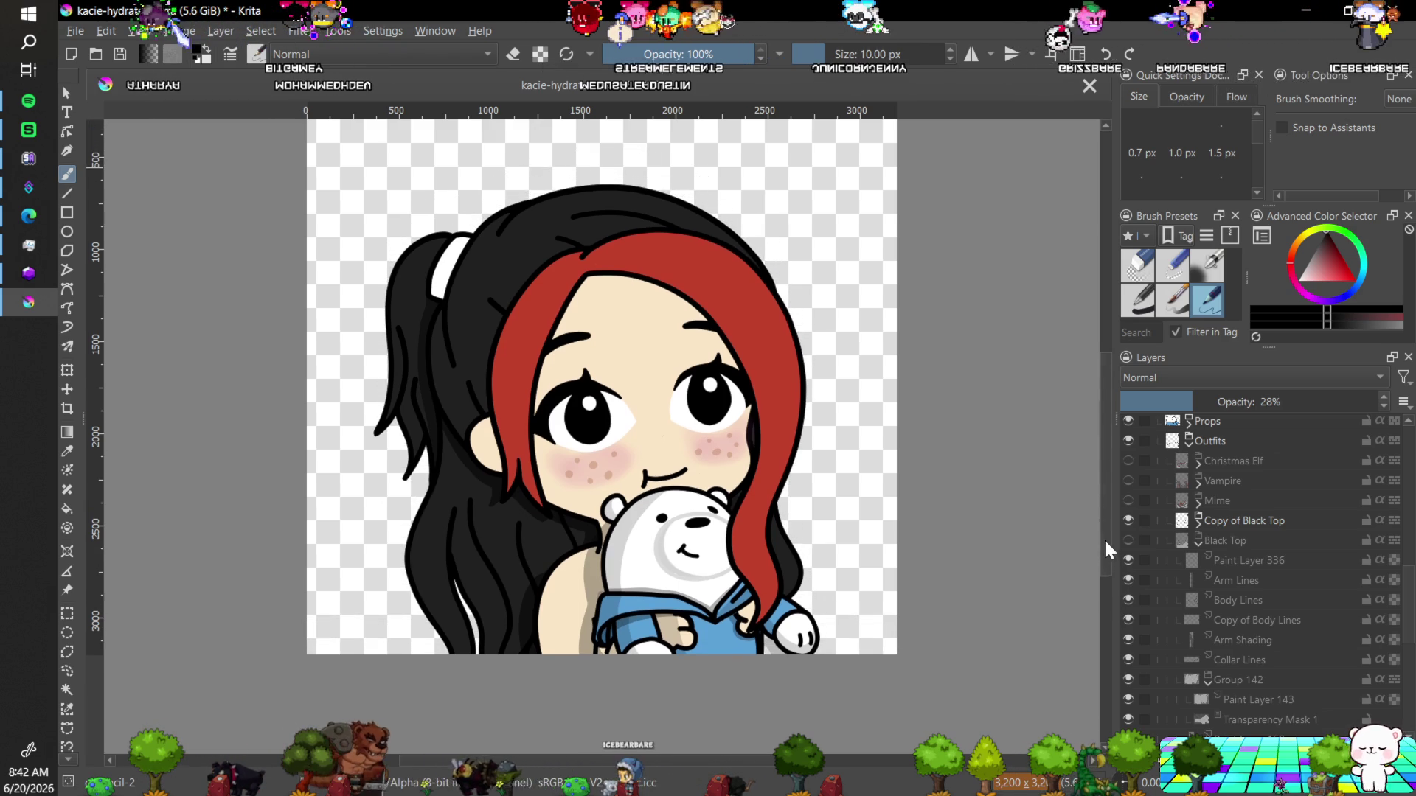
key(plus)
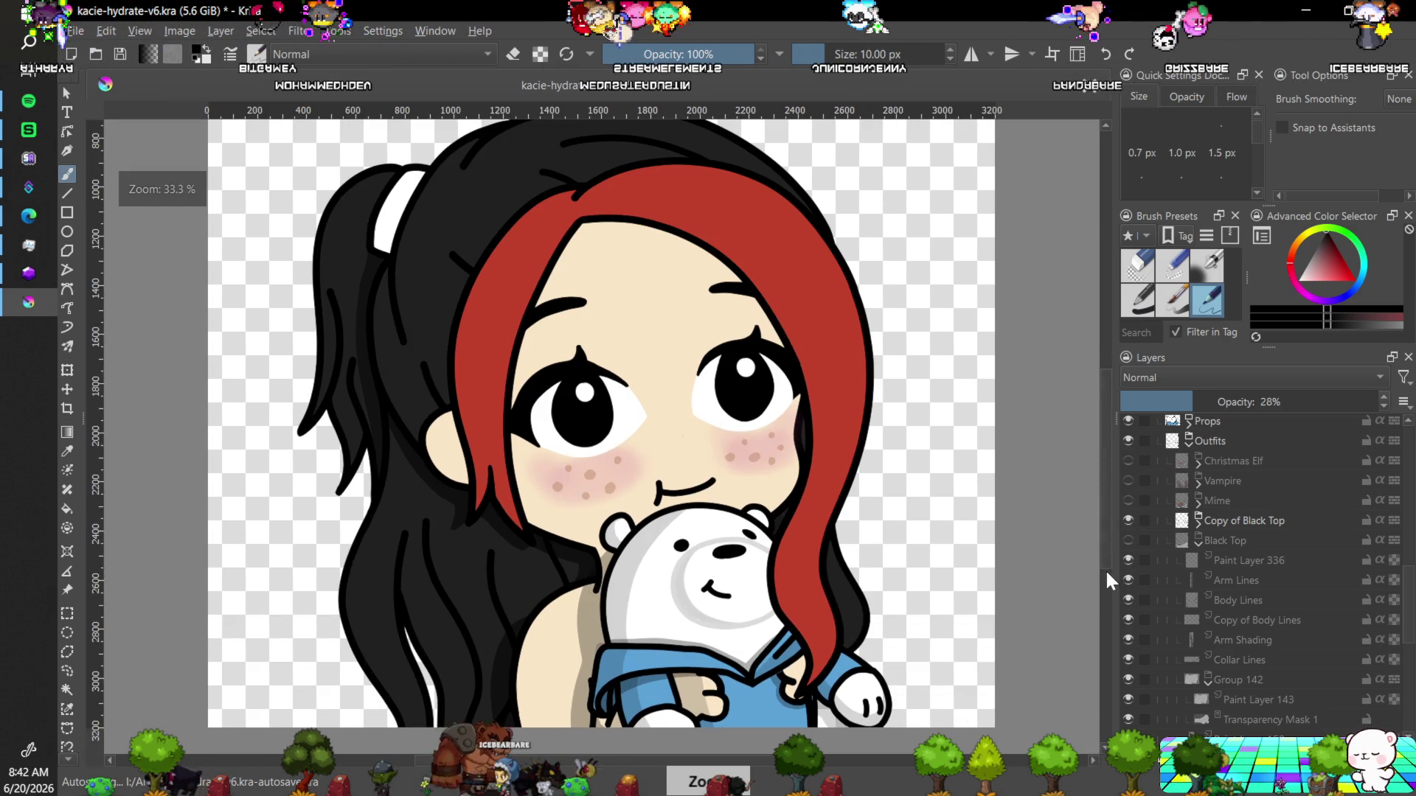
key(plus)
key(minus)
key(plus)
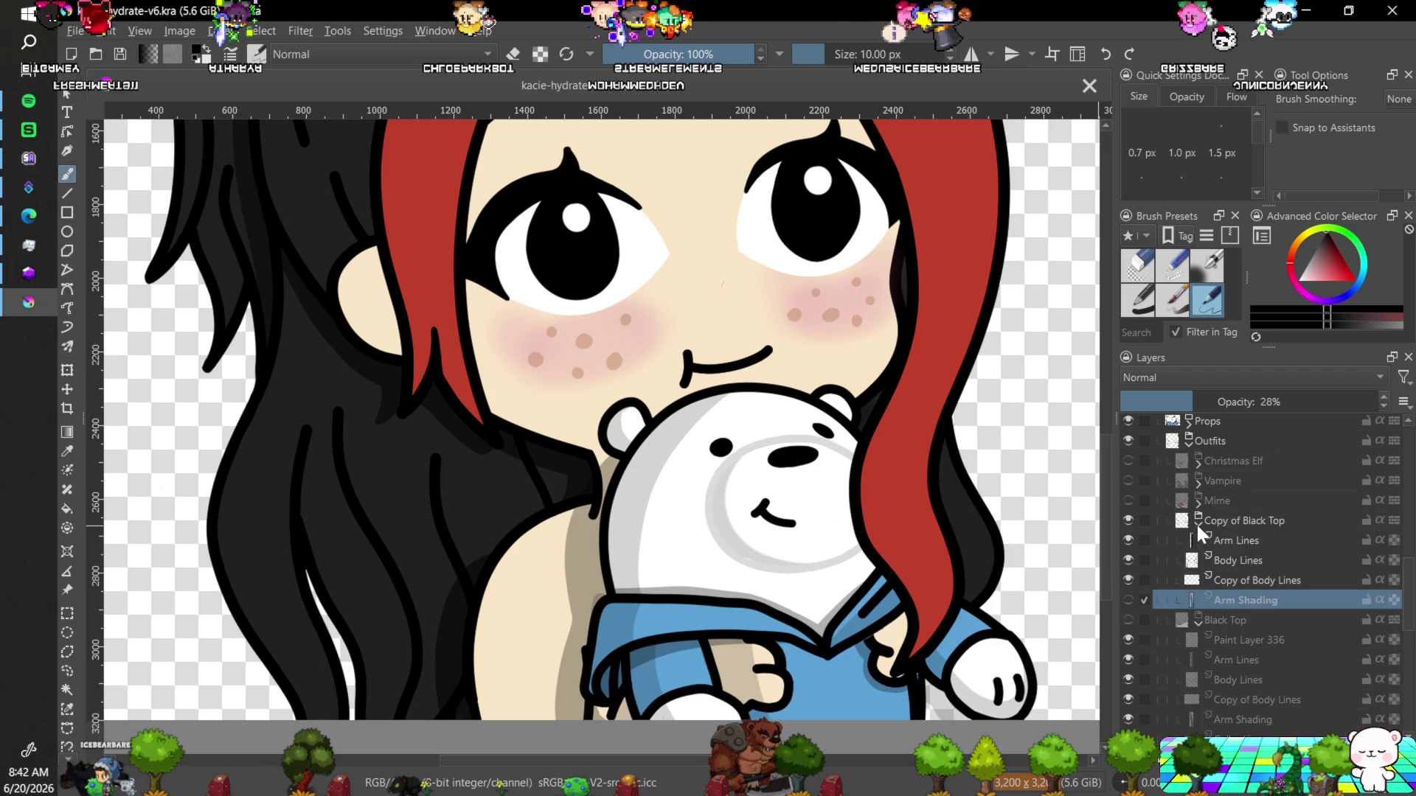
click(1228, 501)
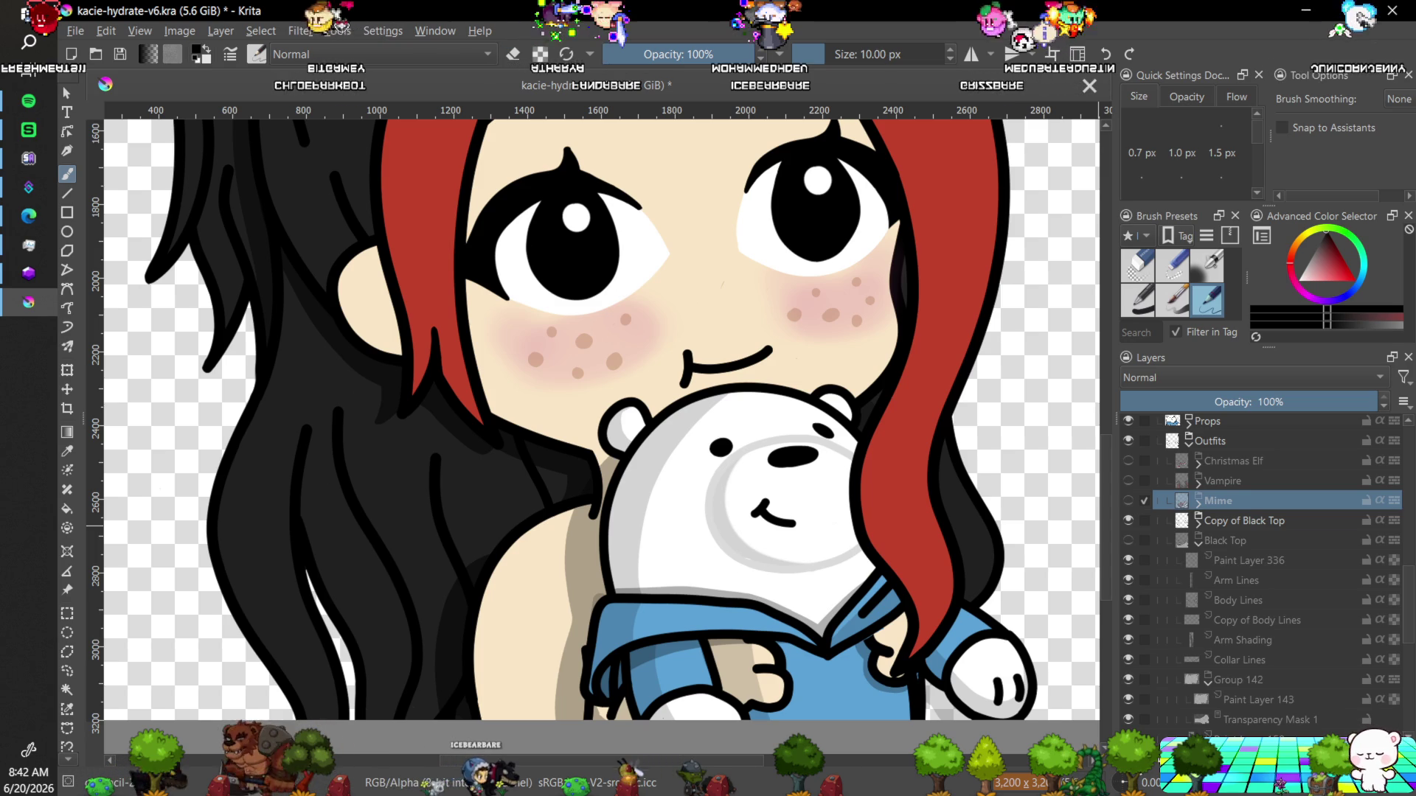
Add a new paint layer below Mime and rotate the view 30° to frame the shoulder.
key(Insert)
drag(1254, 500, 1270, 527)
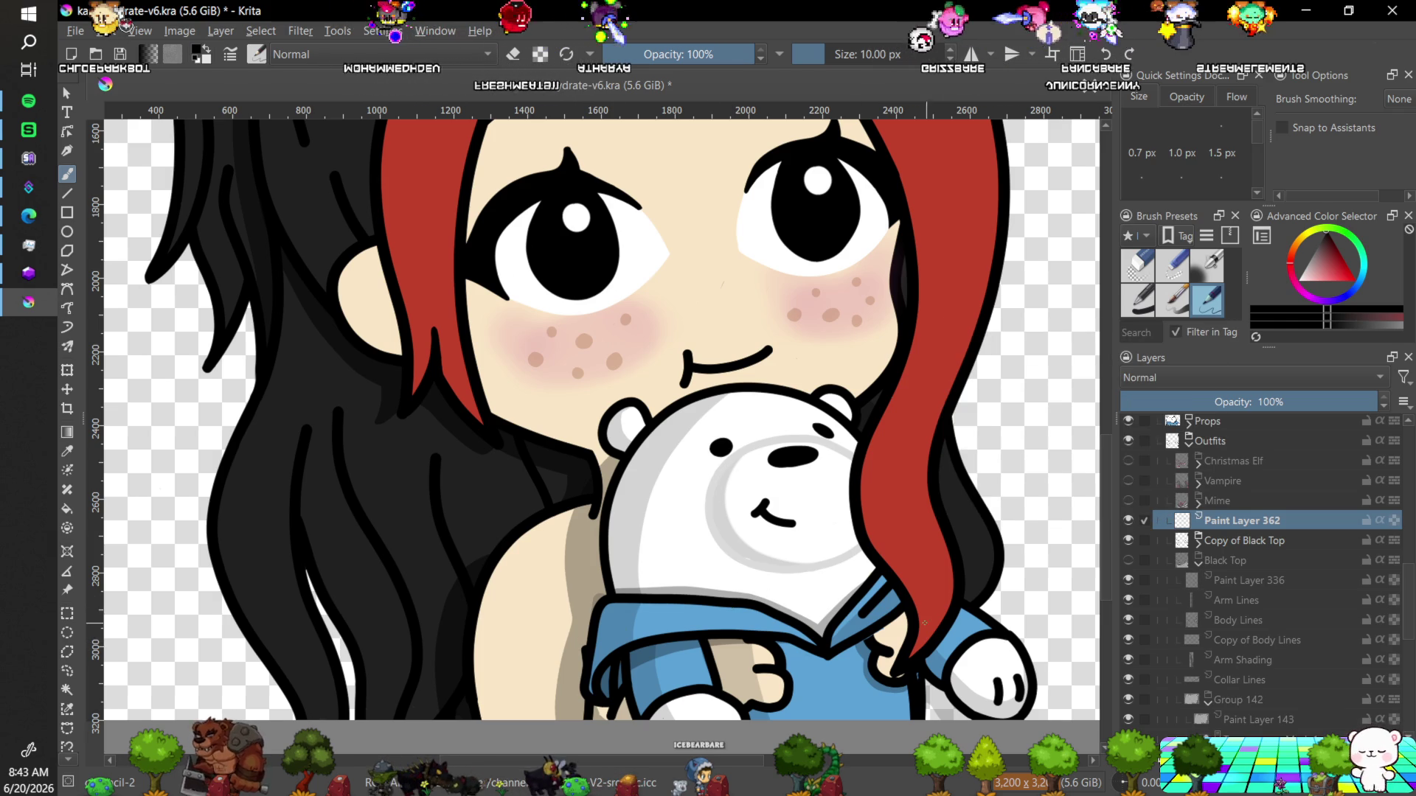
drag(811, 794, 1087, 753)
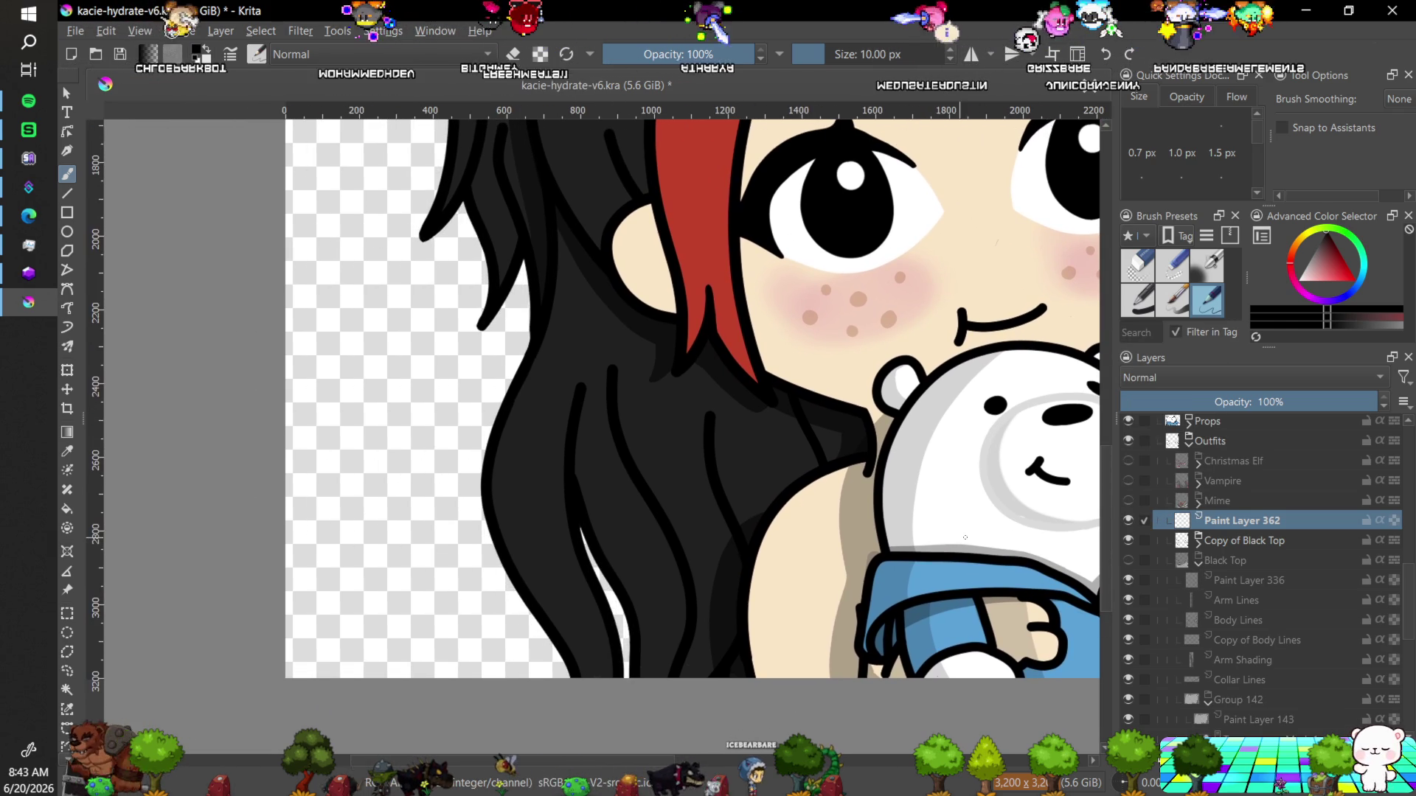
key(4)
key(4)
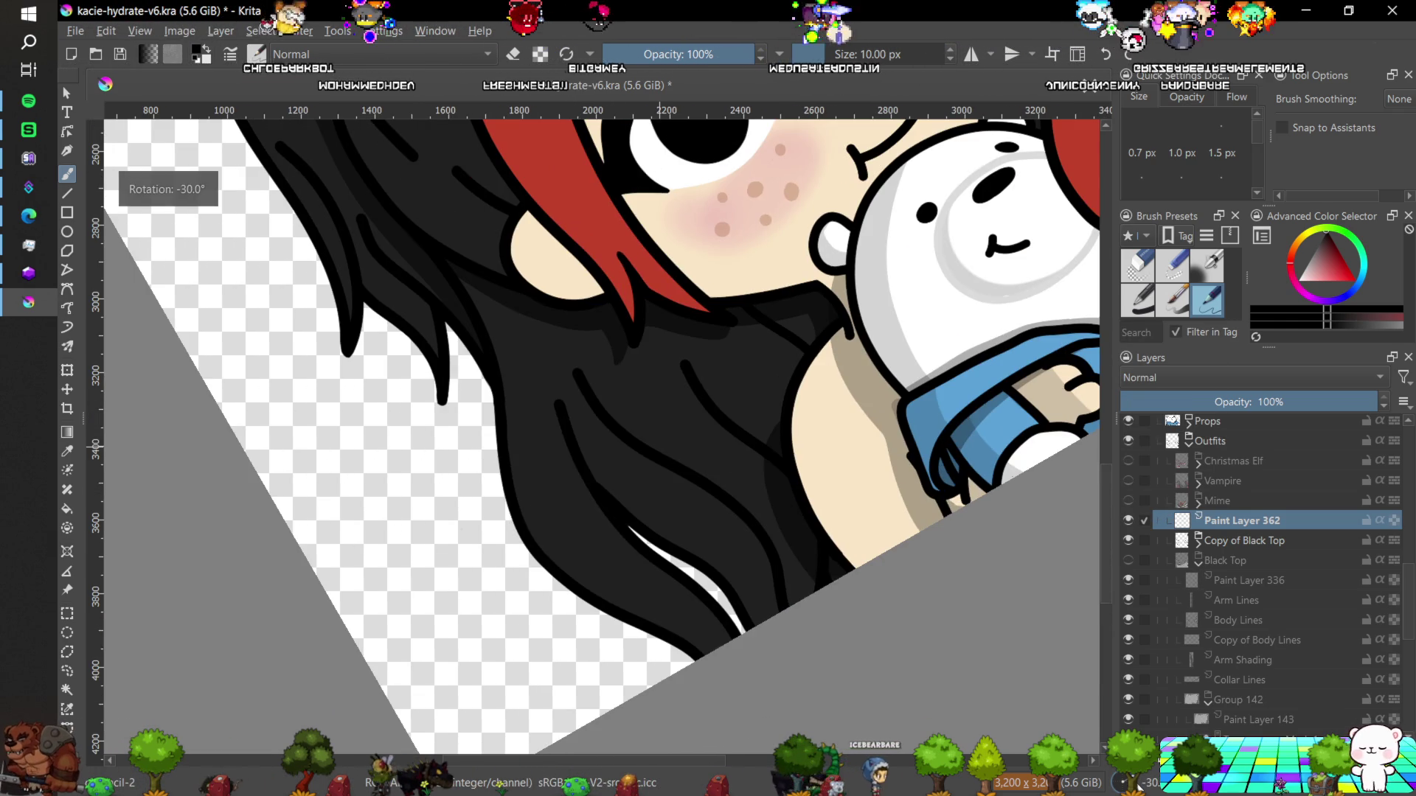
drag(1104, 509, 1104, 494)
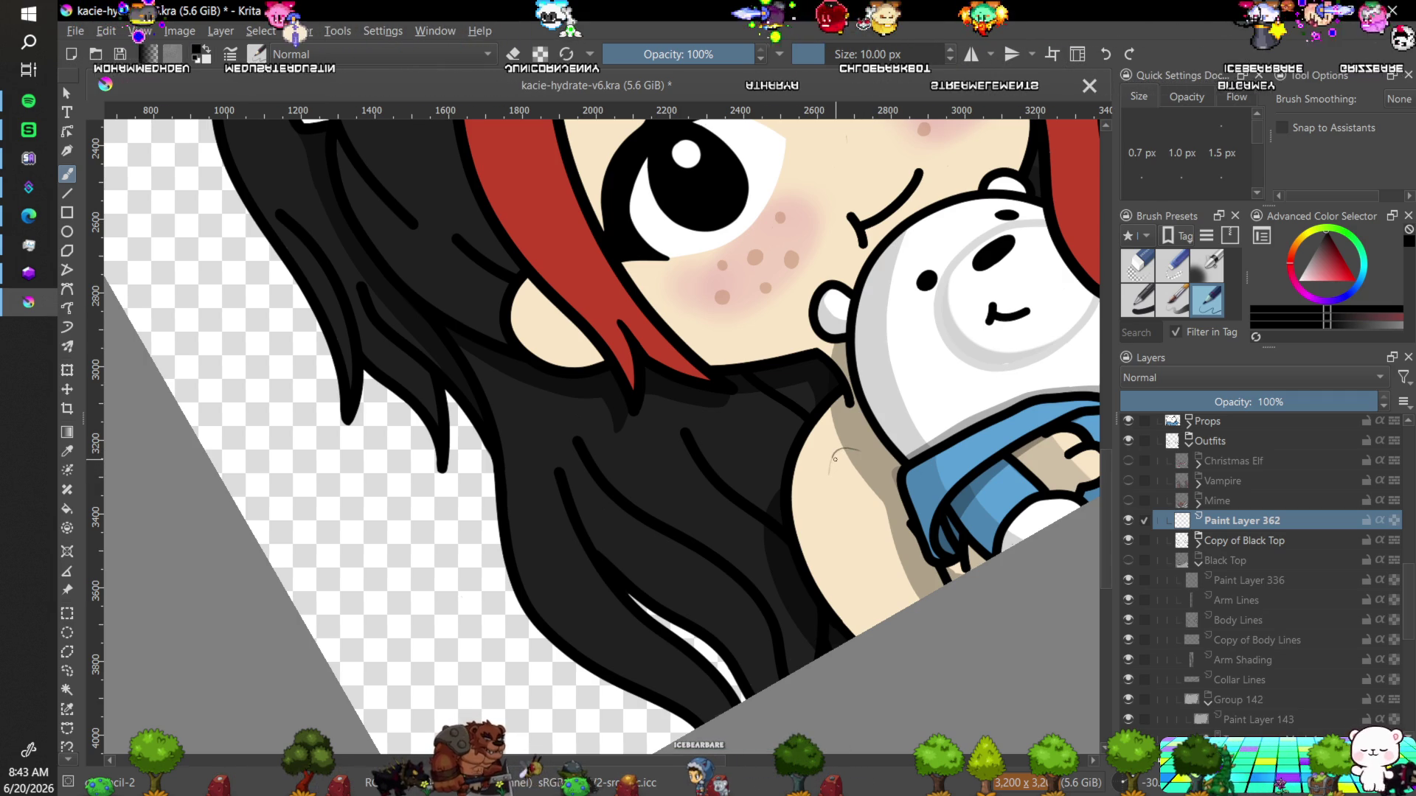
Sketch three connected tattoo outline strokes across the girl's bare shoulder.
drag(832, 464, 830, 493)
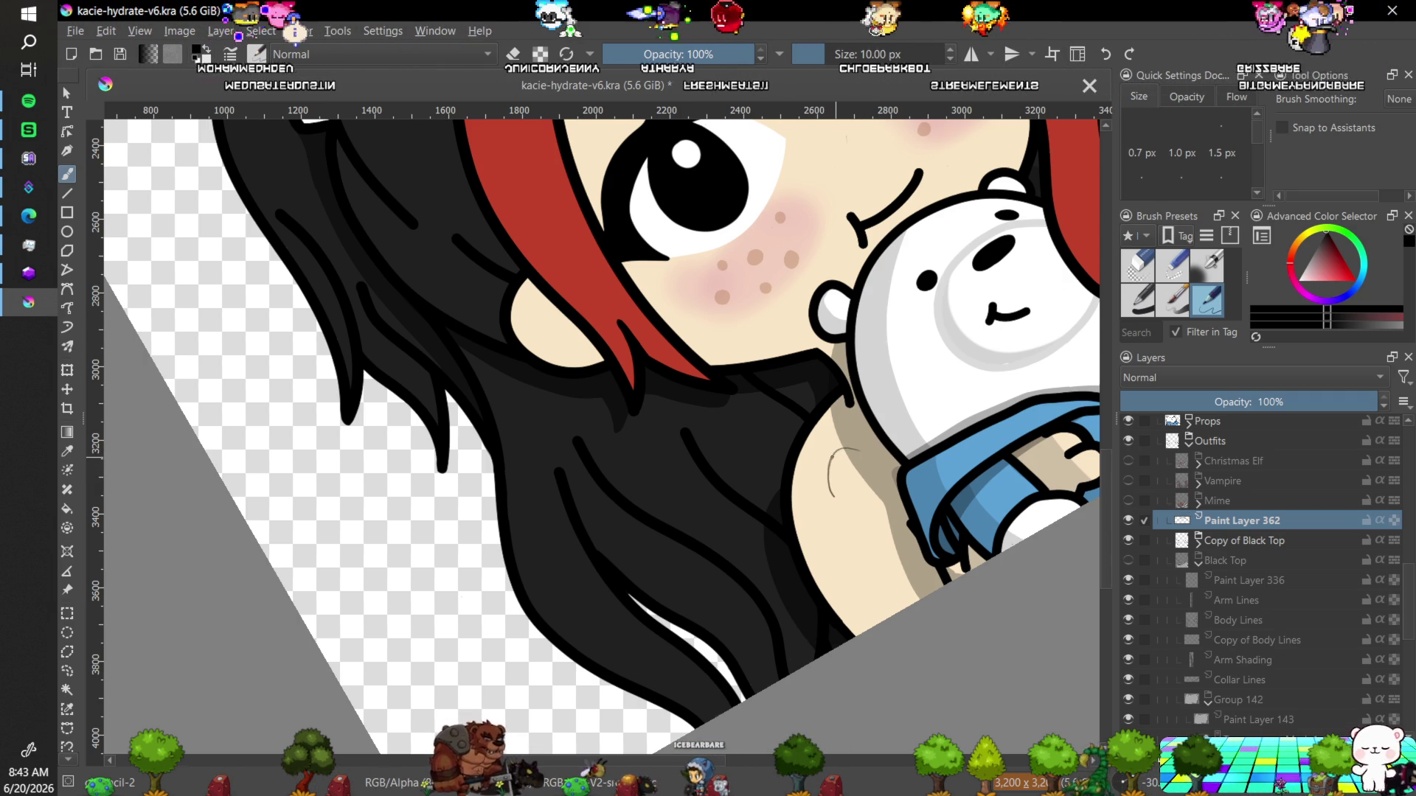
drag(831, 505, 841, 515)
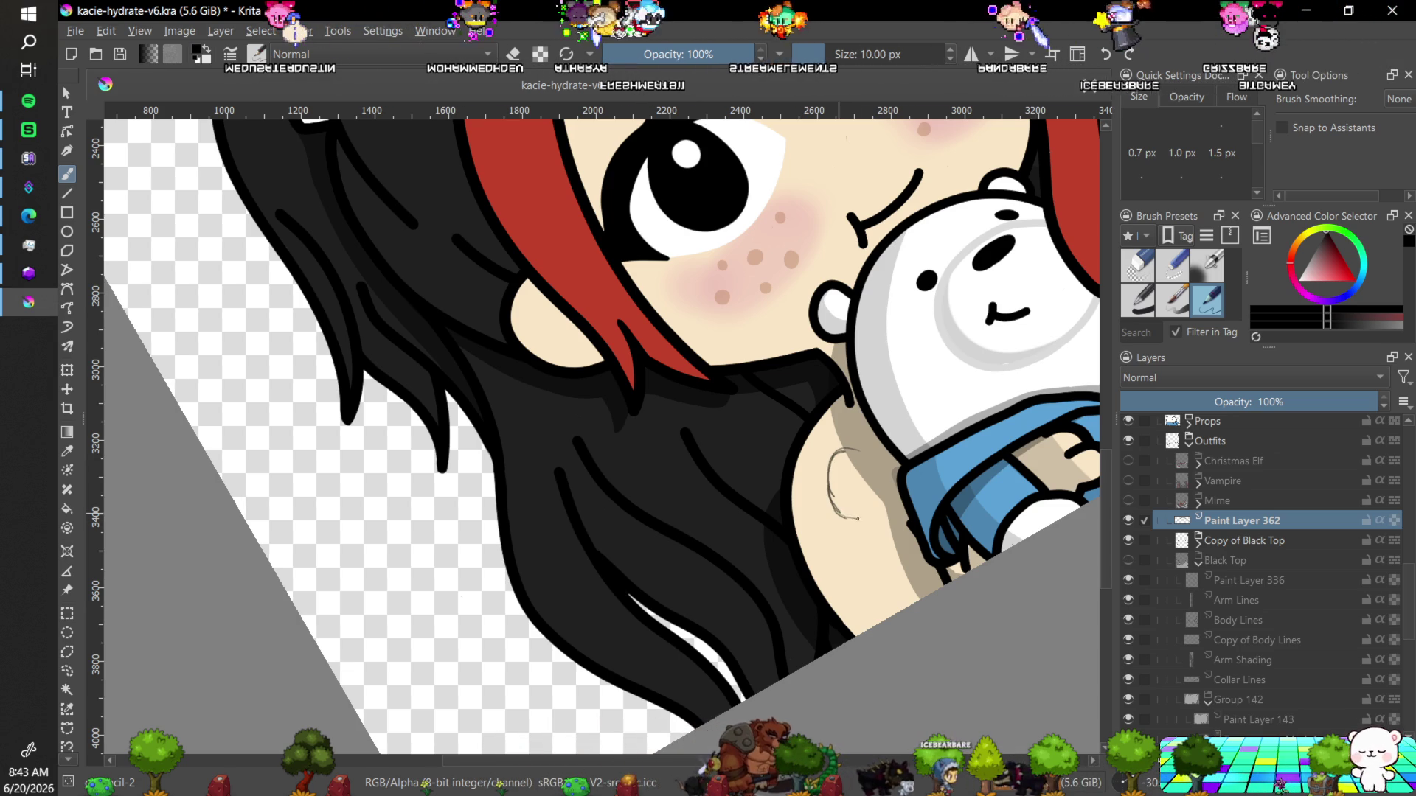
drag(838, 512, 901, 553)
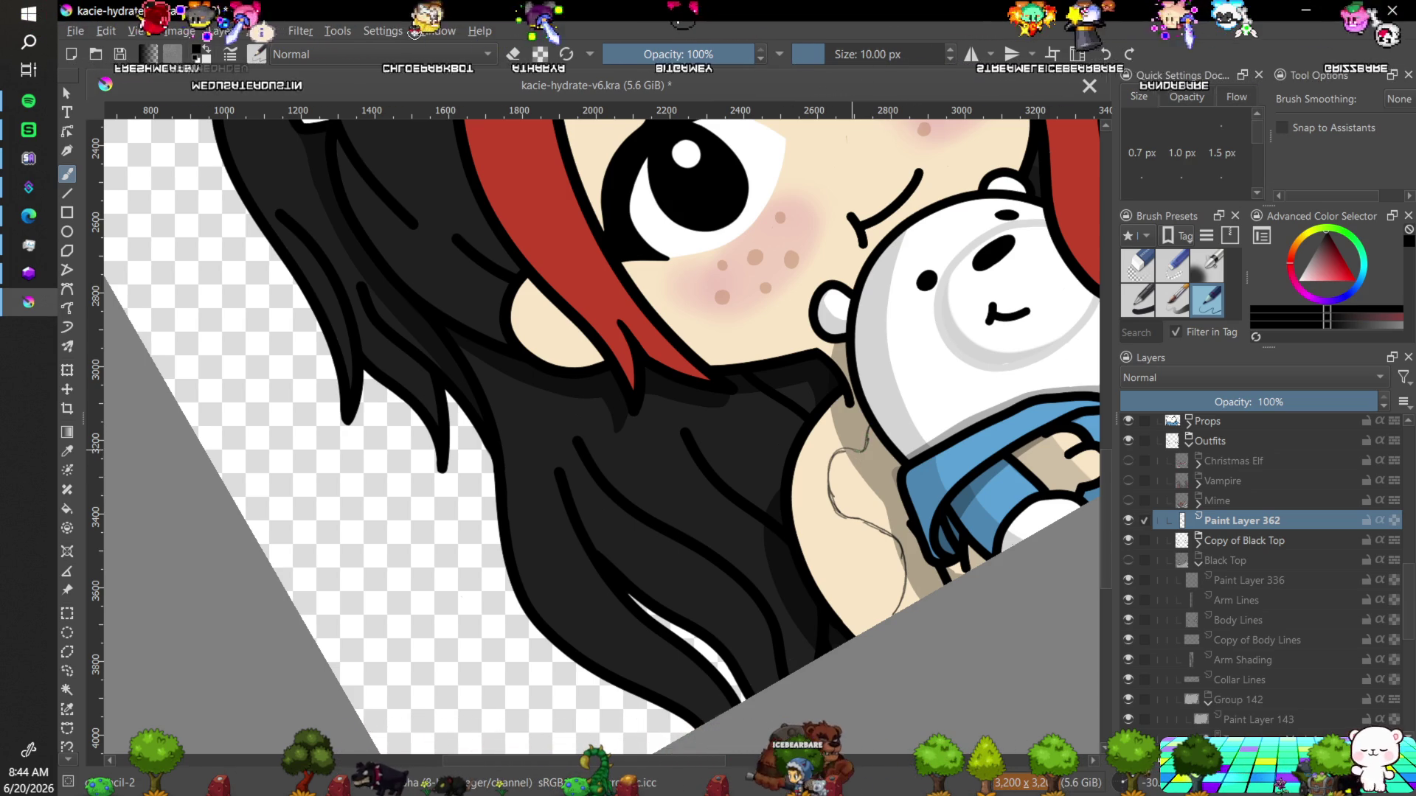
key(5)
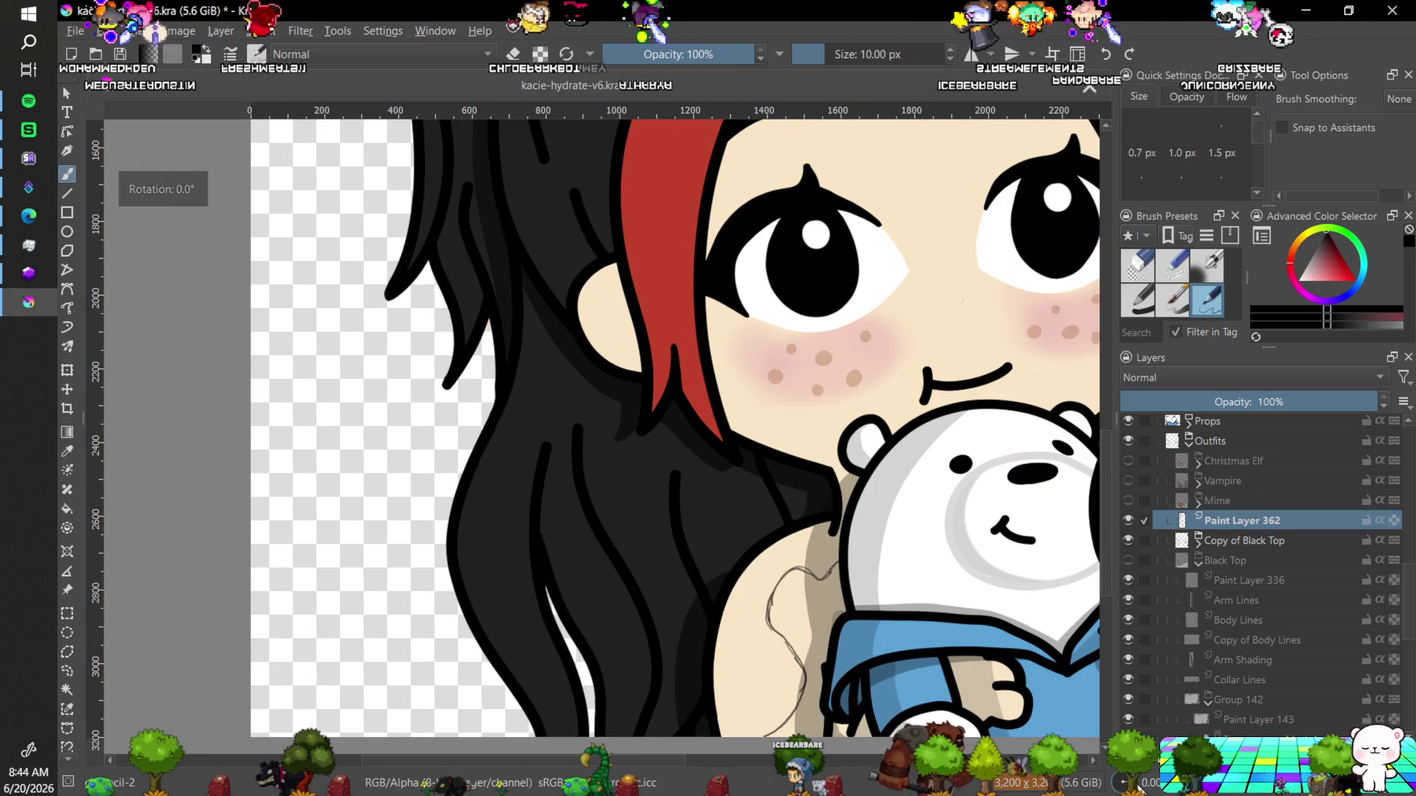
key(4)
key(4)
key(4)
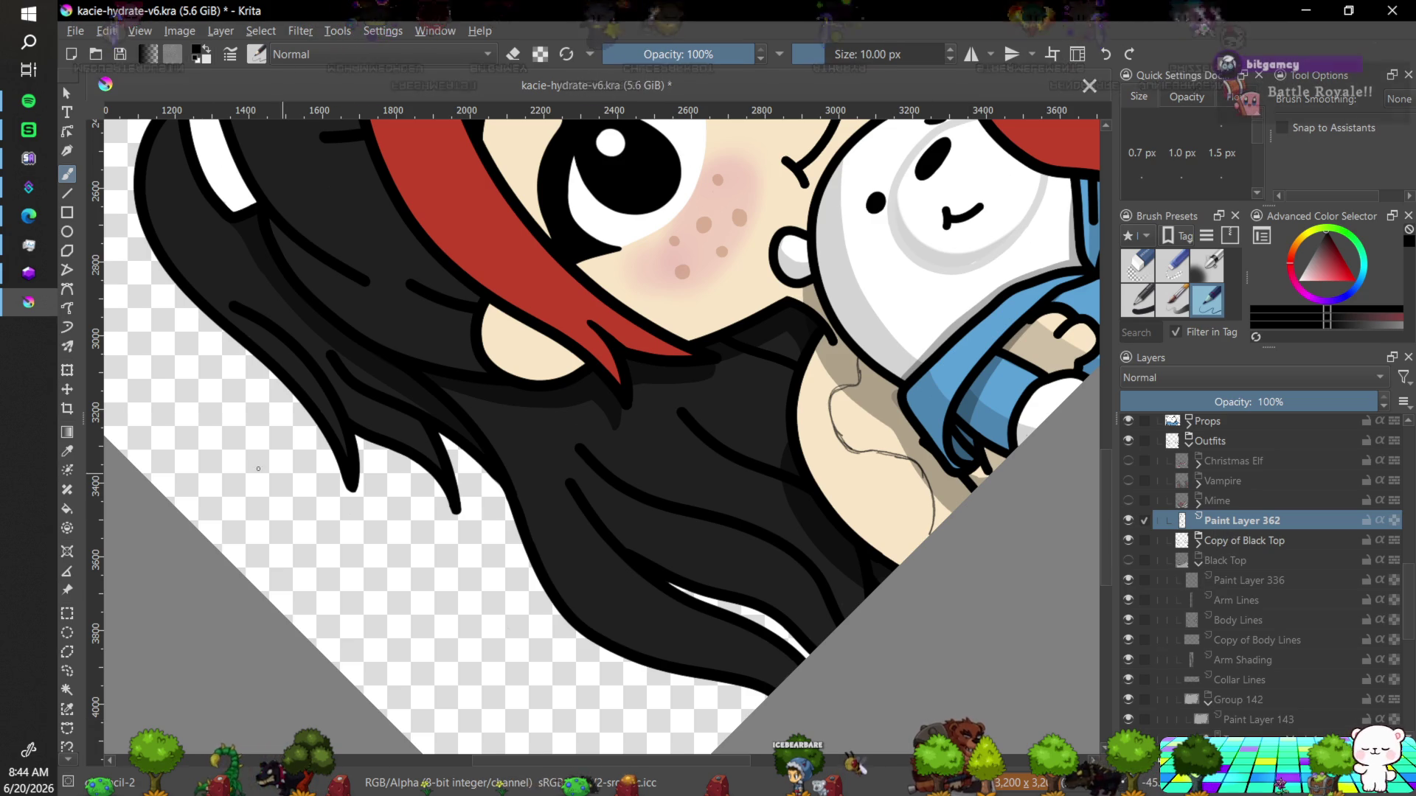
key(ctrl+t)
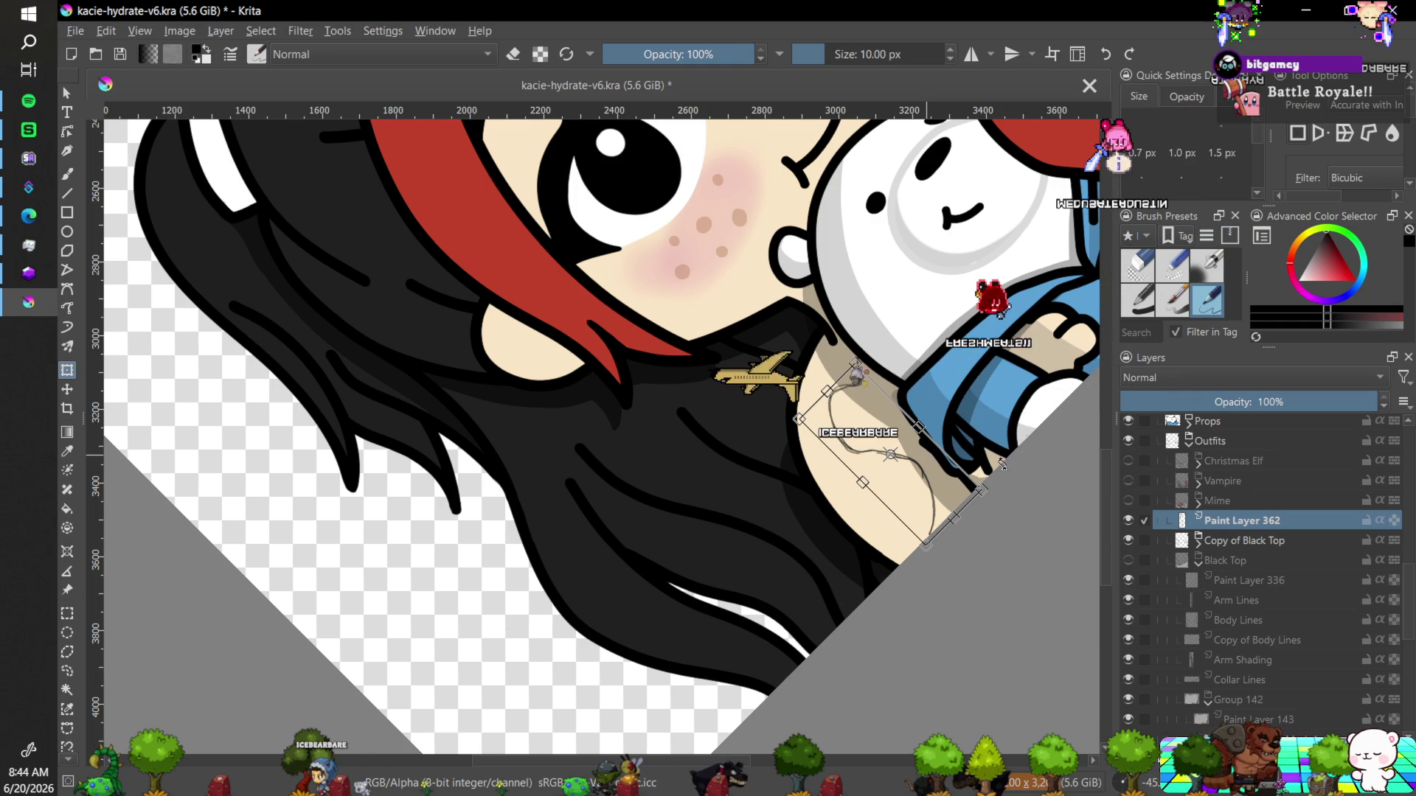
Apply the transform on the tattoo sketch, undoing a trial shift down-left.
key(Return)
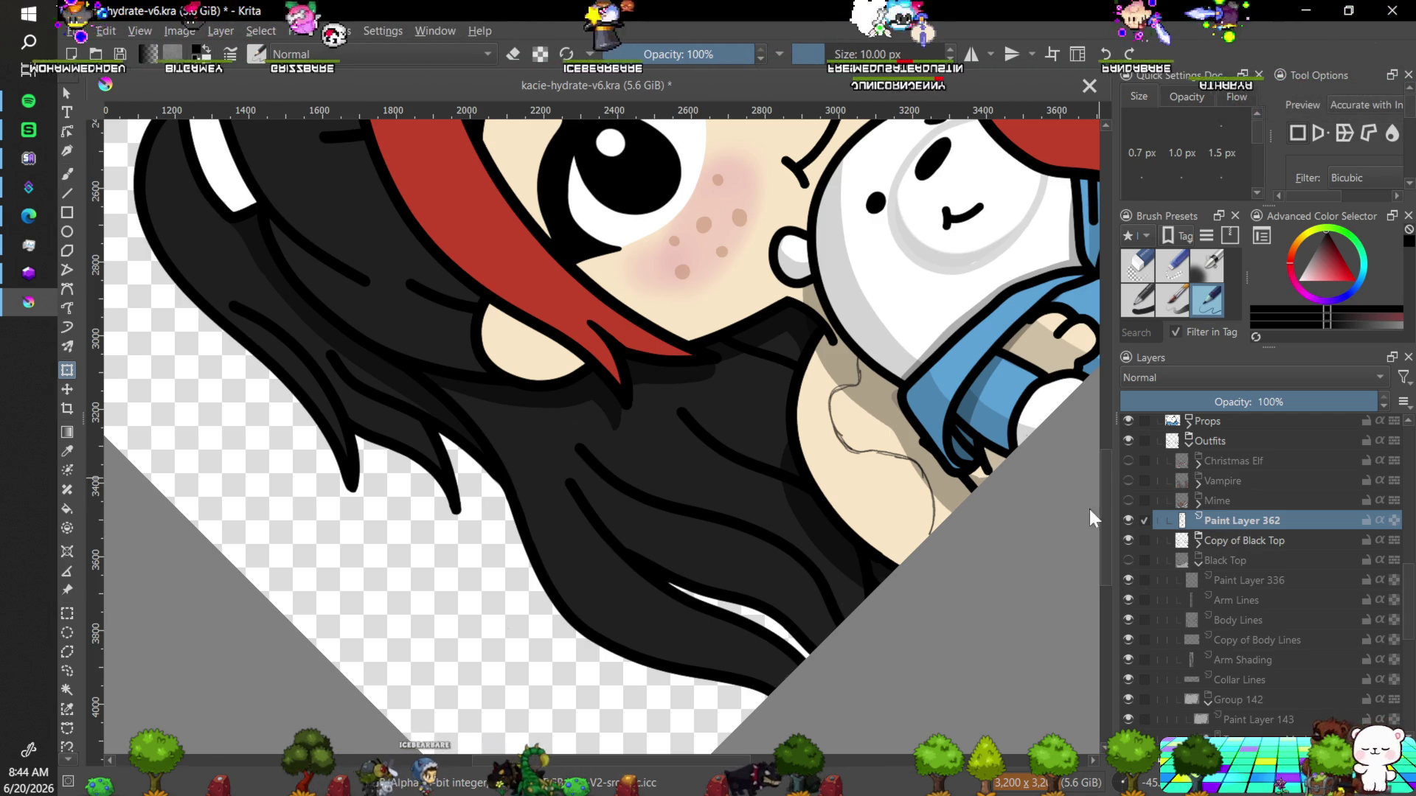
click(914, 463)
drag(914, 463, 901, 477)
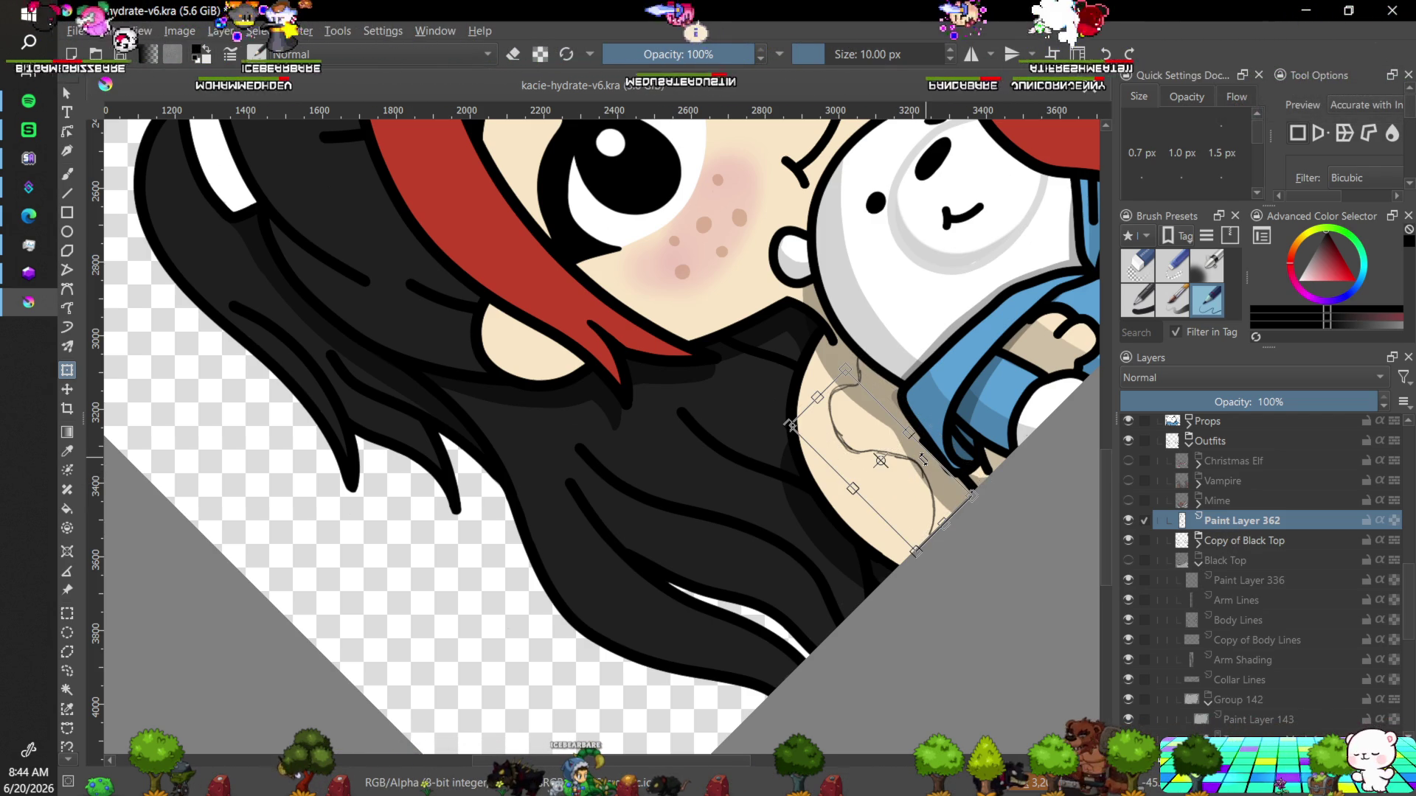
key(ctrl+z)
key(Return)
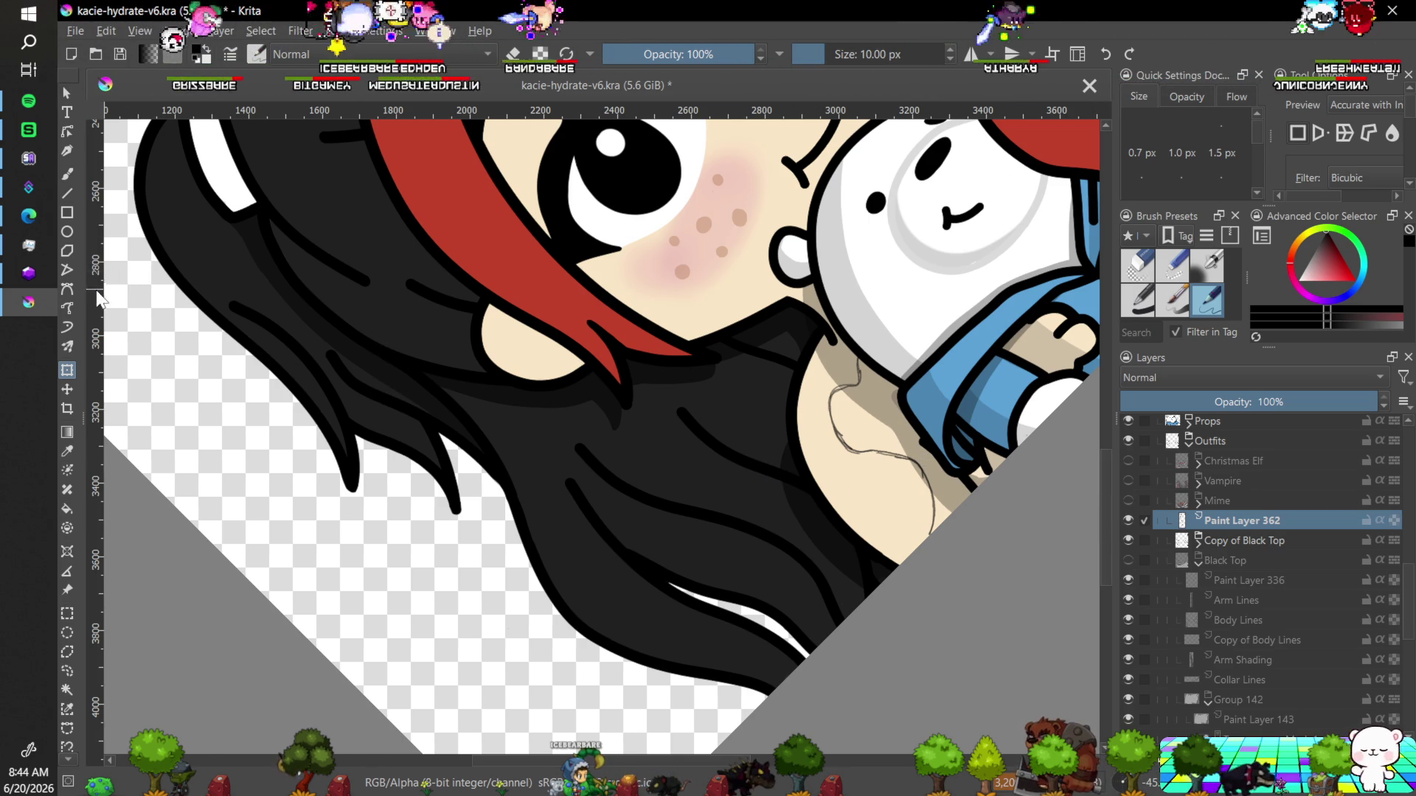
Nudge the tattoo sketch slightly up-left with the Move tool and reset the canvas rotation to 0°.
click(68, 390)
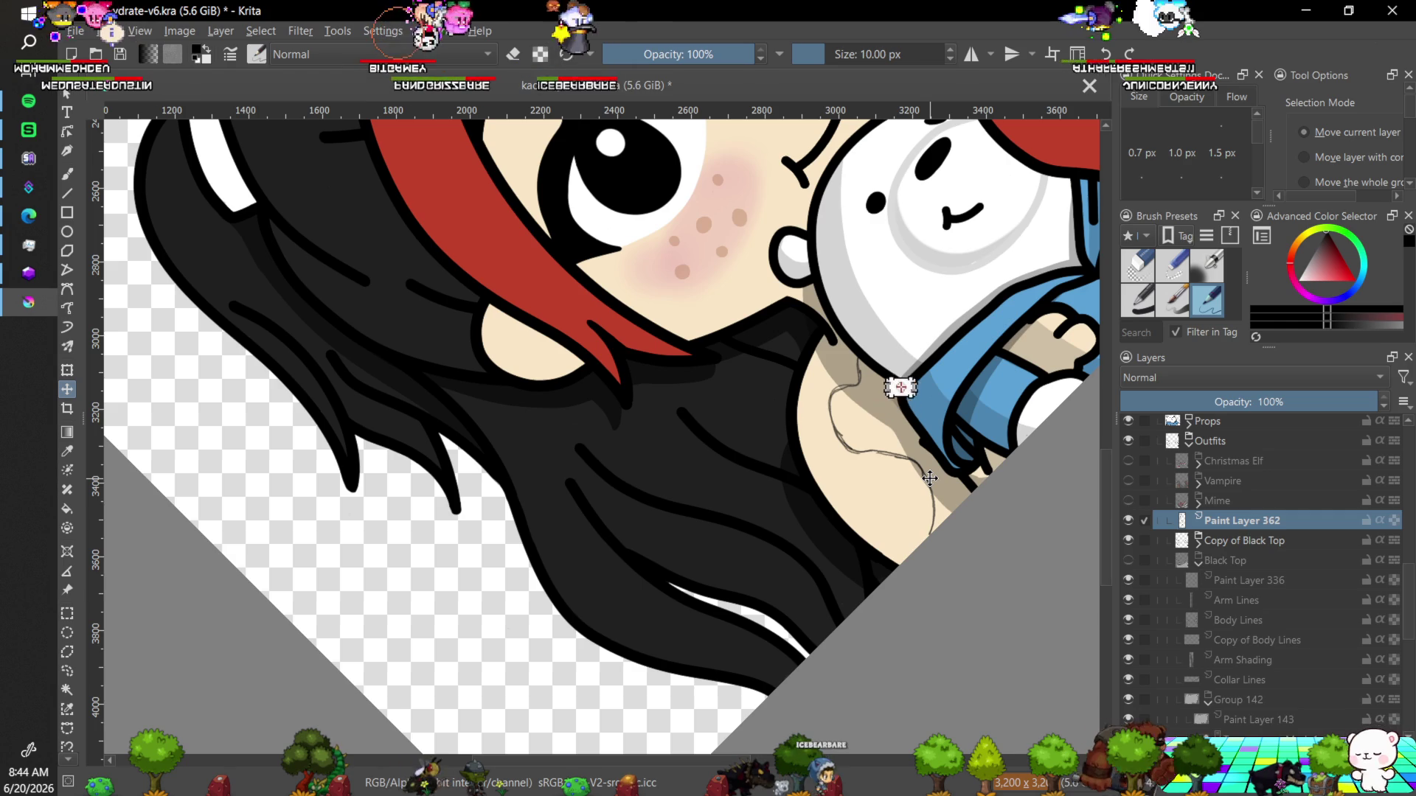
click(1128, 539)
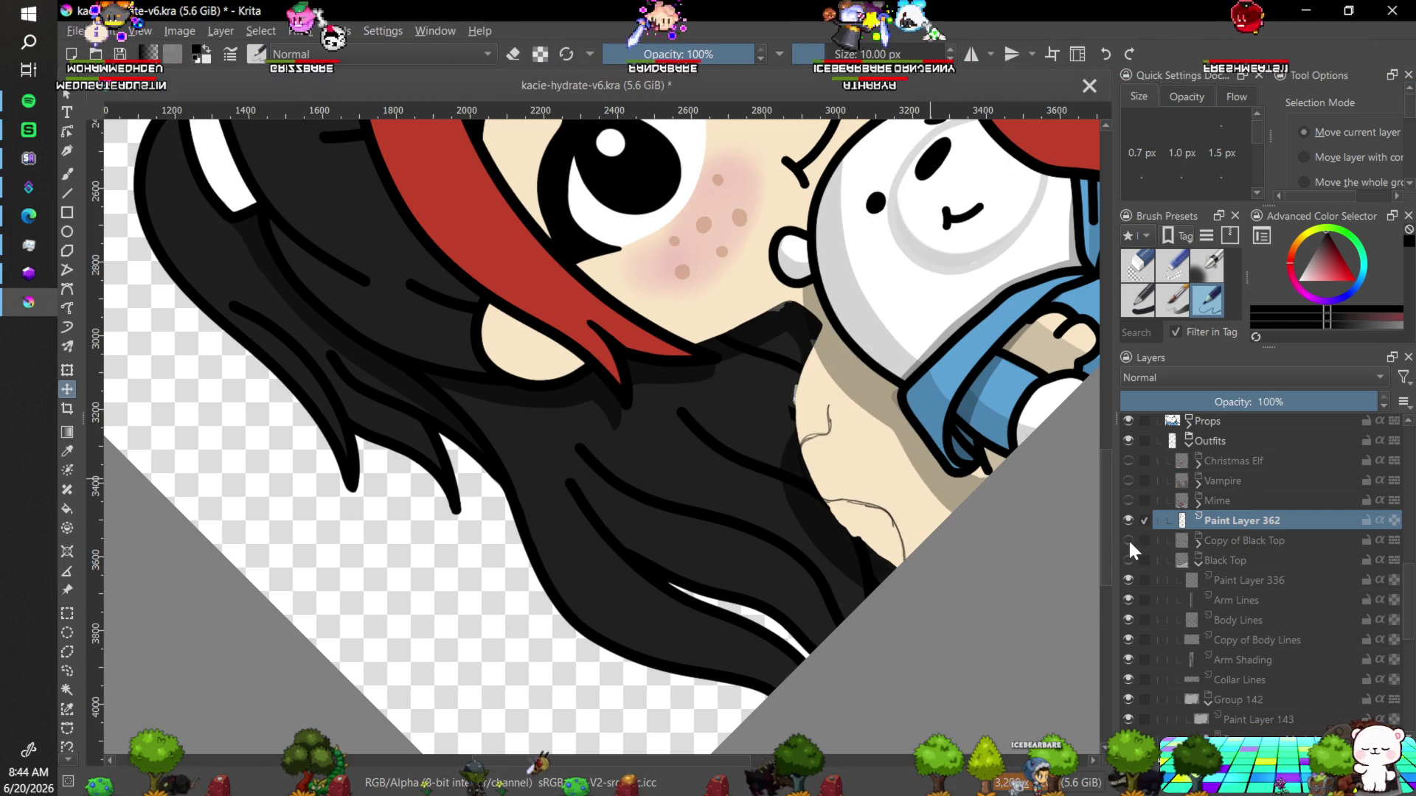
click(1128, 540)
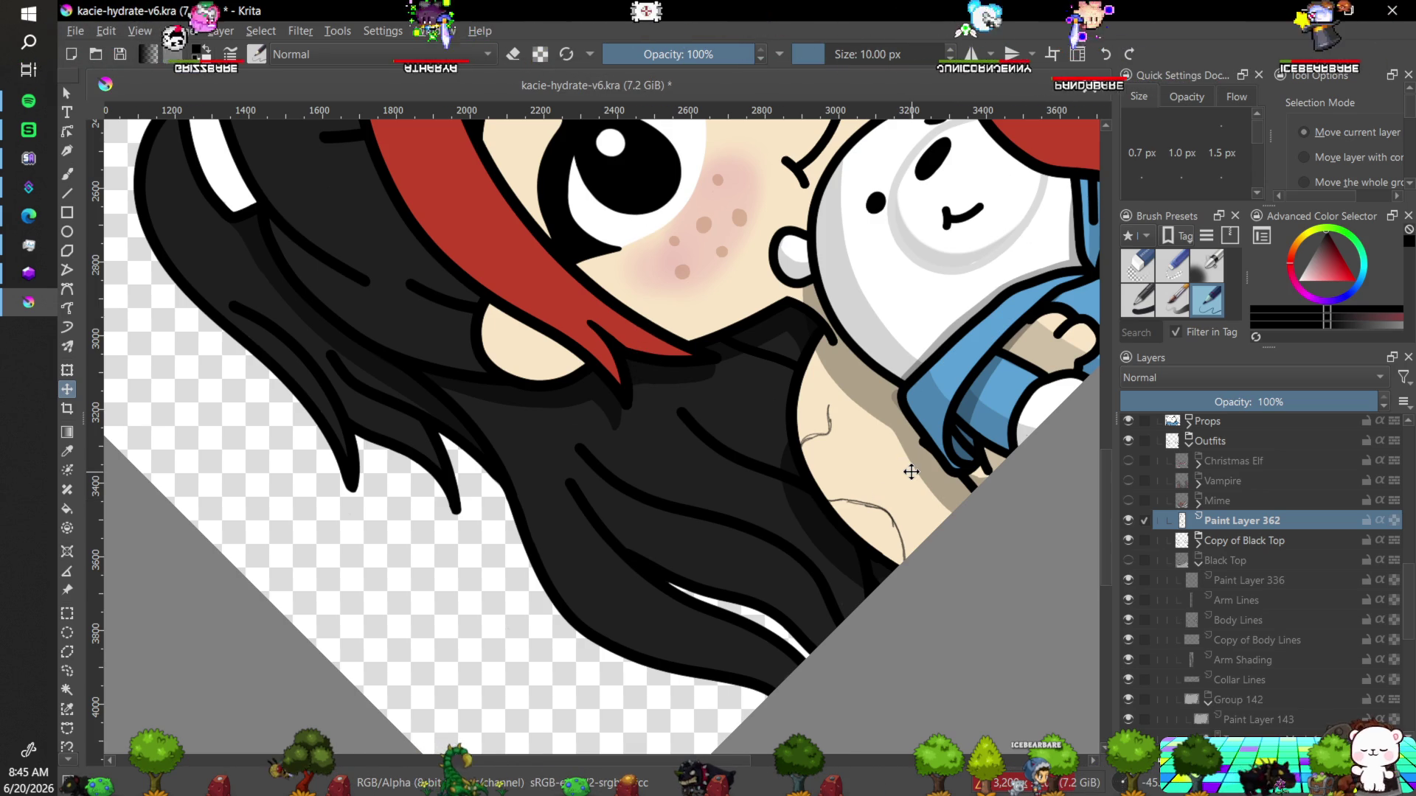
key(Right)
key(Right)
key(Right)
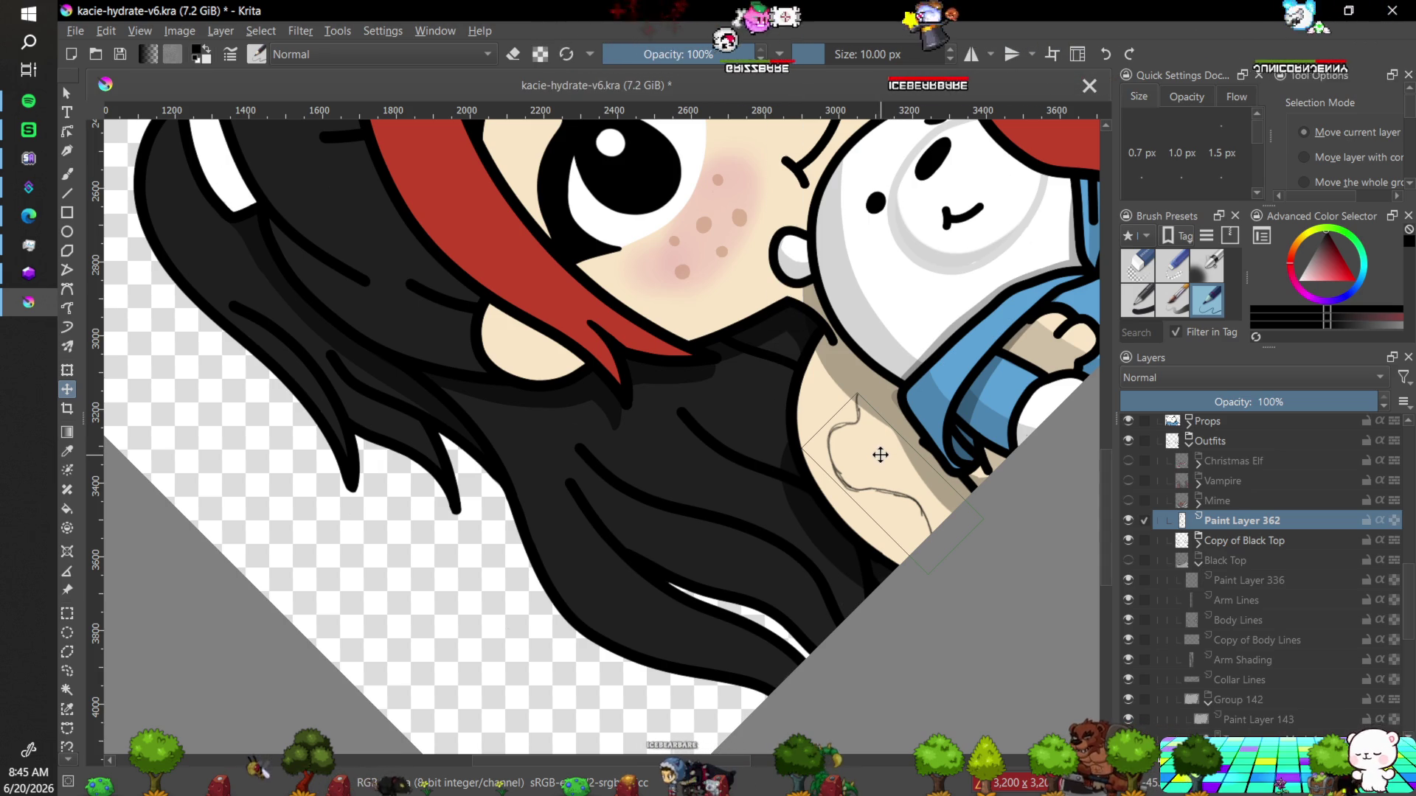
drag(878, 458, 873, 464)
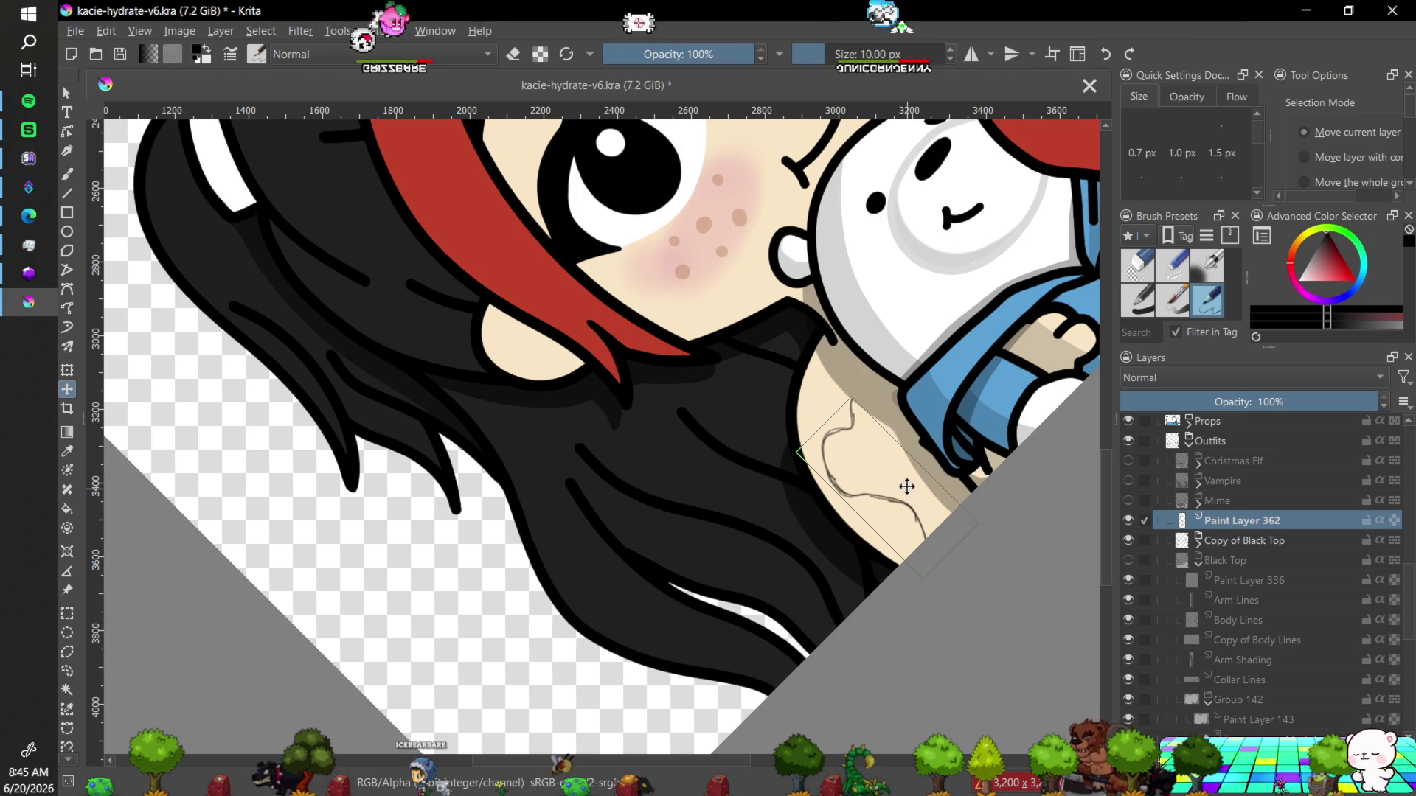
drag(906, 486, 898, 473)
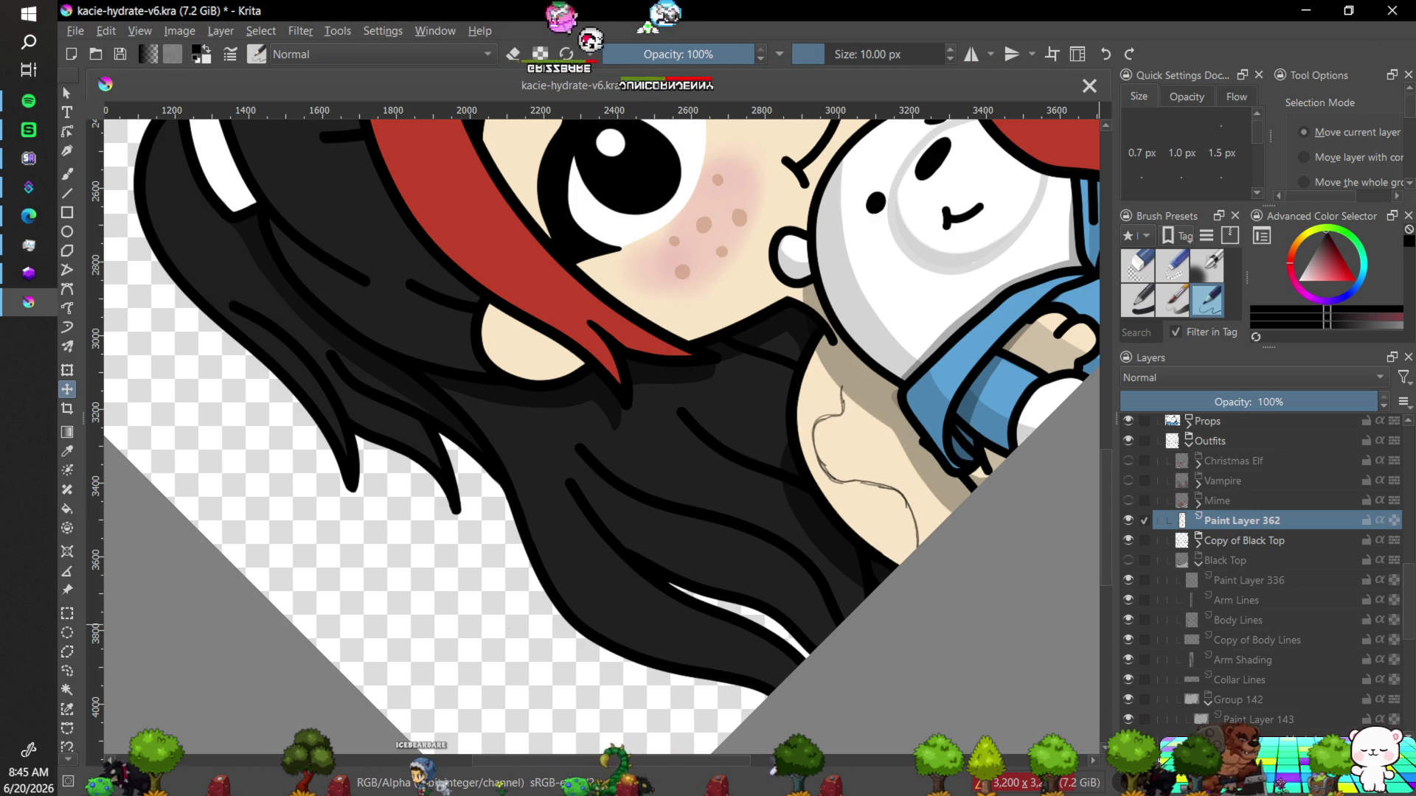
key(5)
key(4)
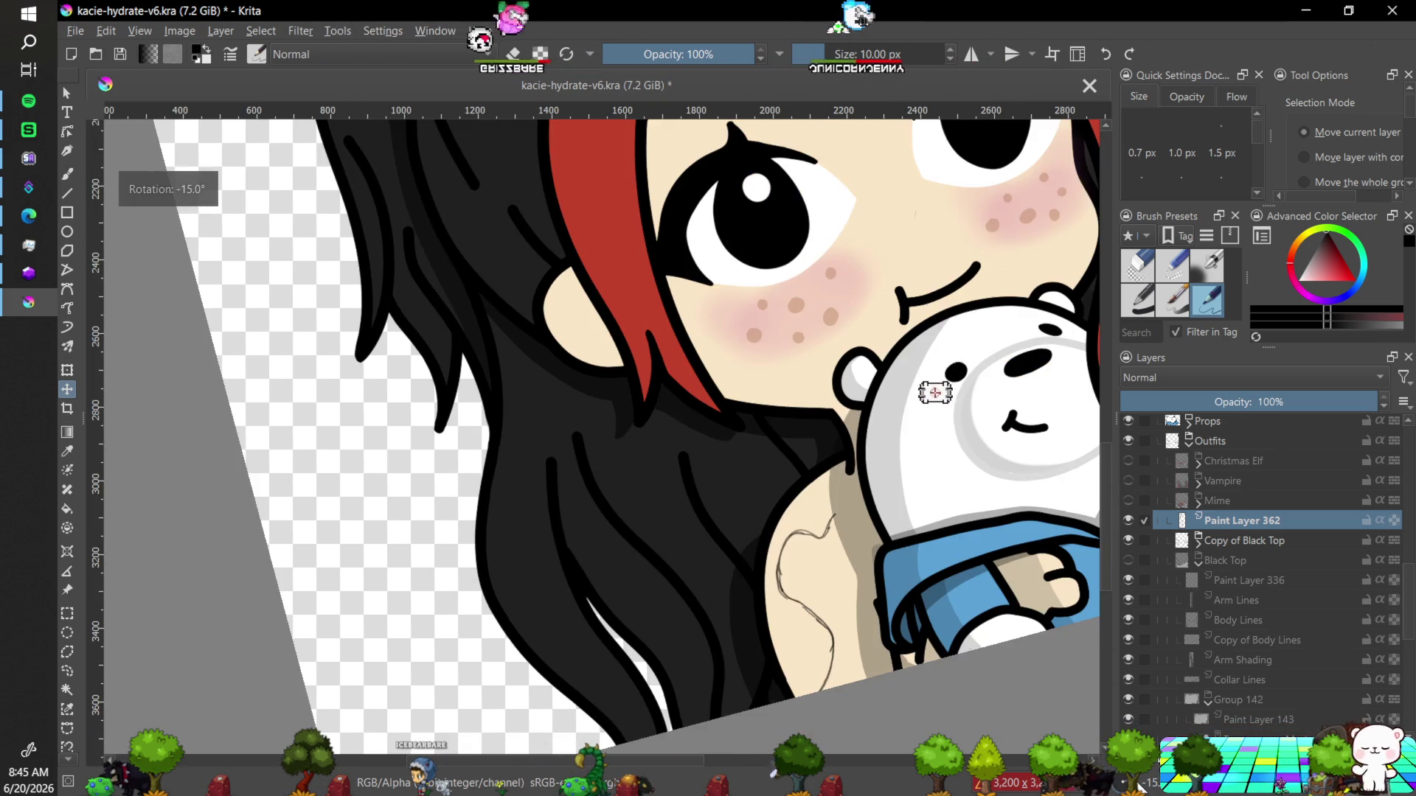
key(5)
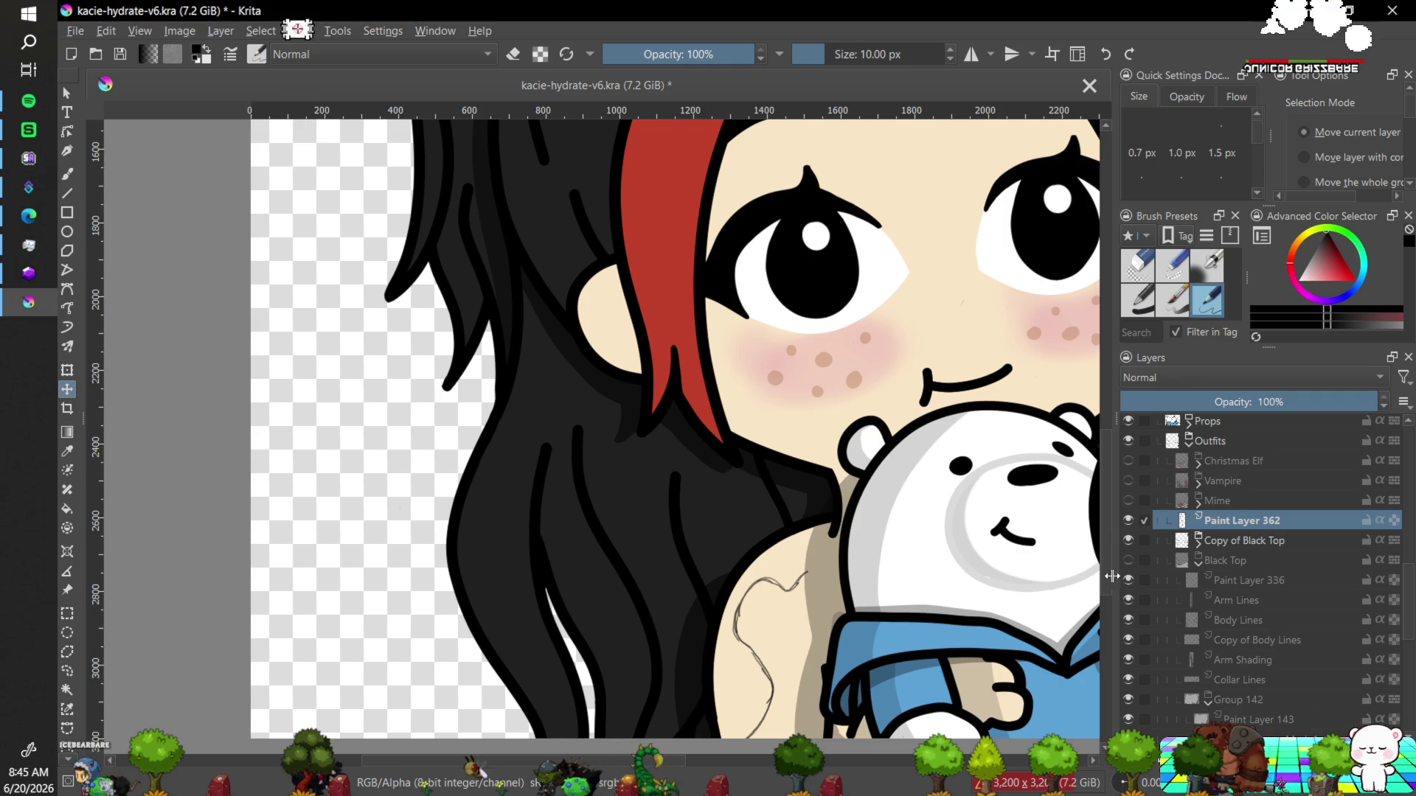
scroll(1104, 522, down, 3)
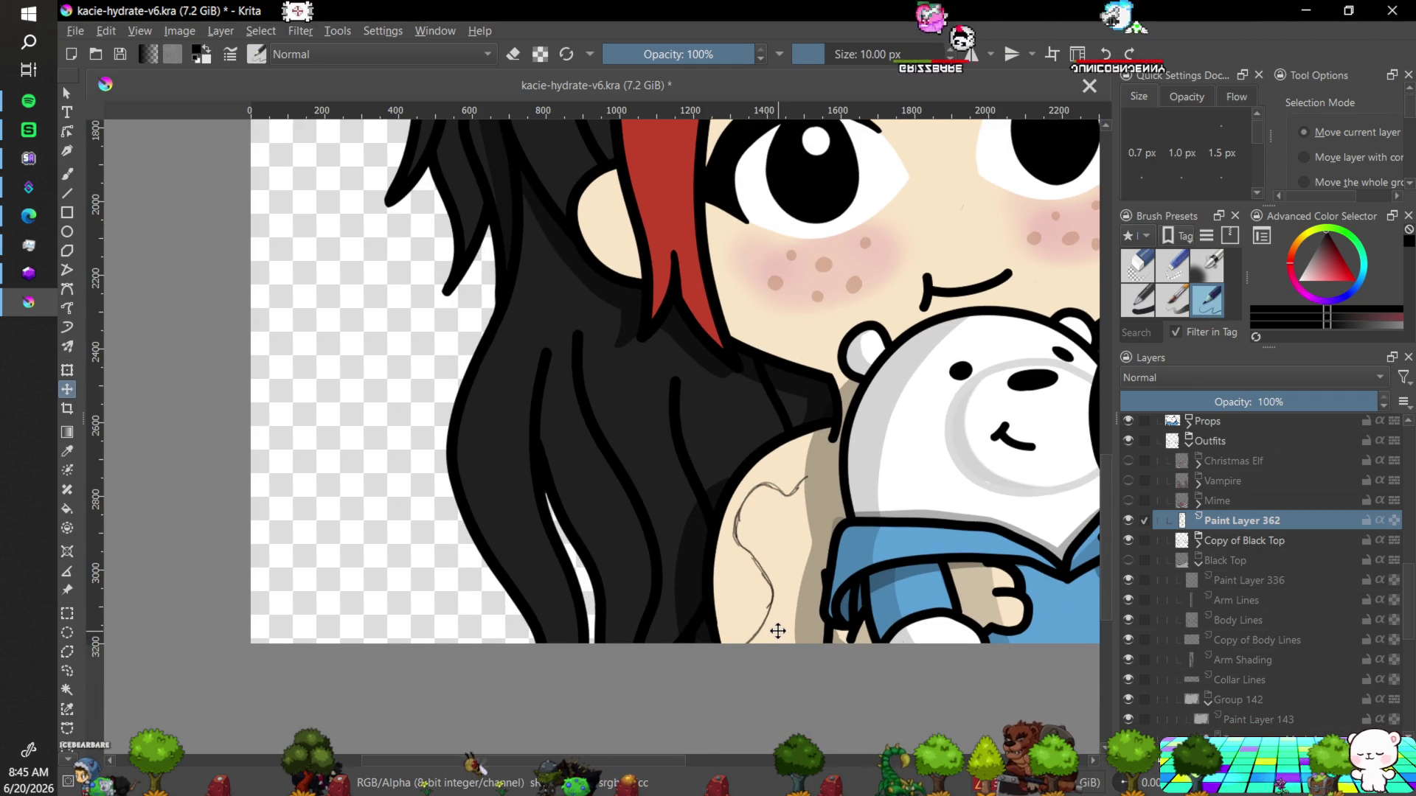
key(b)
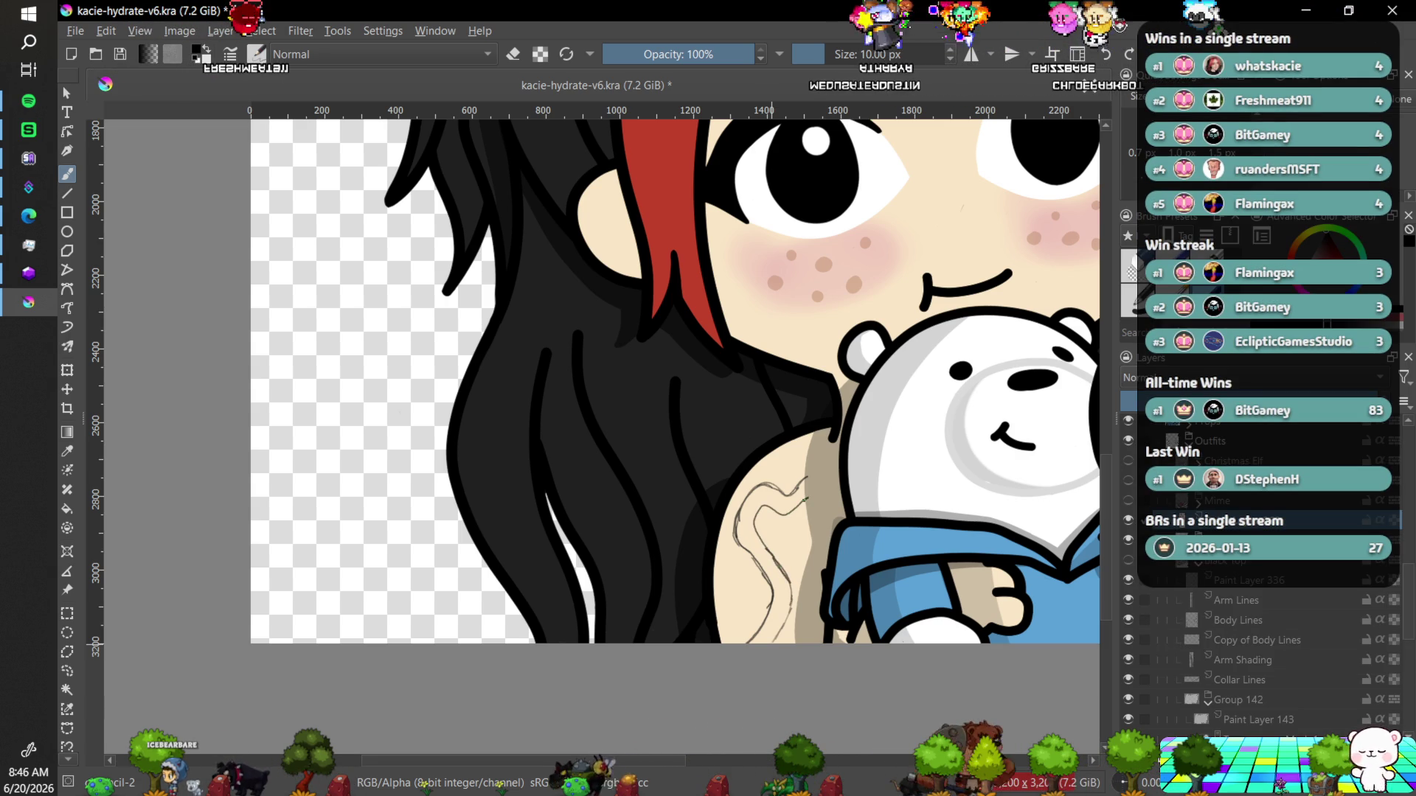
key(minus)
key(minus)
key(minus)
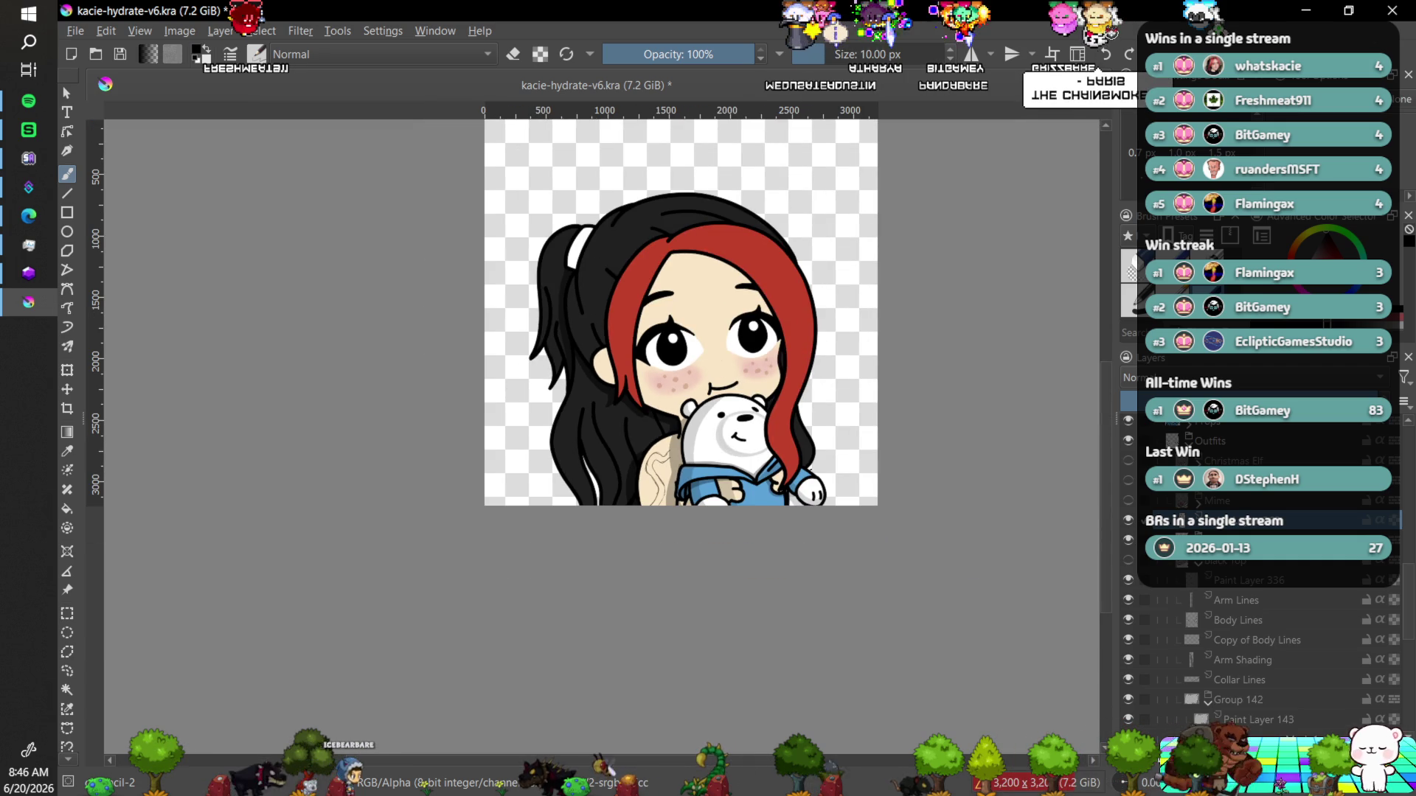
key(plus)
key(plus)
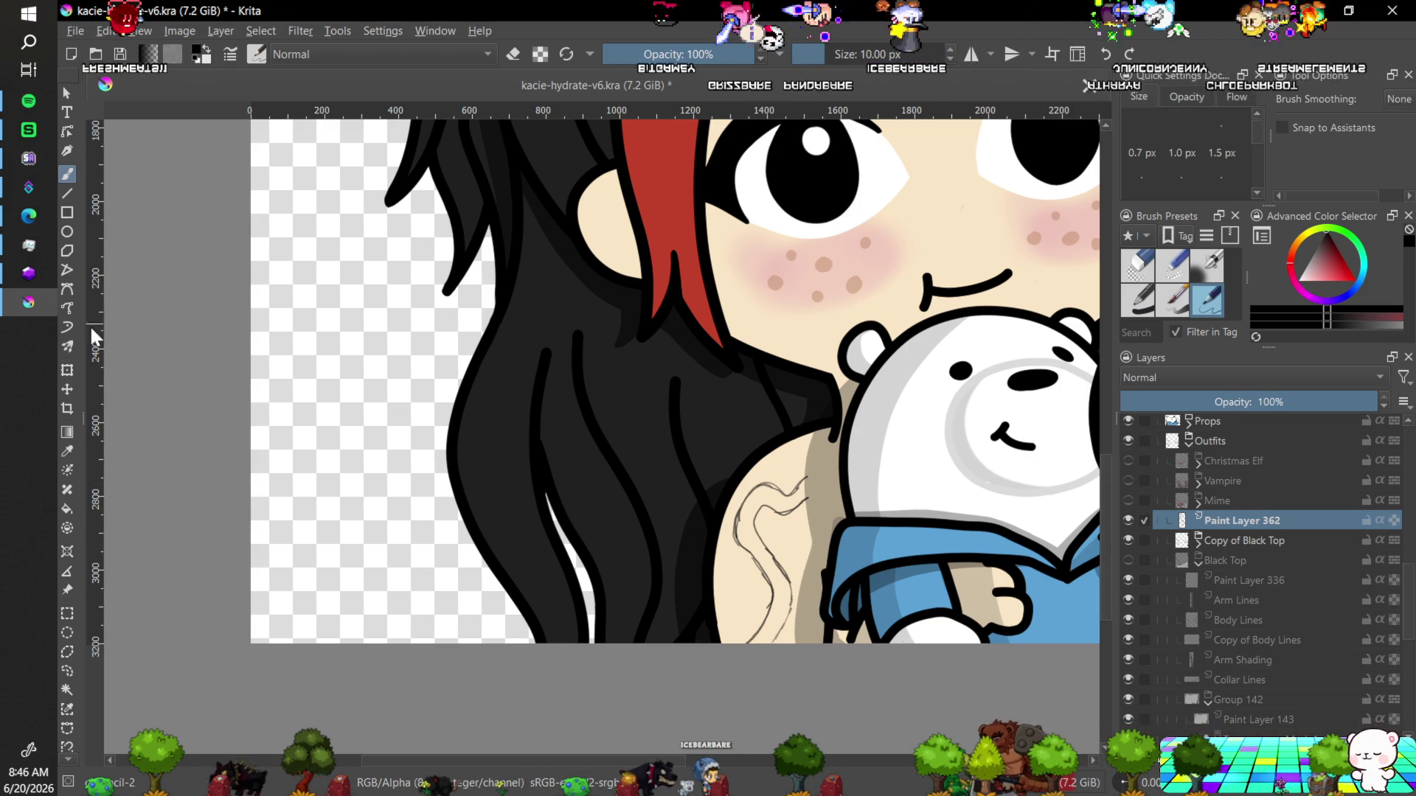
Shift the tattoo sketch about 20 px lower with the Move tool, then return to the brush.
click(70, 391)
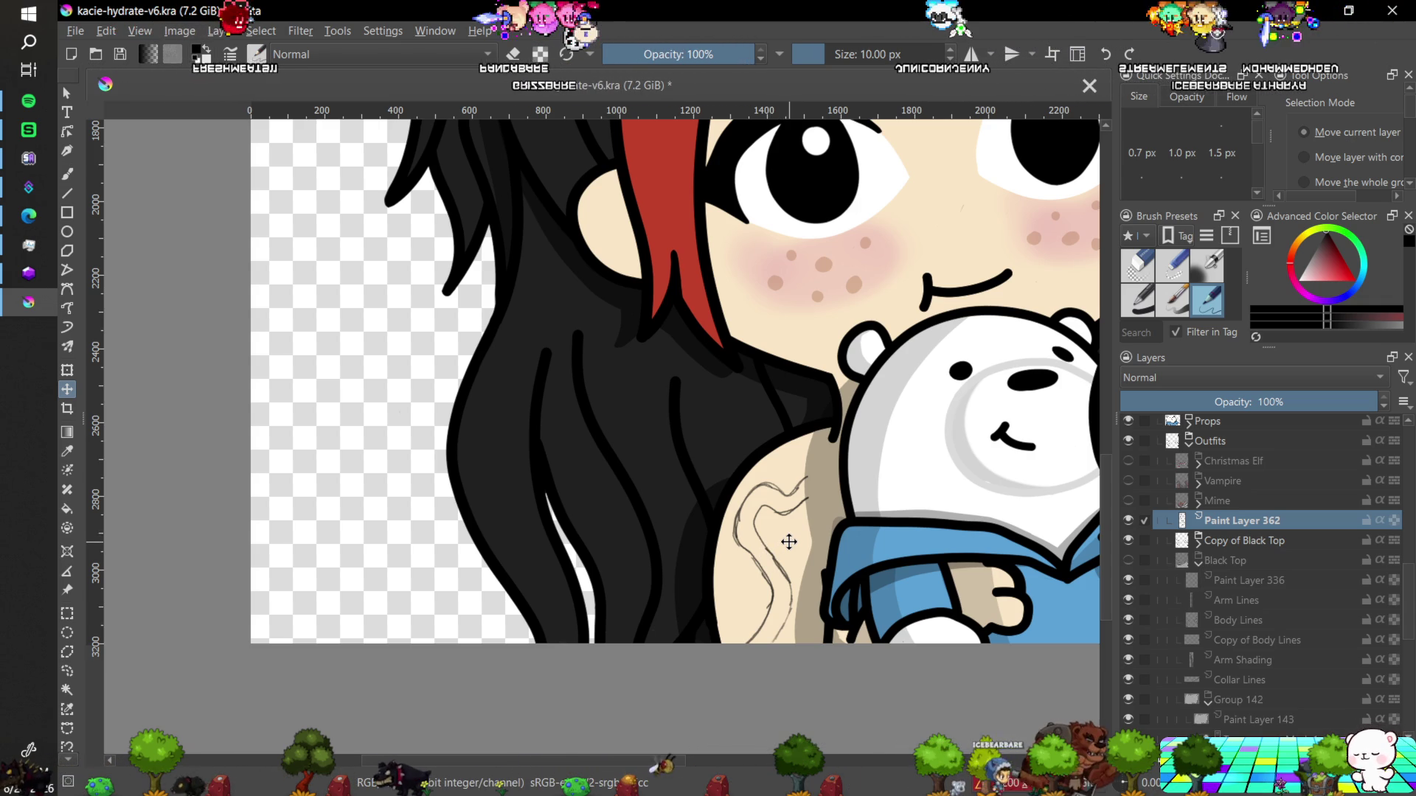
key(shift+Down)
key(shift+Down)
key(shift+Down)
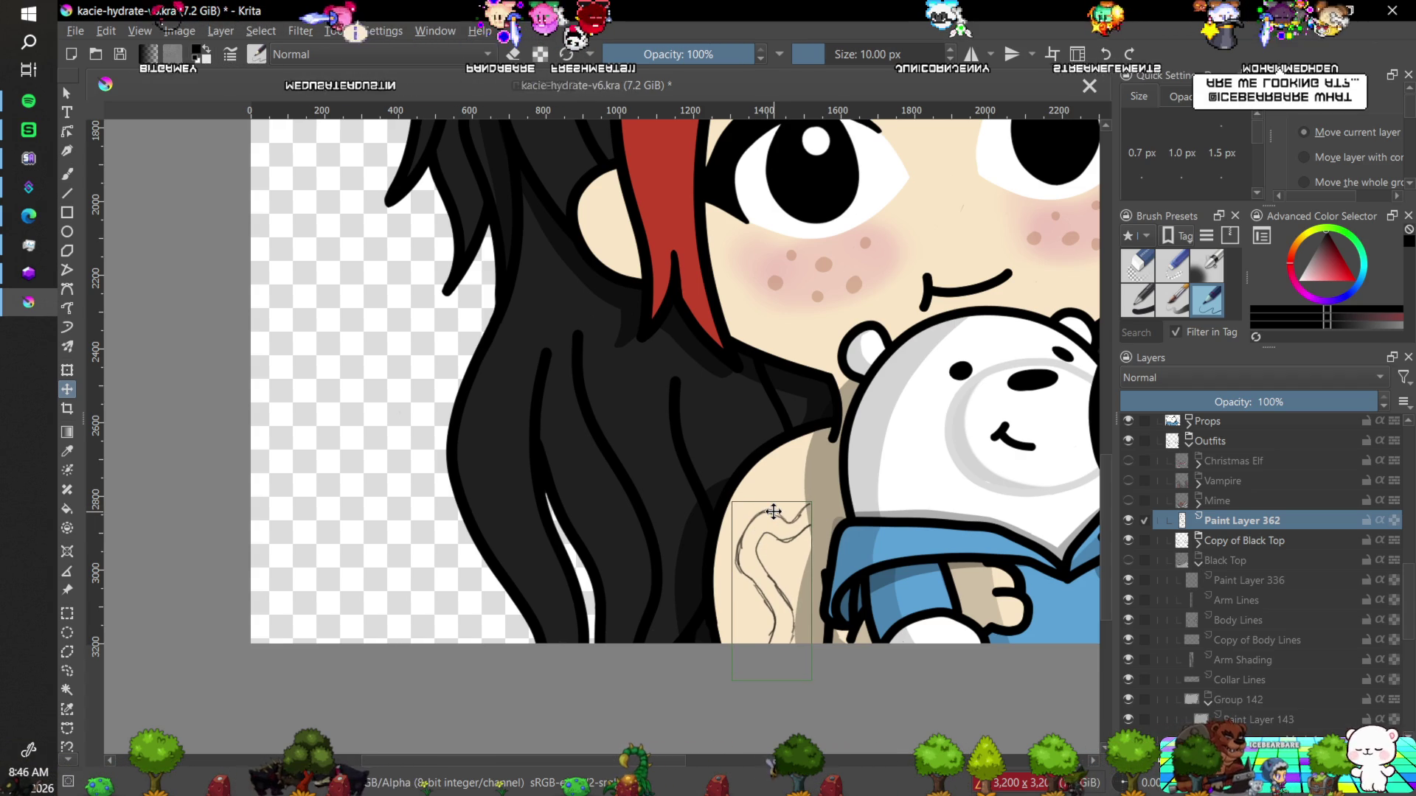
key(b)
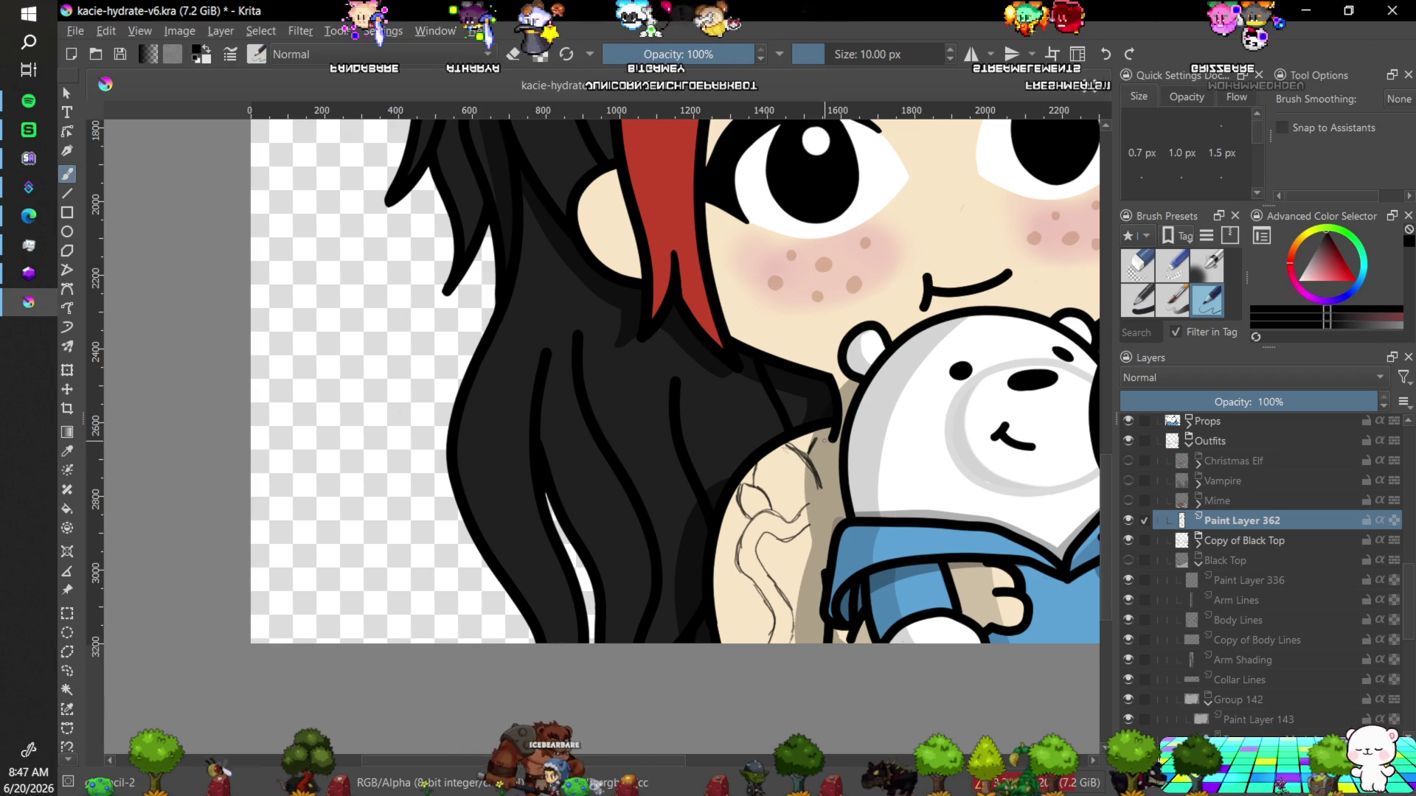
Draw additional tattoo line strokes on the shoulder beside the bear.
drag(824, 444, 835, 474)
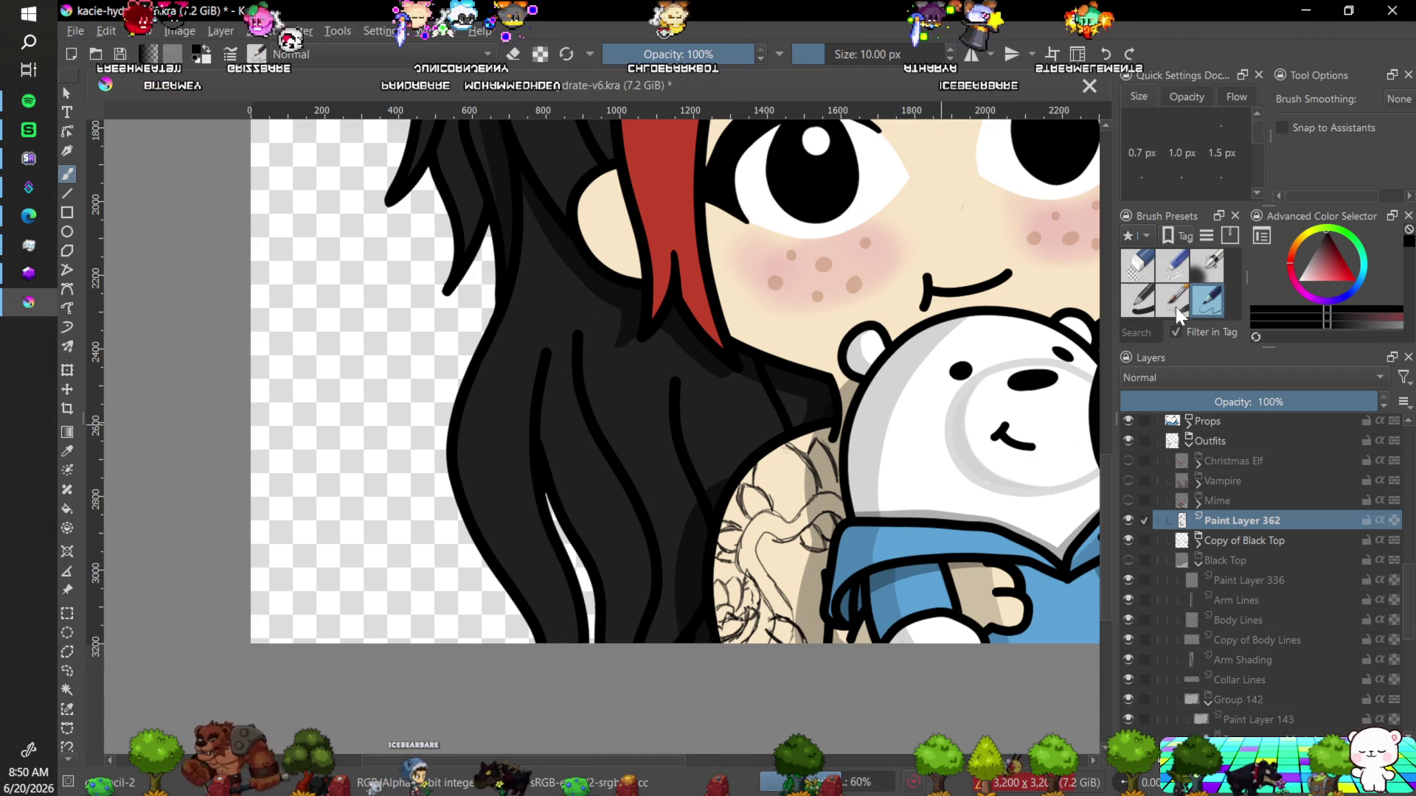
click(1137, 266)
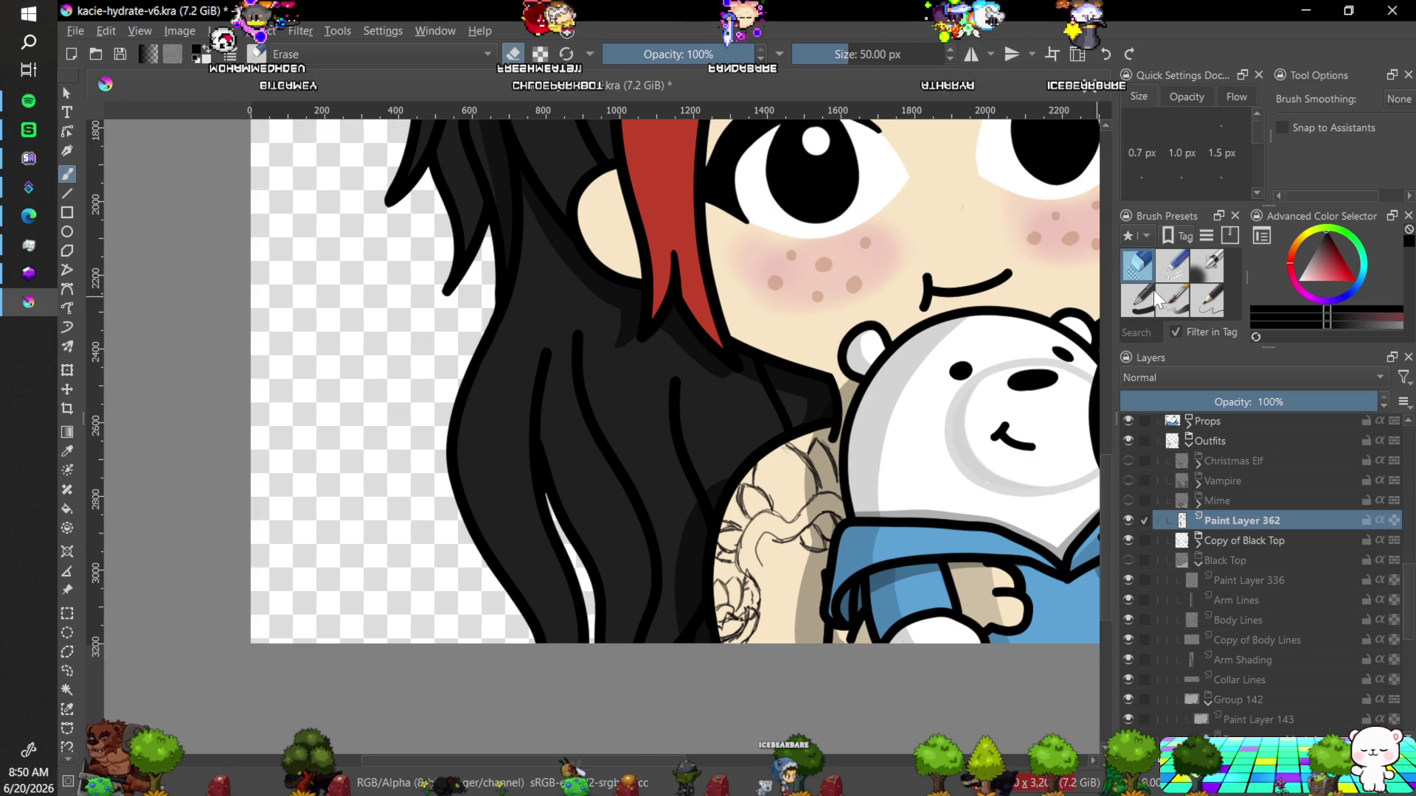
click(1205, 302)
key(ctrl+bracketright)
key(ctrl+bracketright)
key(ctrl+bracketright)
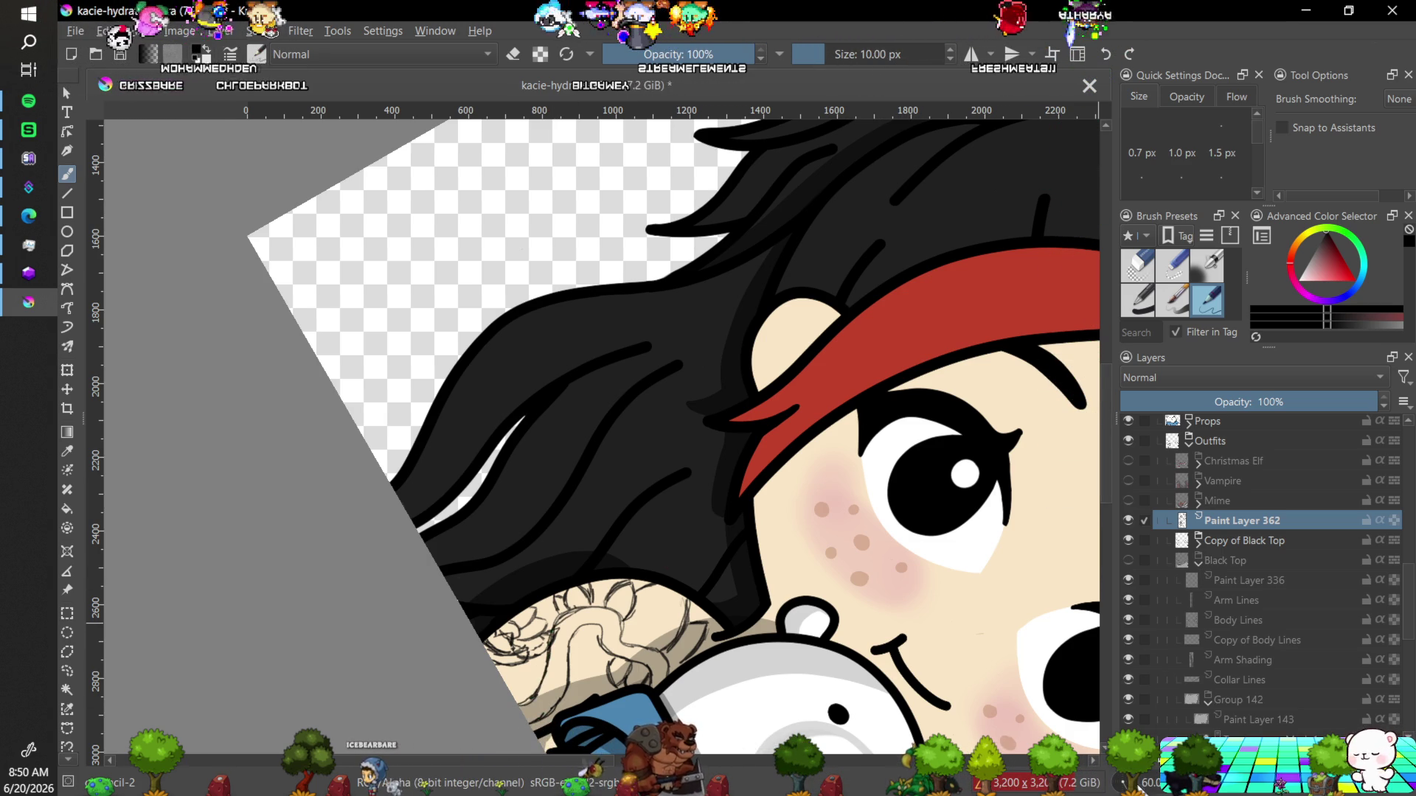
key(minus)
key(minus)
key(minus)
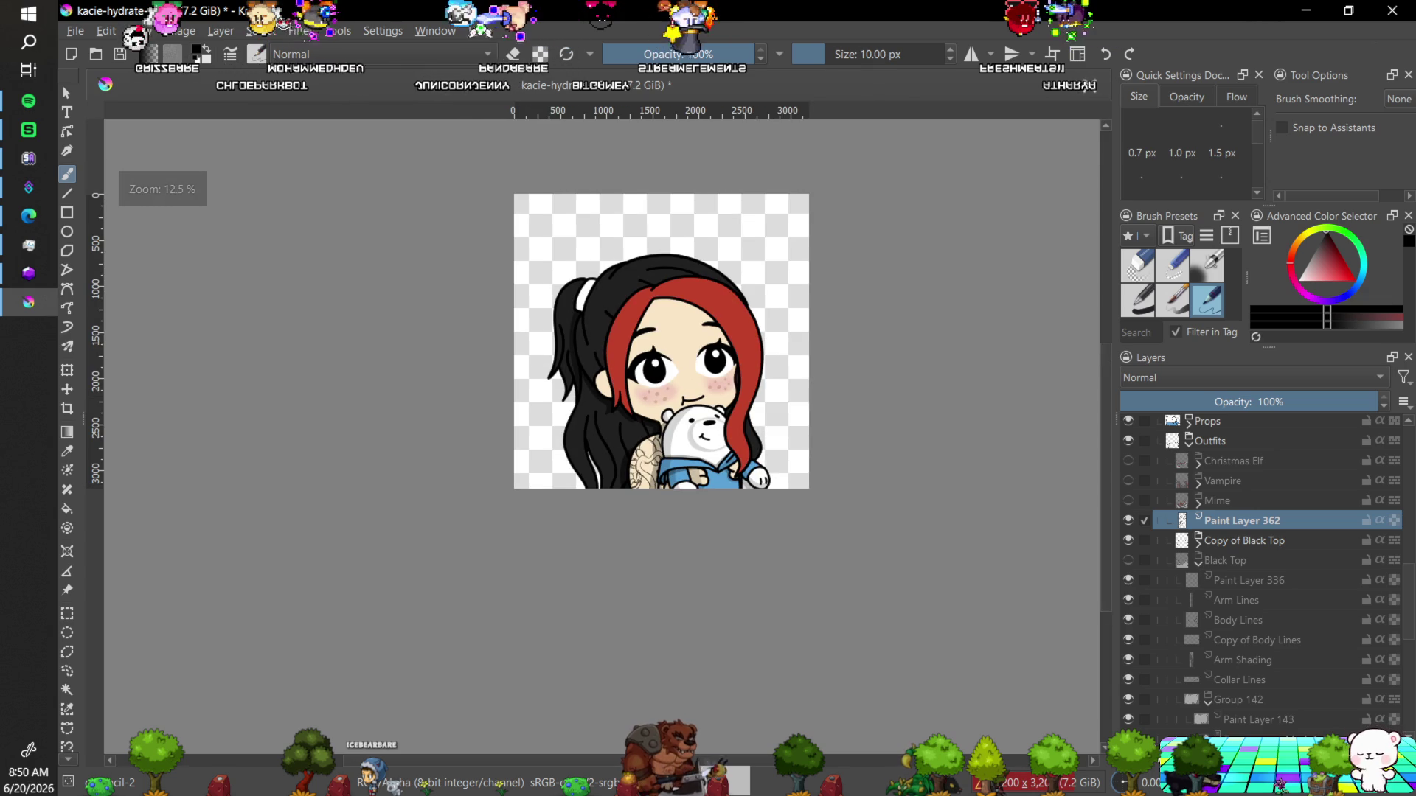
key(plus)
key(plus)
key(plus)
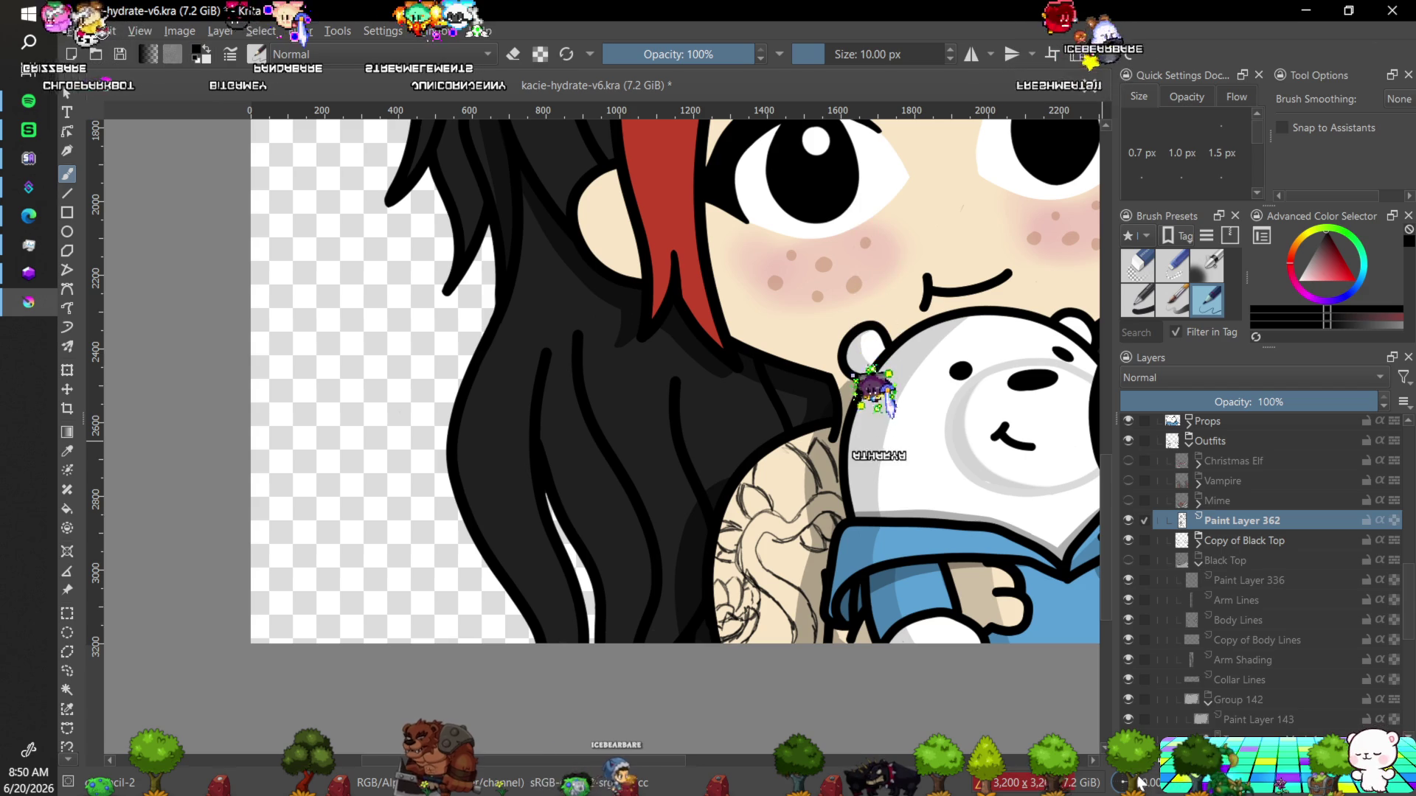
Duplicate Paint Layer 362 with Ctrl+J, hide the original, and switch to the eraser brush.
key(ctrl+j)
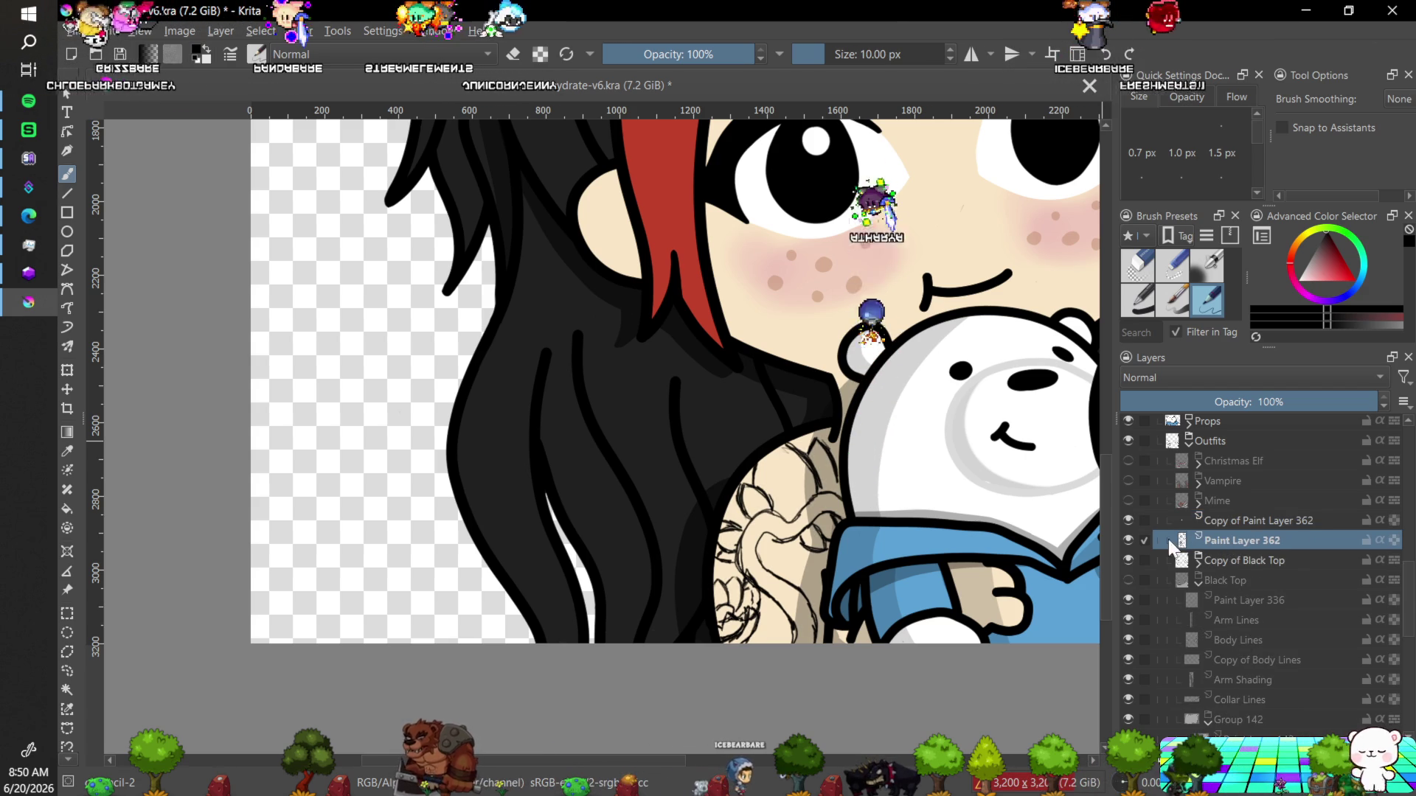
click(1130, 539)
click(1134, 278)
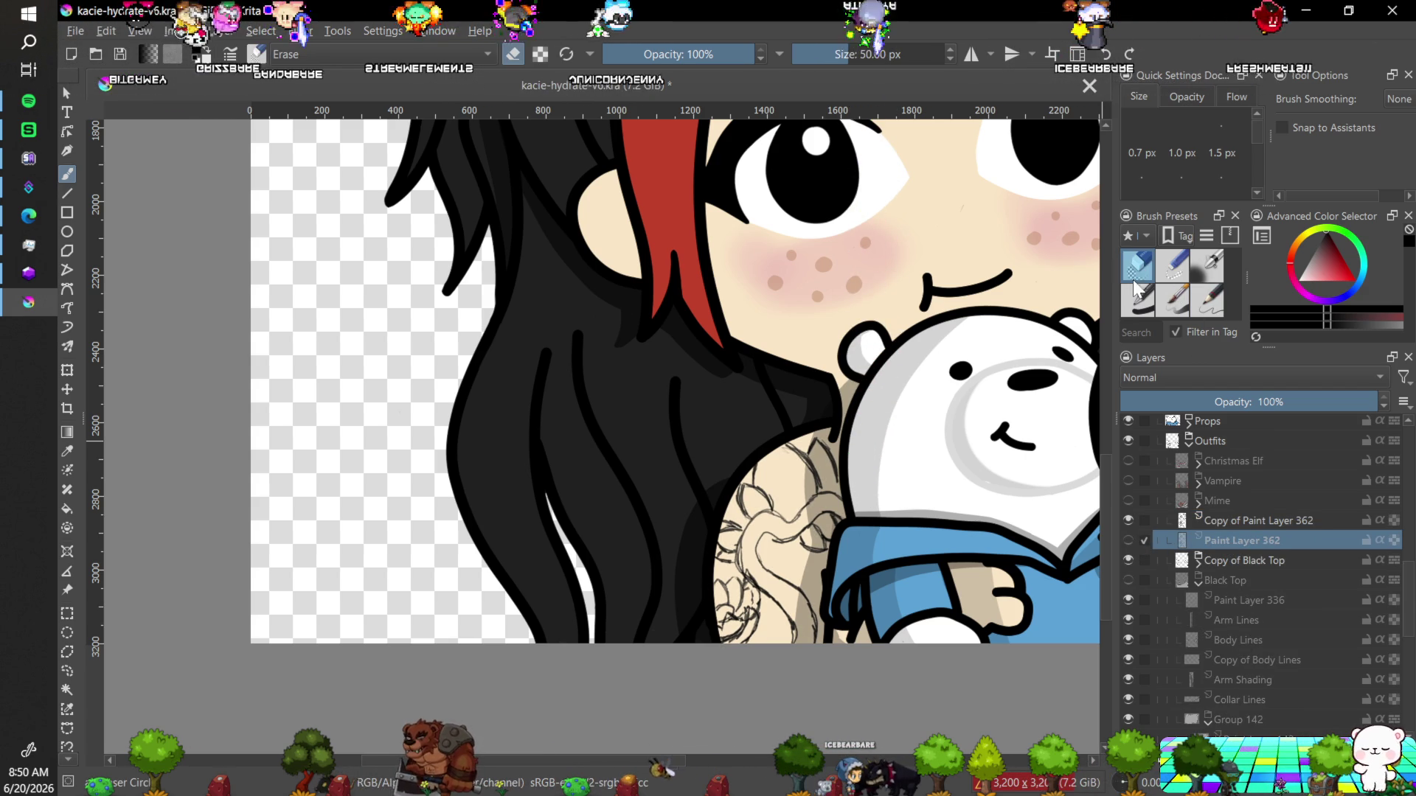
Select the Copy of Black Top layer and toggle its visibility off and back on.
click(739, 619)
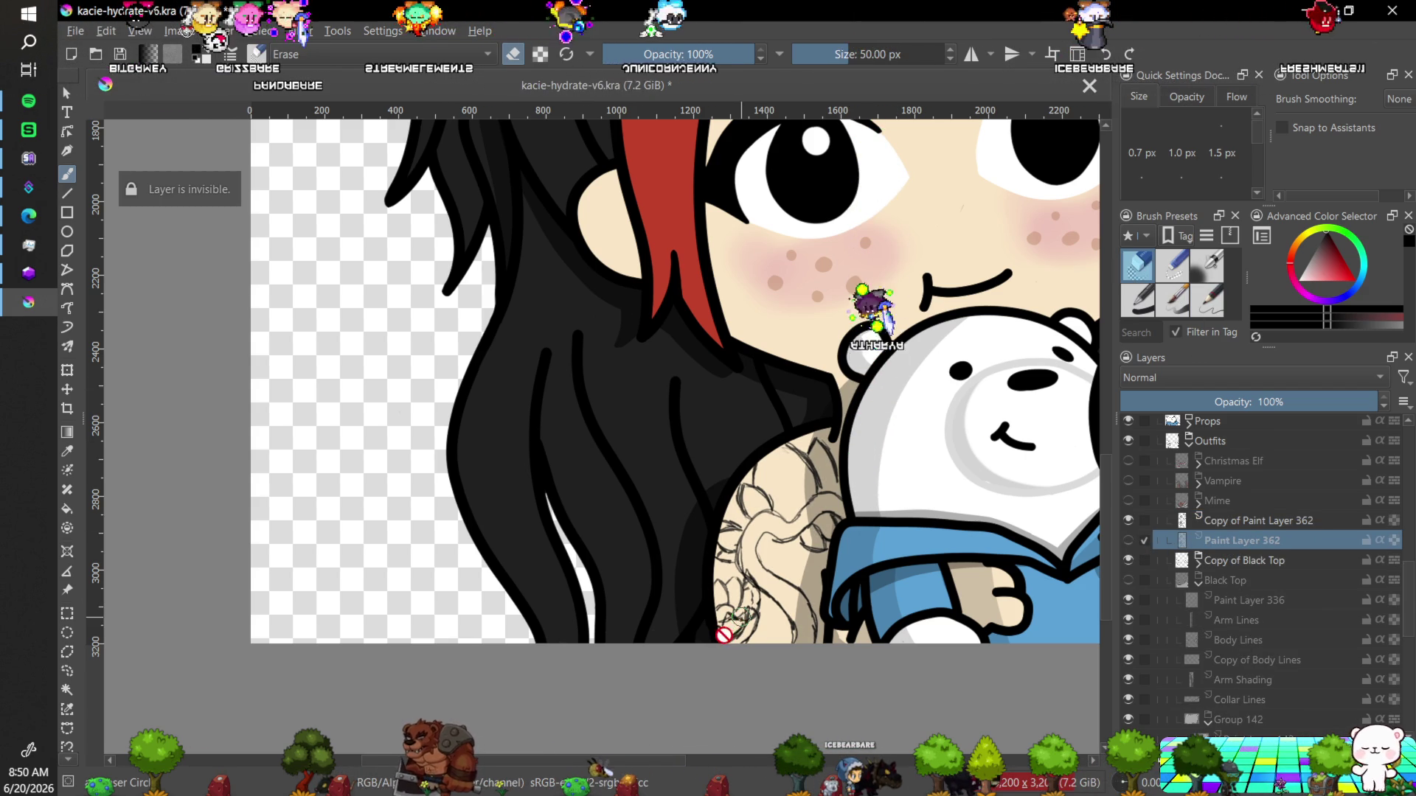
click(1216, 560)
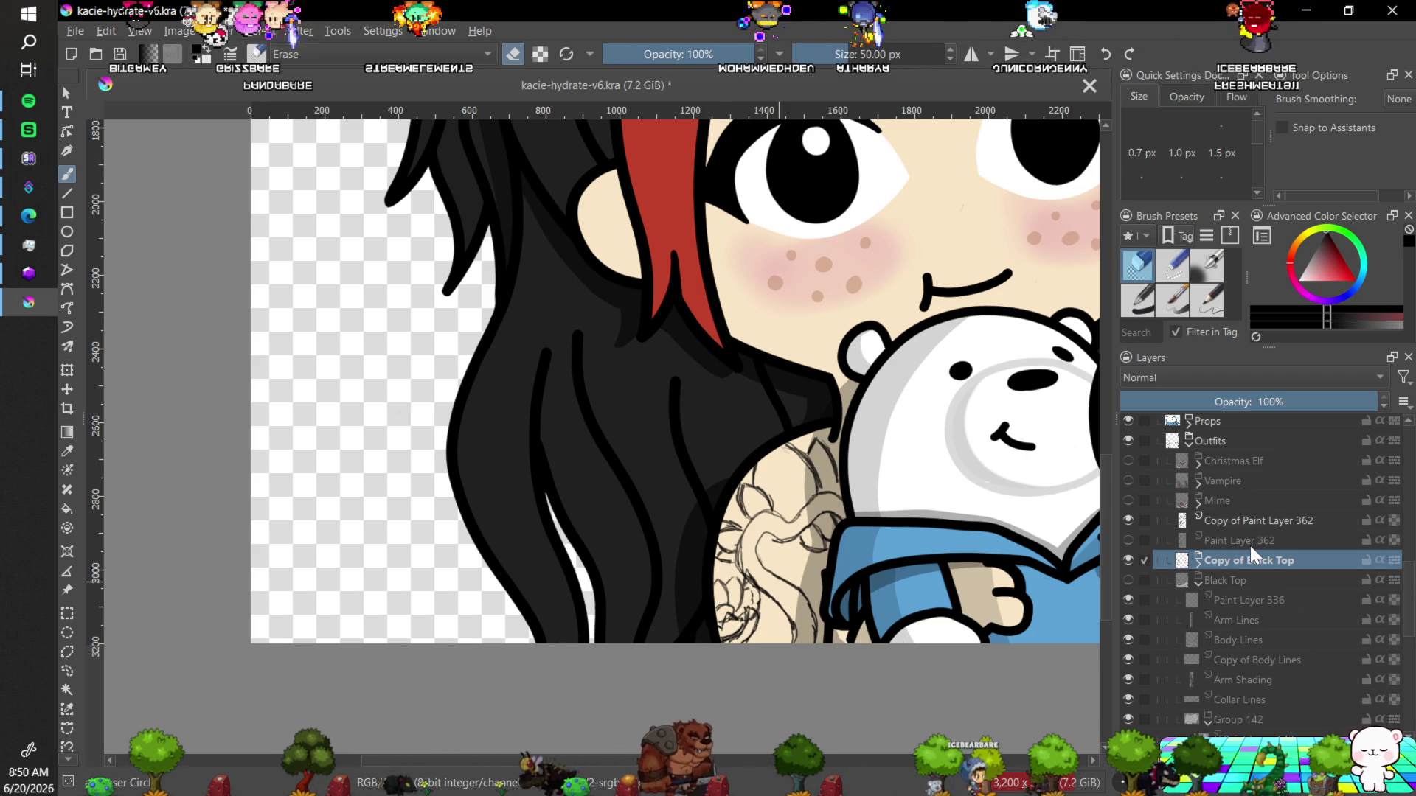
click(1128, 559)
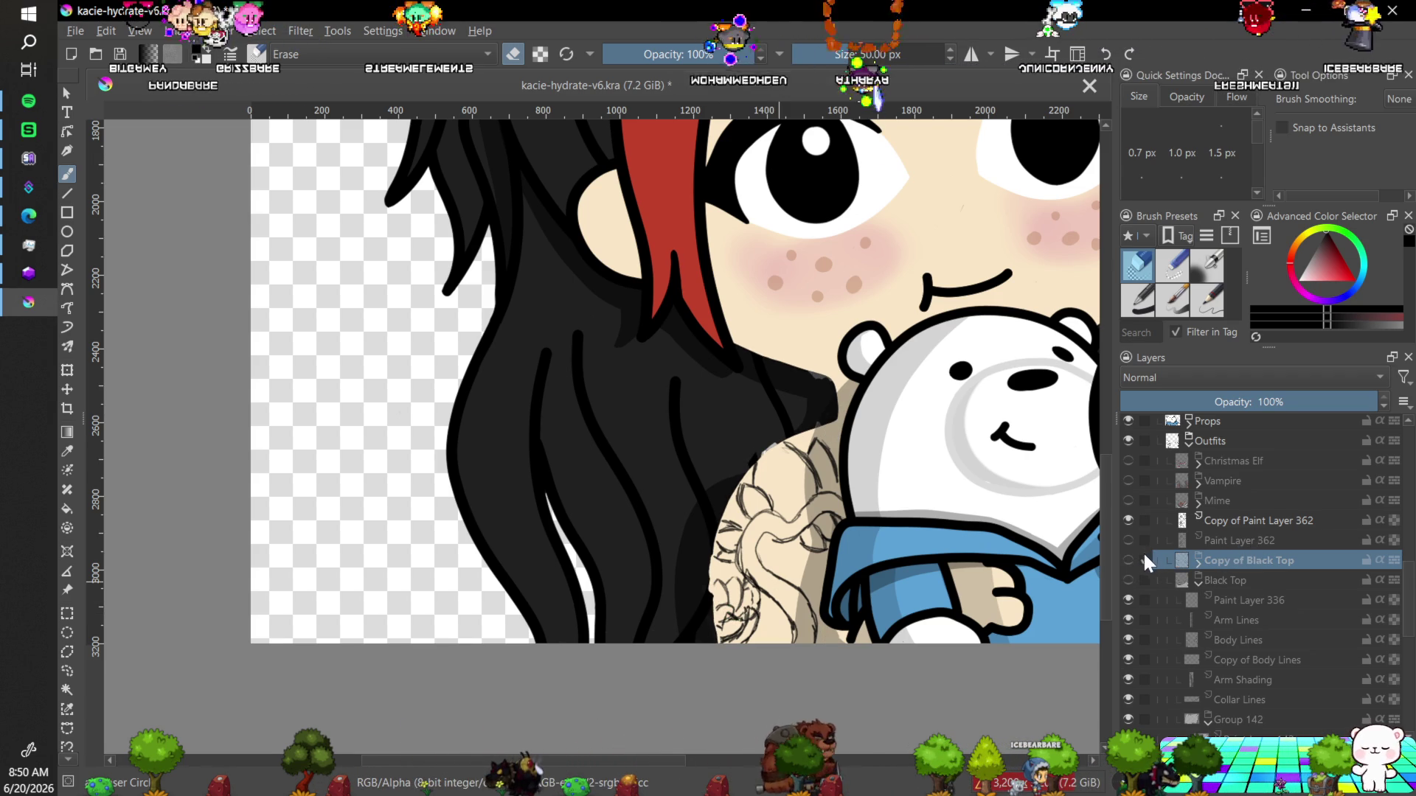
click(1128, 560)
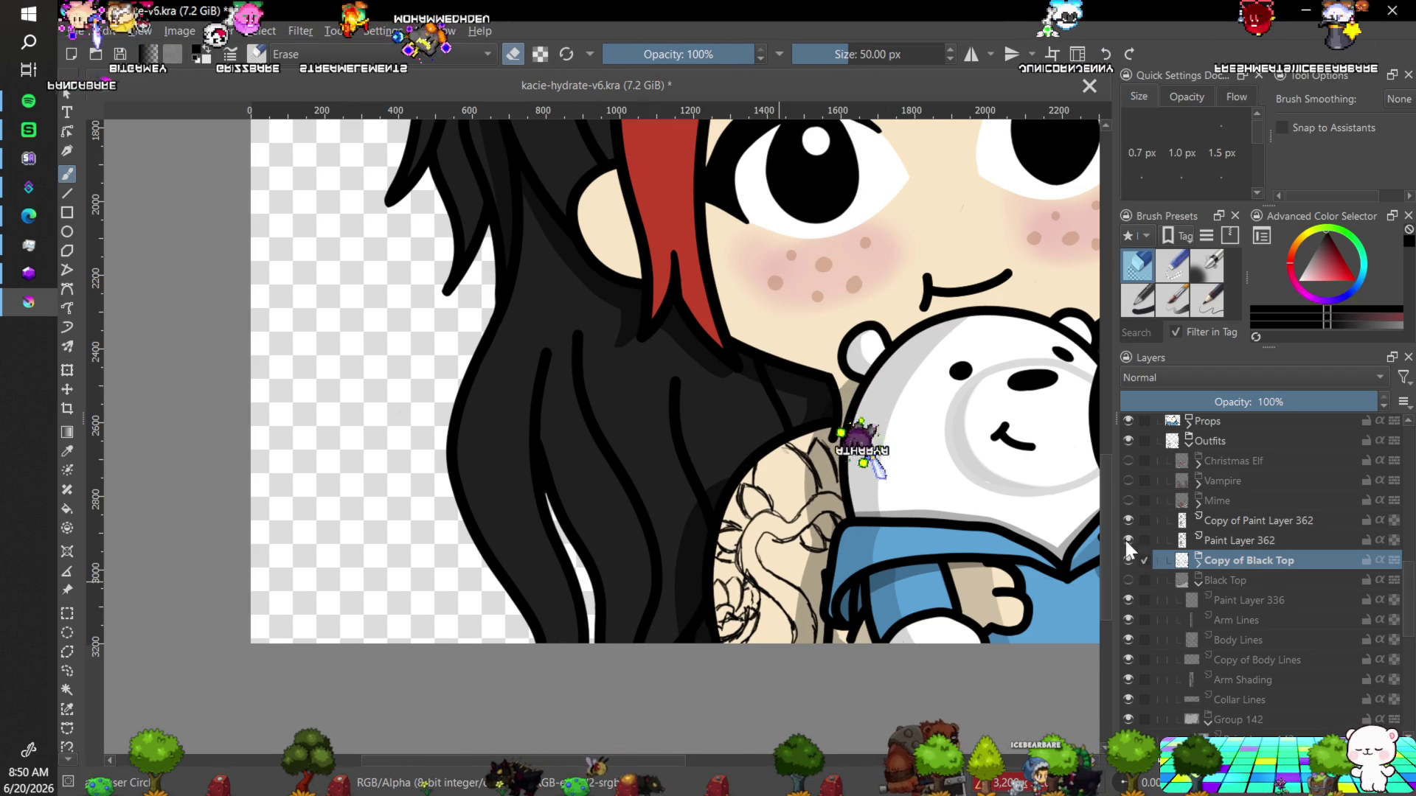
Select Copy of Paint Layer 362, save, add a small inking-pen mark, then hide the copy.
click(1238, 521)
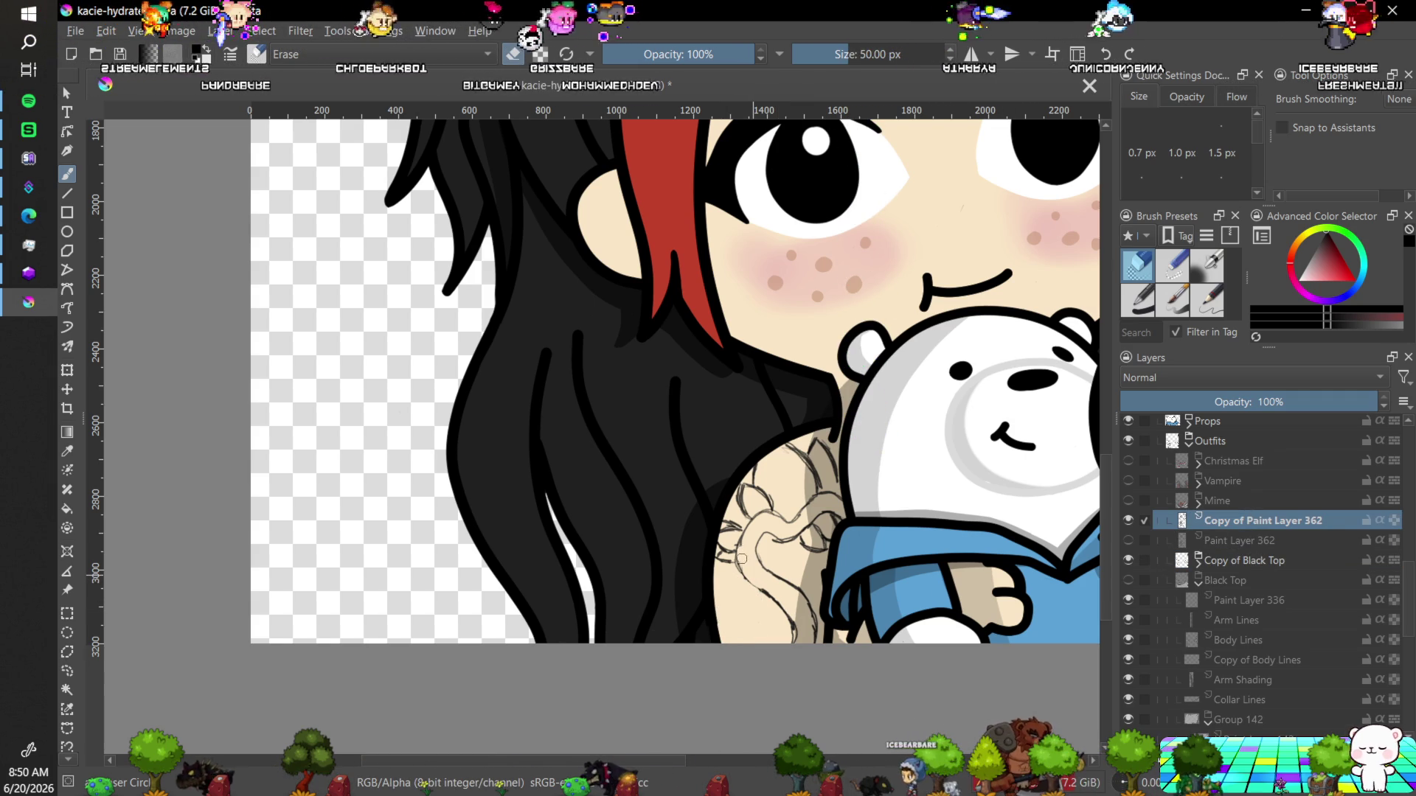
key(ctrl+s)
click(1208, 302)
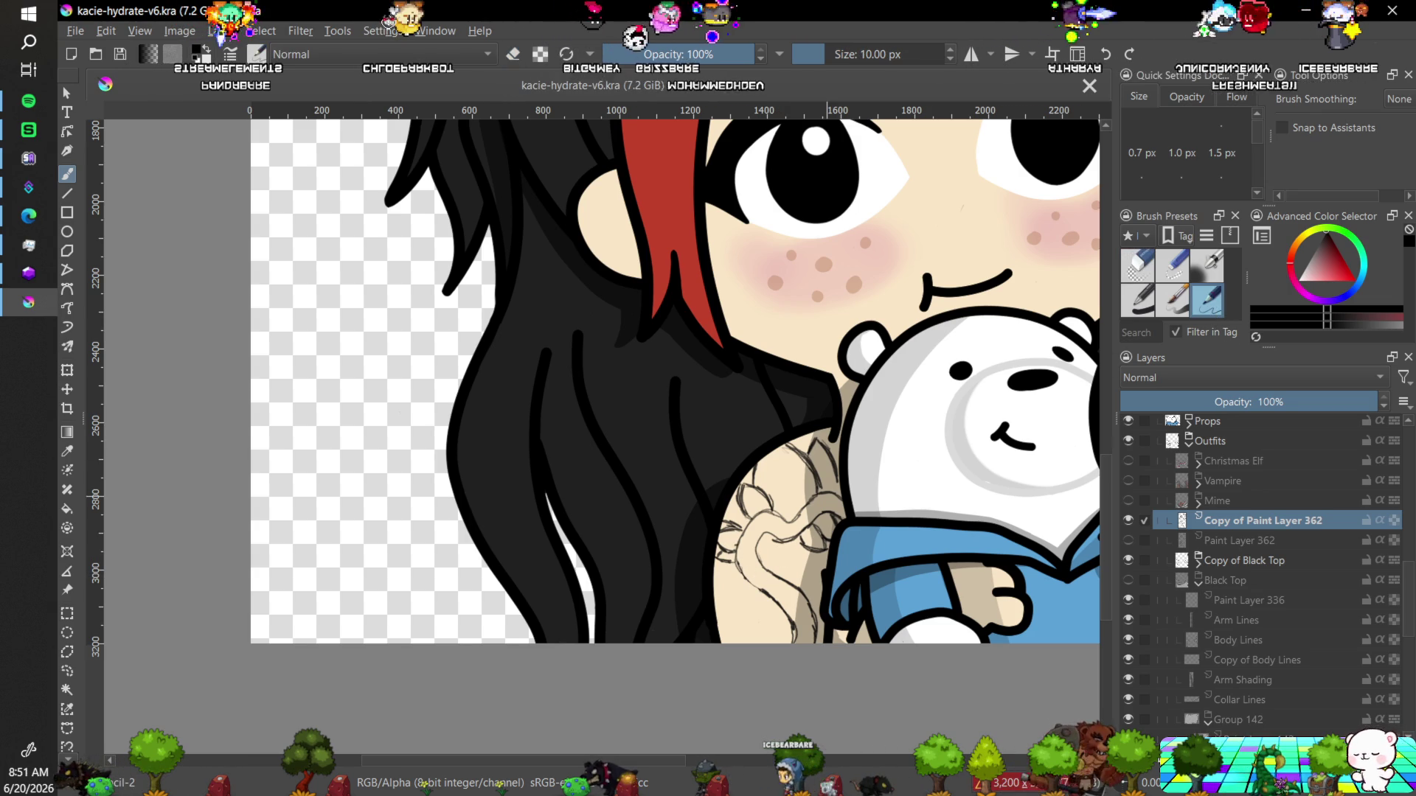
click(764, 590)
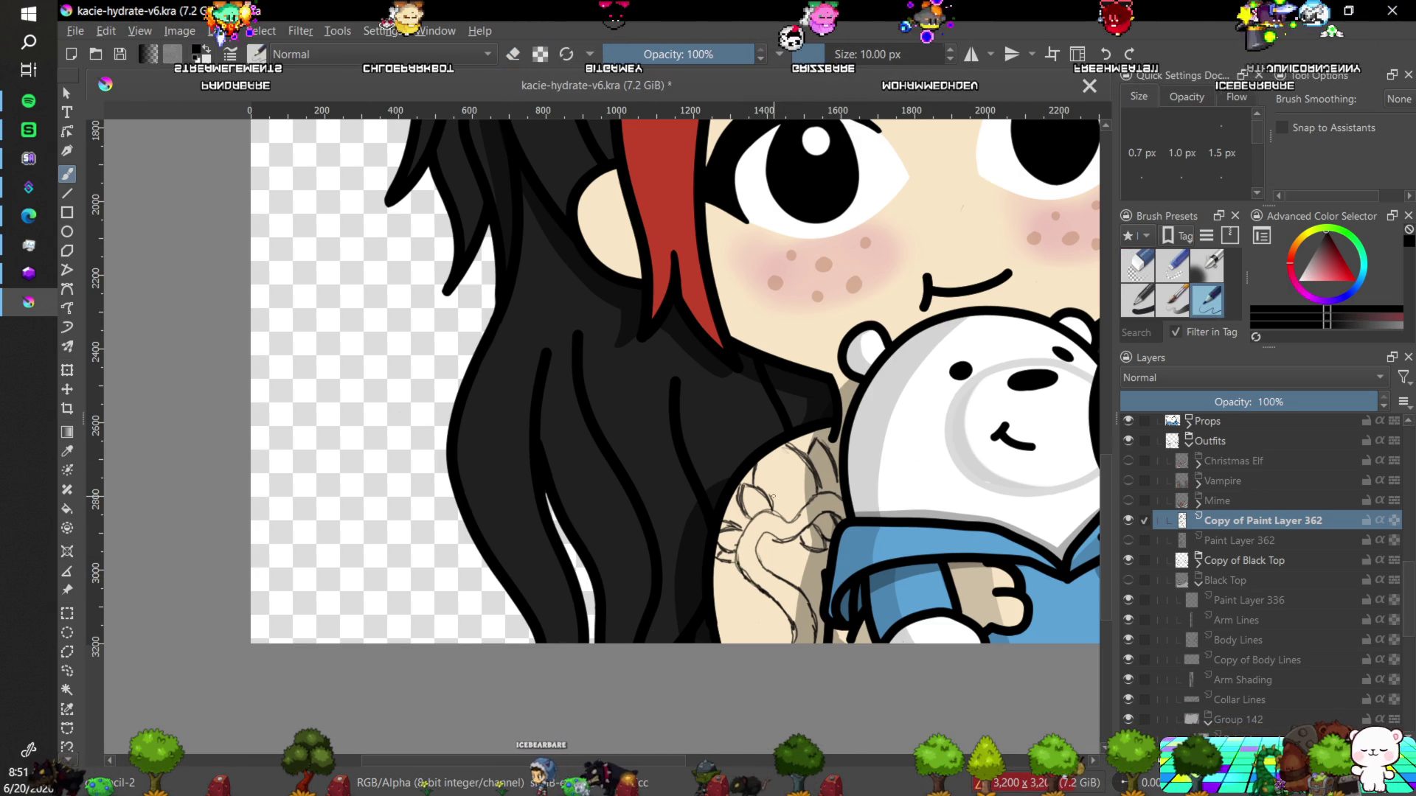
click(1129, 521)
Show the original Paint Layer 362 again and select it for erasing.
click(1128, 540)
click(1247, 538)
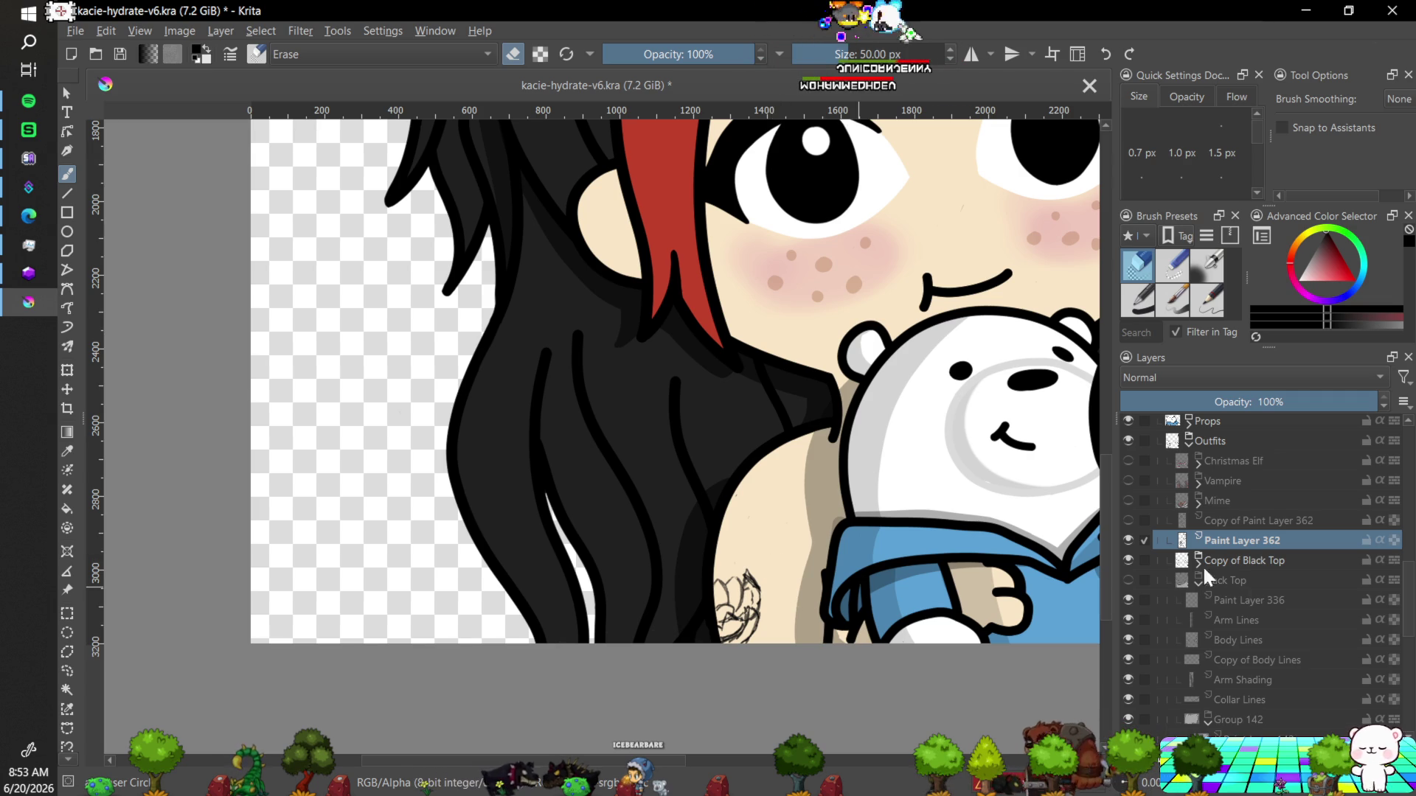
Show the tattoo copy, then enlarge, move up and slightly rotate the remaining tattoo piece.
click(1128, 519)
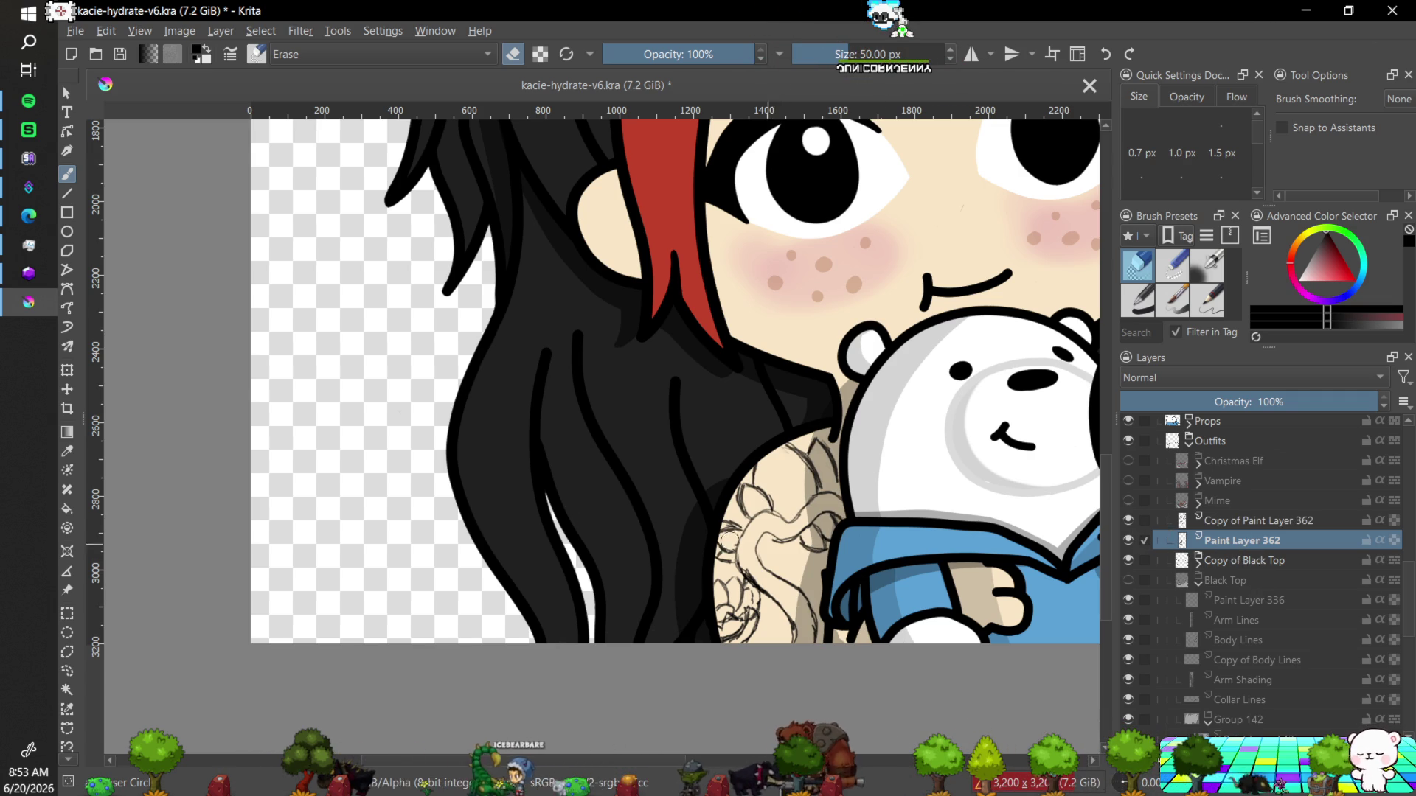
click(68, 371)
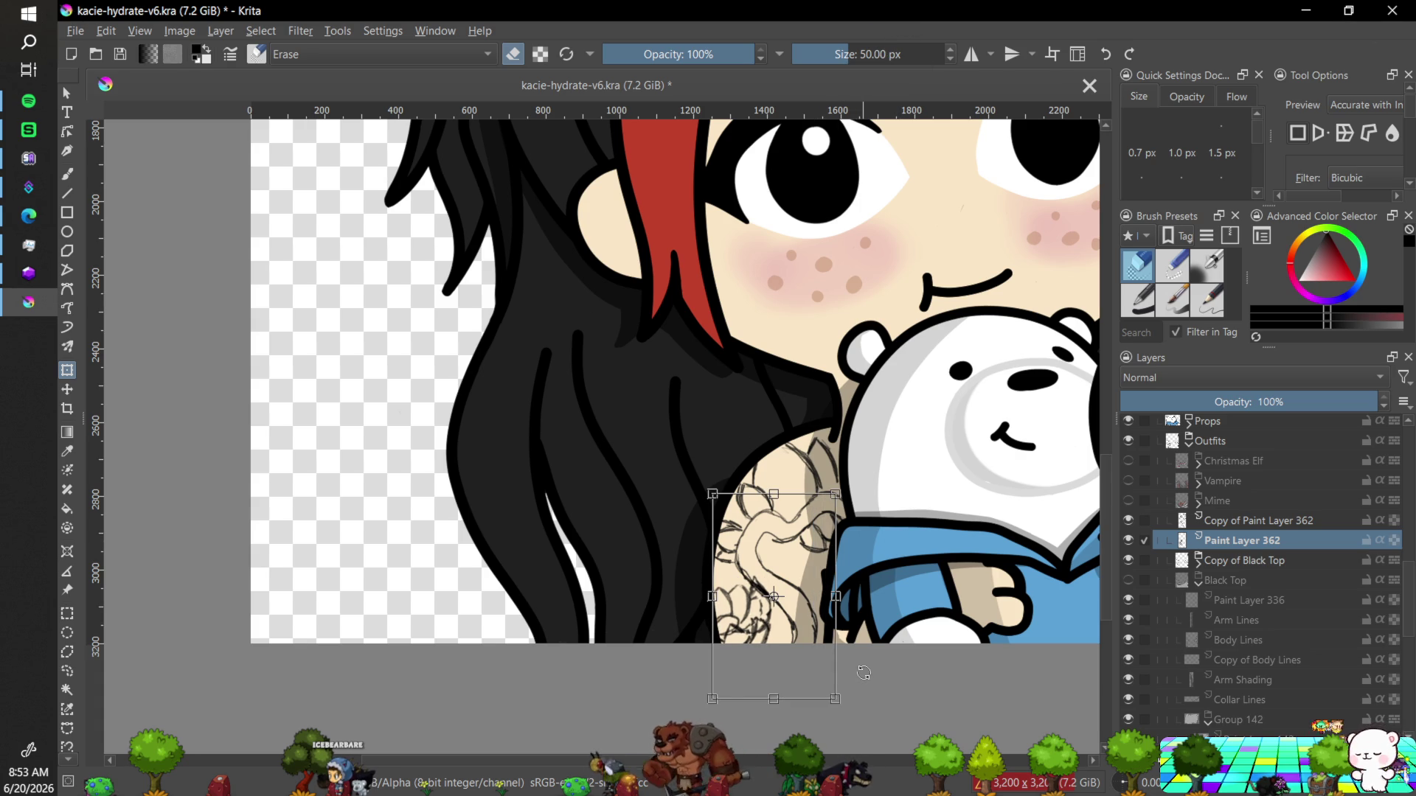
drag(837, 699, 880, 739)
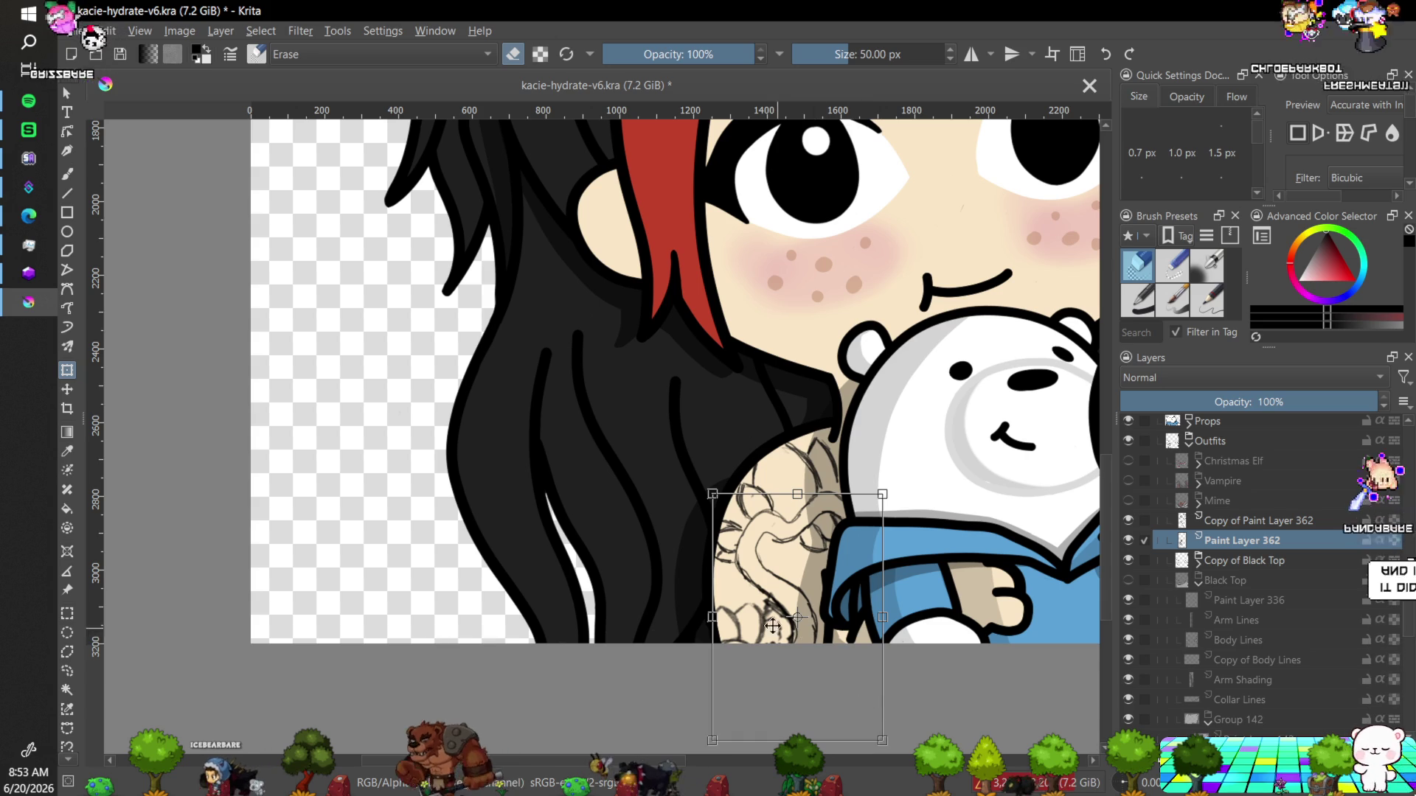
drag(767, 618, 765, 595)
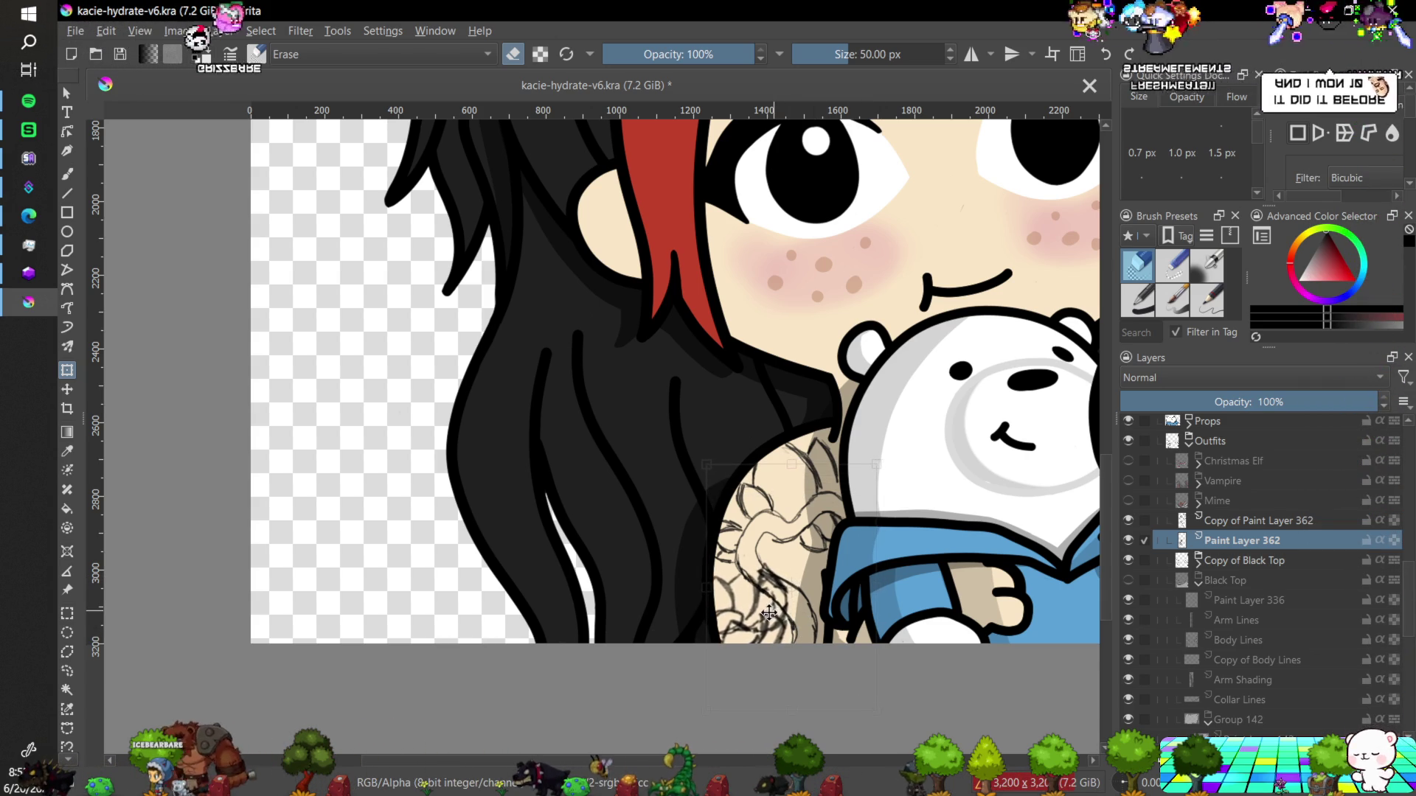
drag(785, 598, 769, 615)
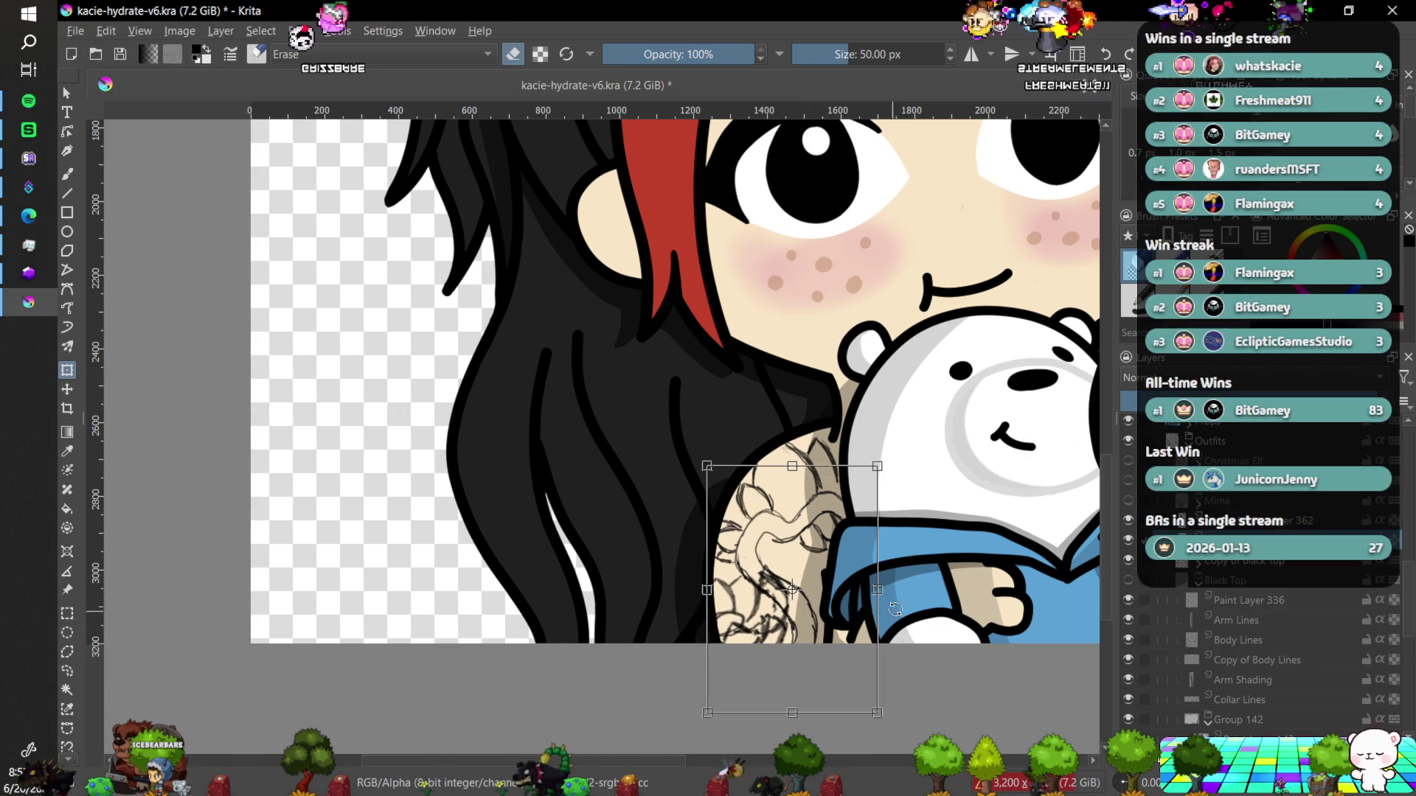
drag(896, 543, 888, 528)
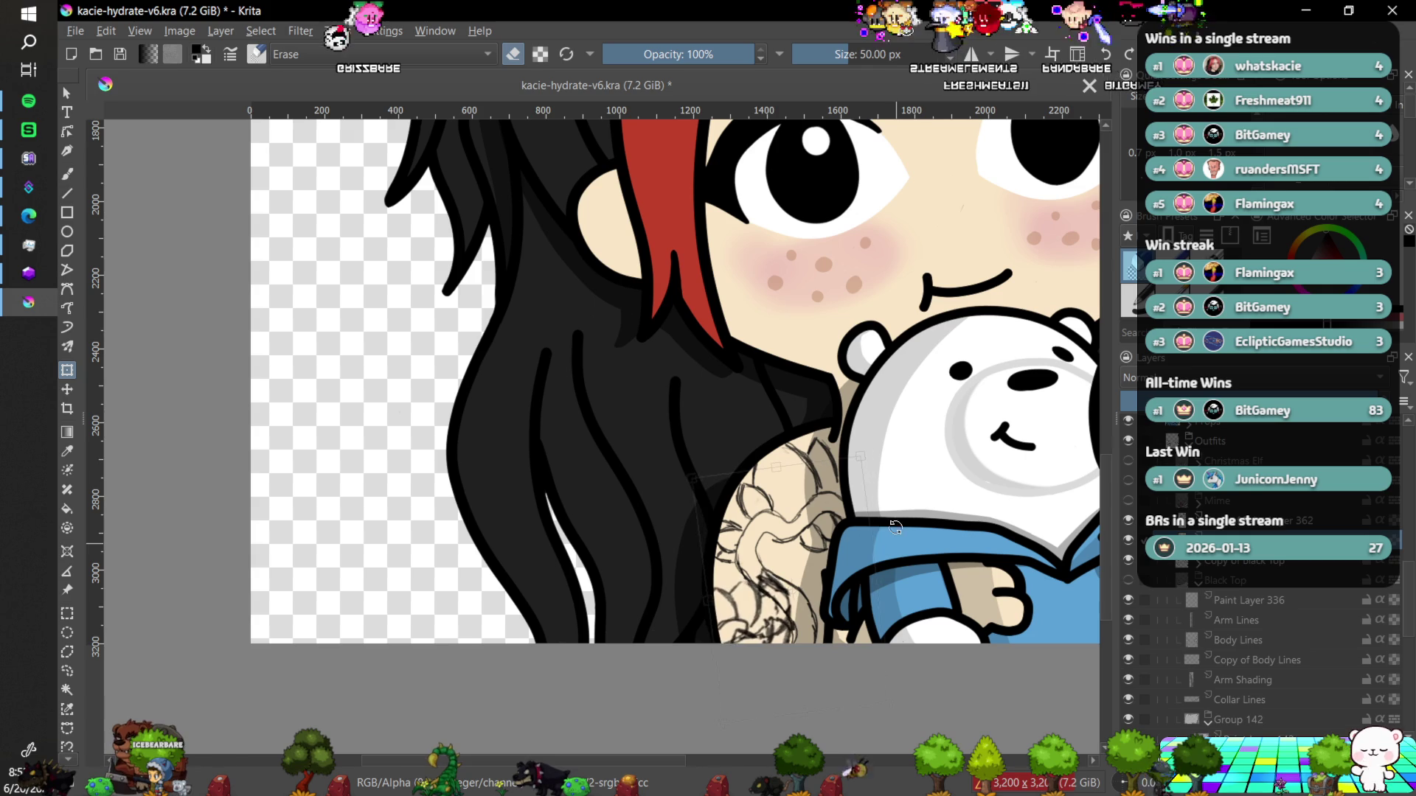
drag(769, 595, 767, 587)
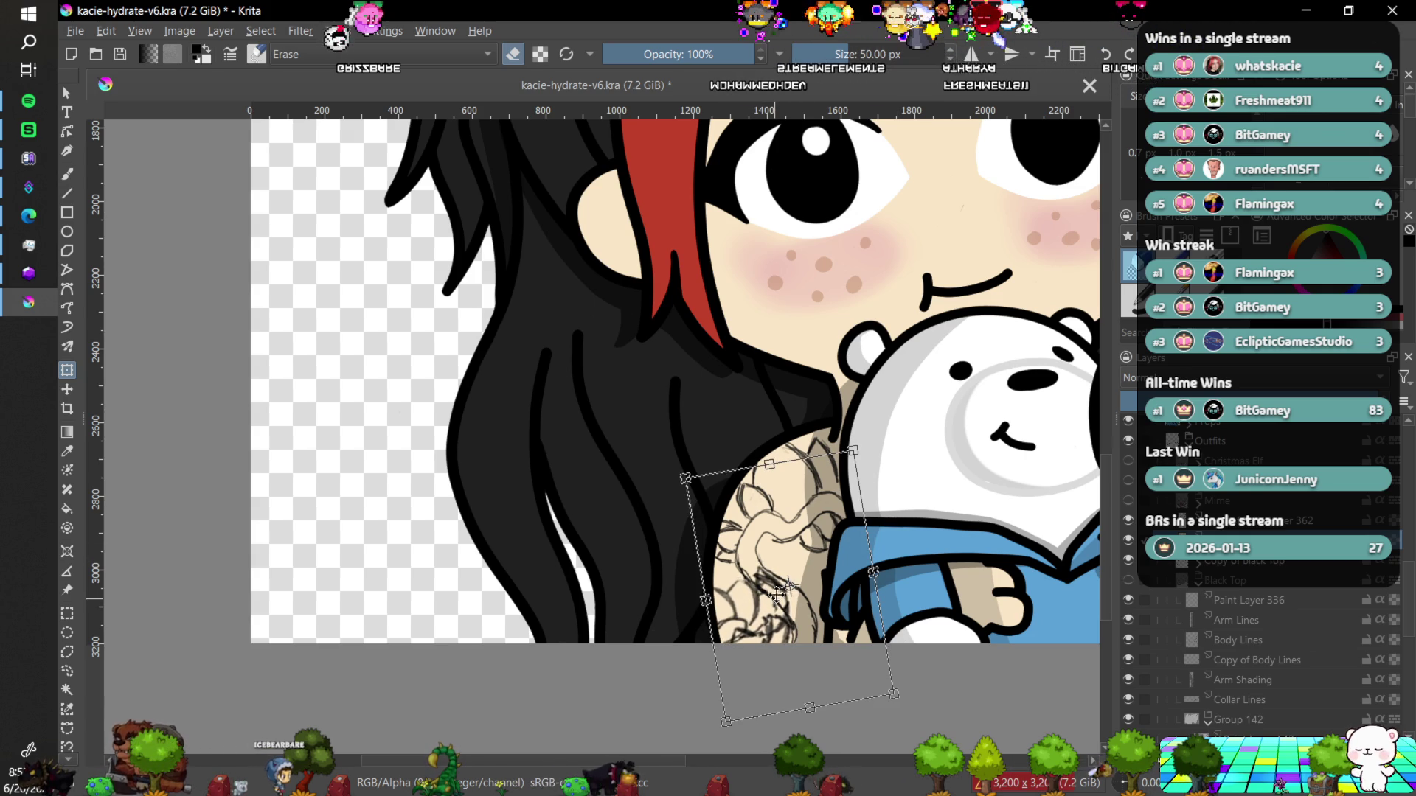
drag(789, 586, 794, 541)
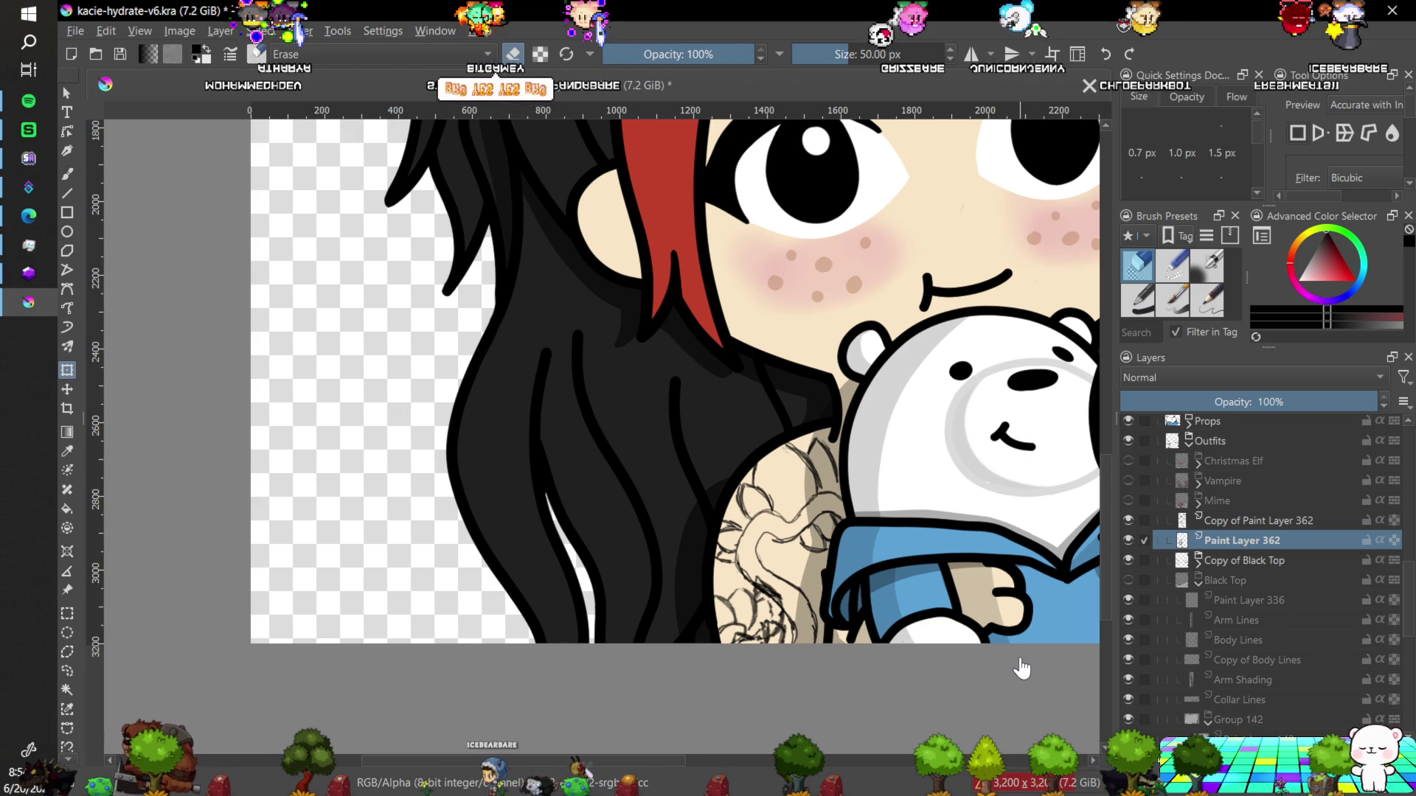
Zoom in and out repeatedly to preview the emote at small size, settling at 33.3%.
key(minus)
key(minus)
key(minus)
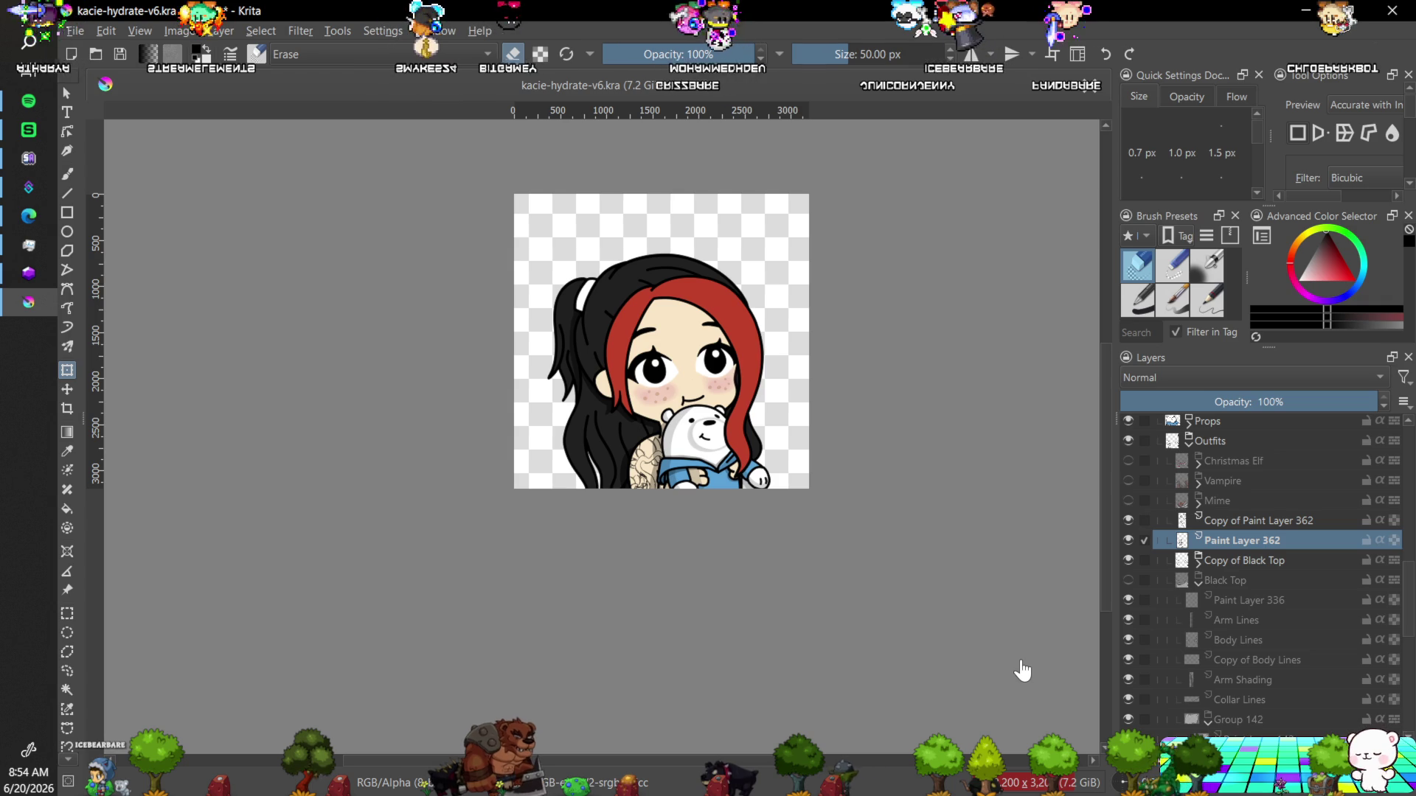
key(plus)
key(plus)
key(plus)
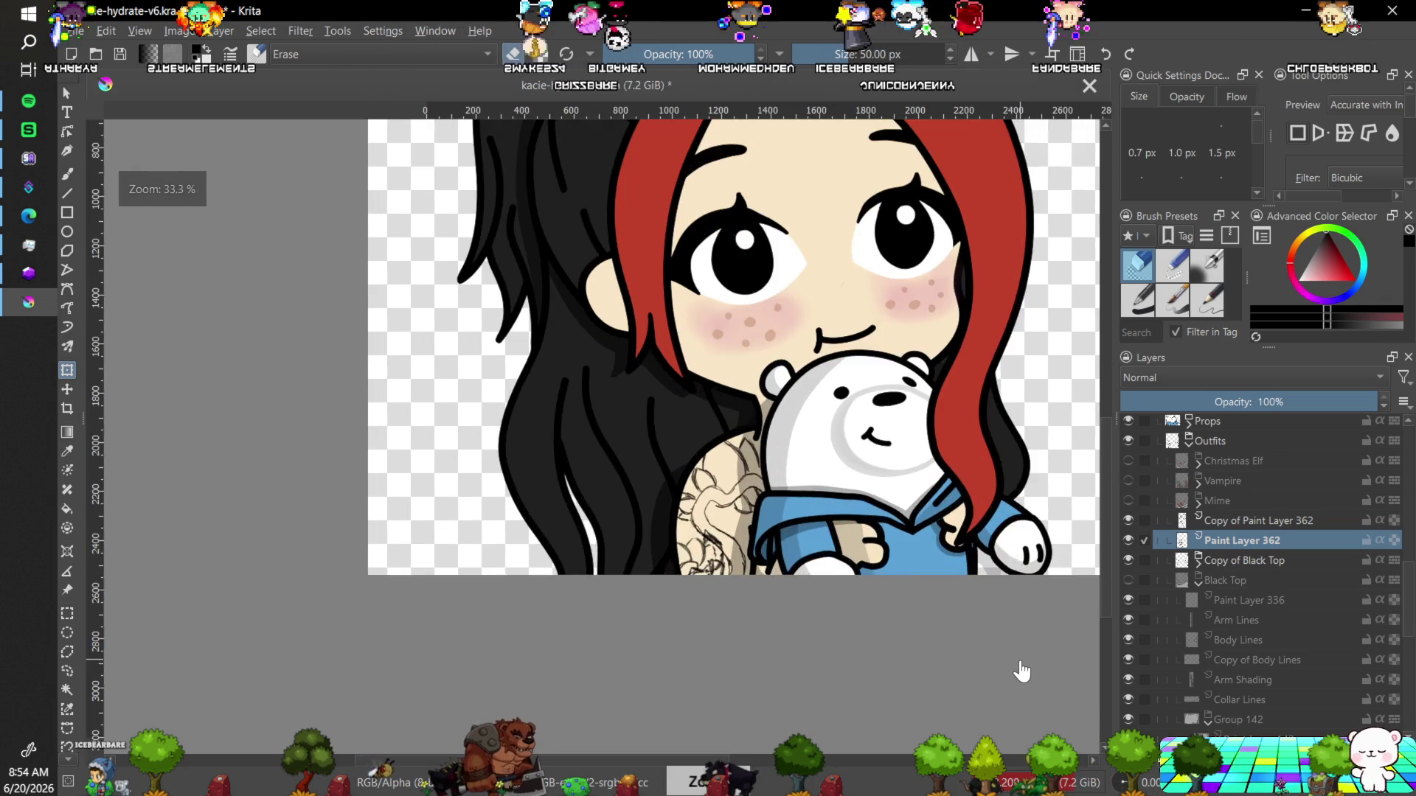
key(plus)
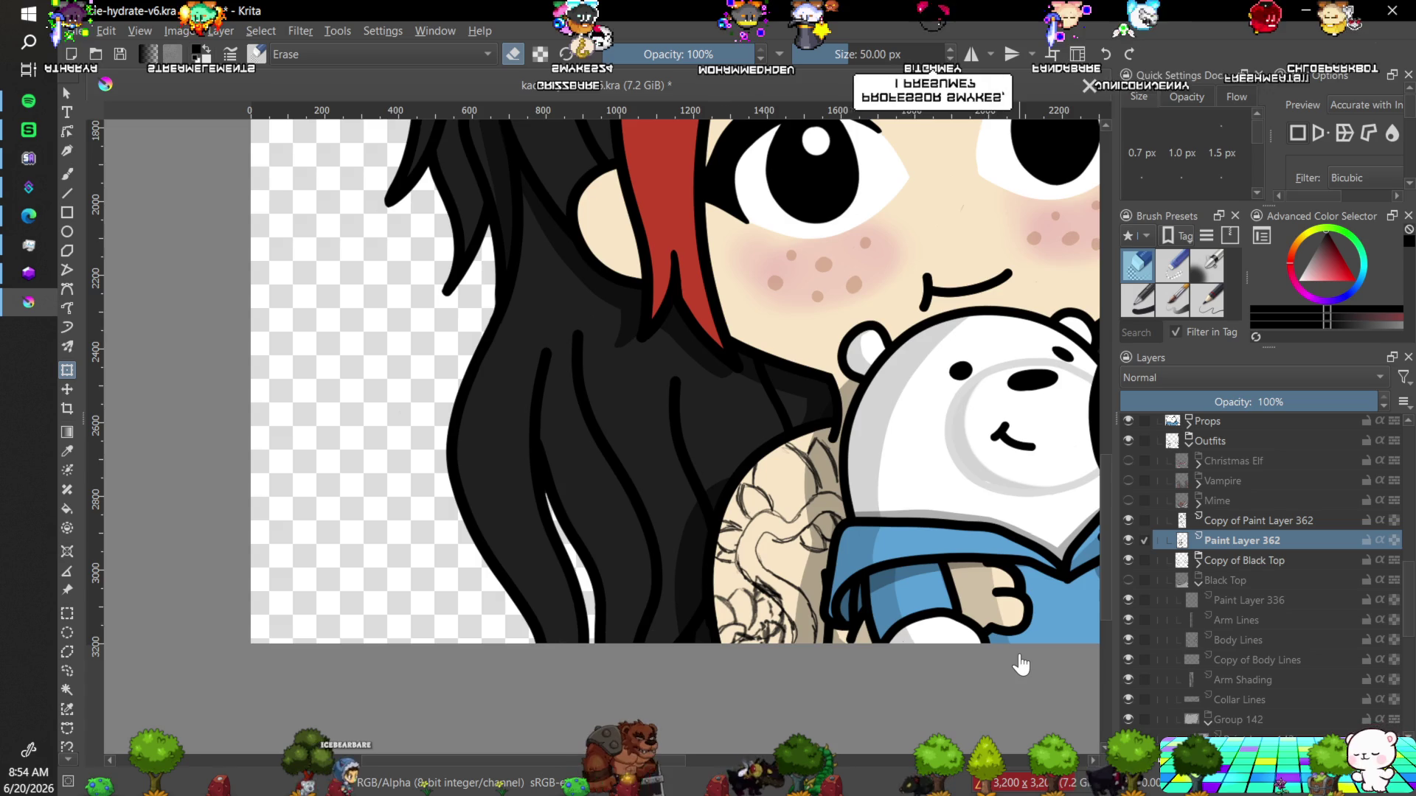
key(minus)
key(minus)
key(minus)
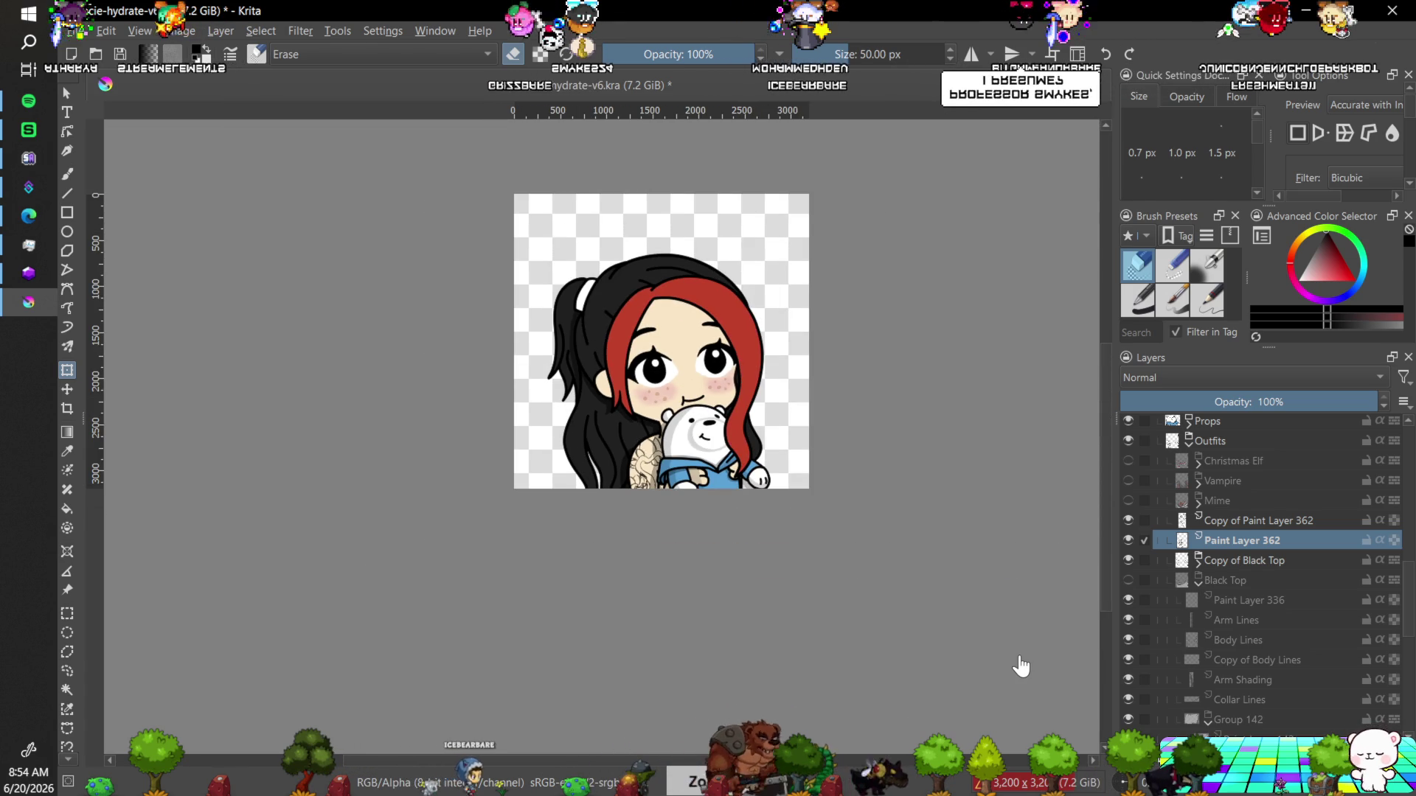
key(minus)
key(plus)
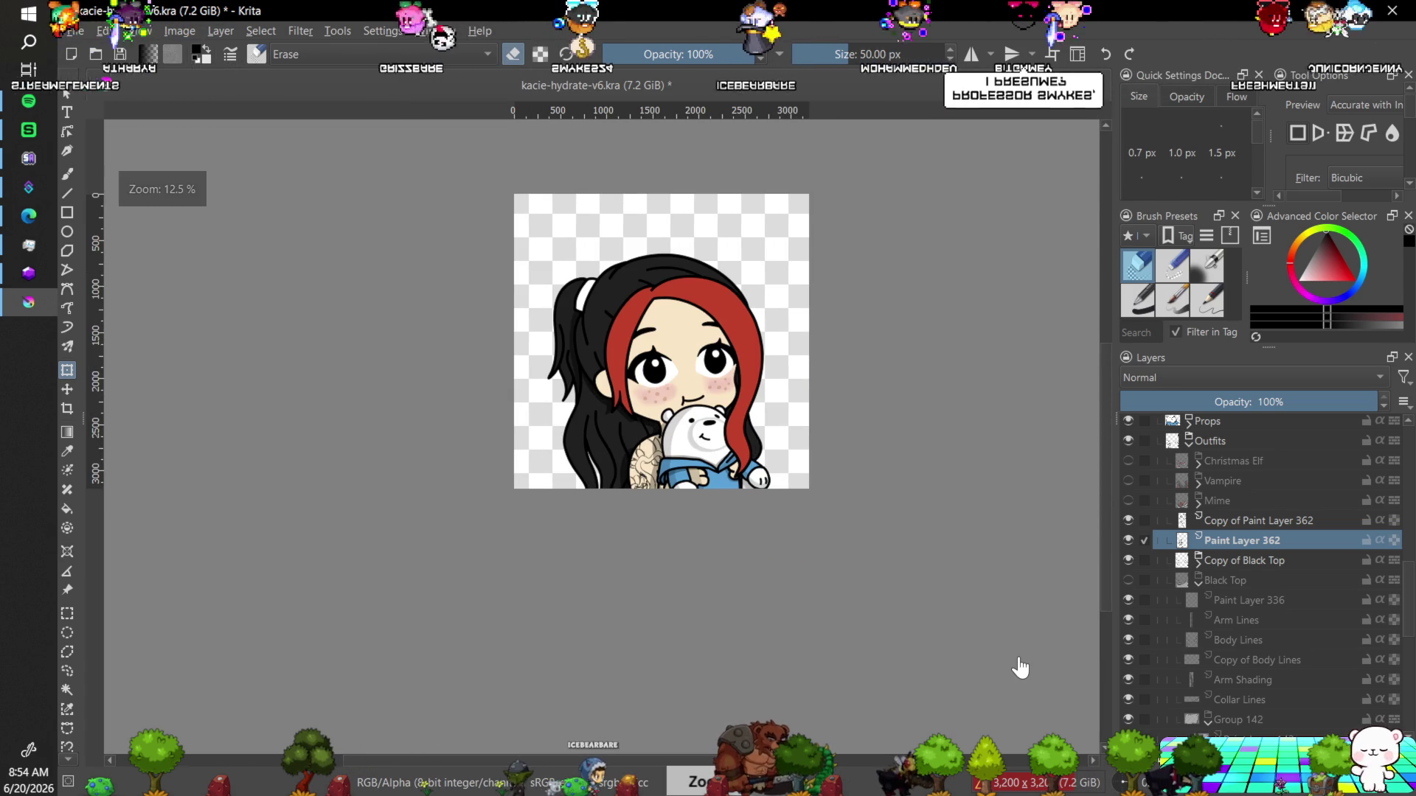
key(plus)
key(minus)
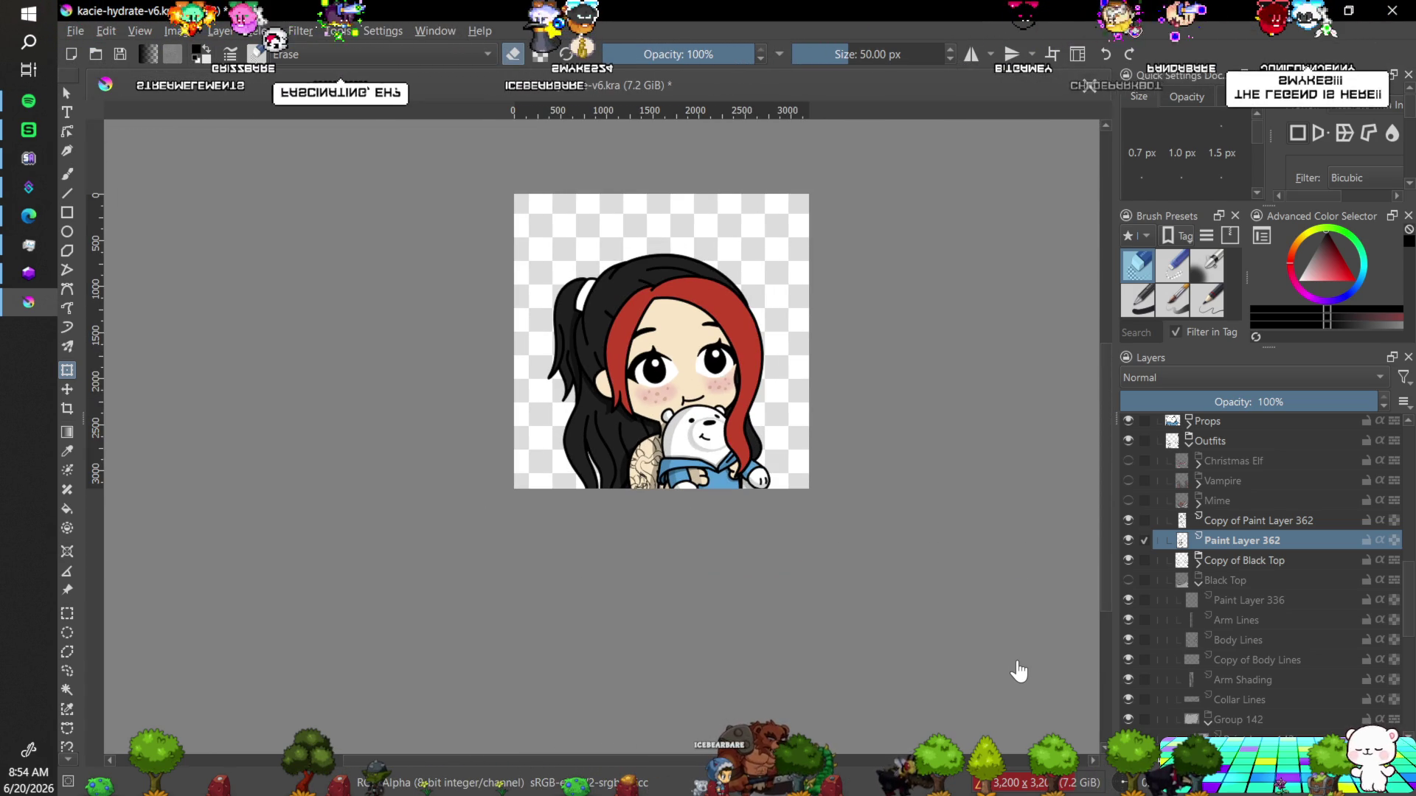
key(minus)
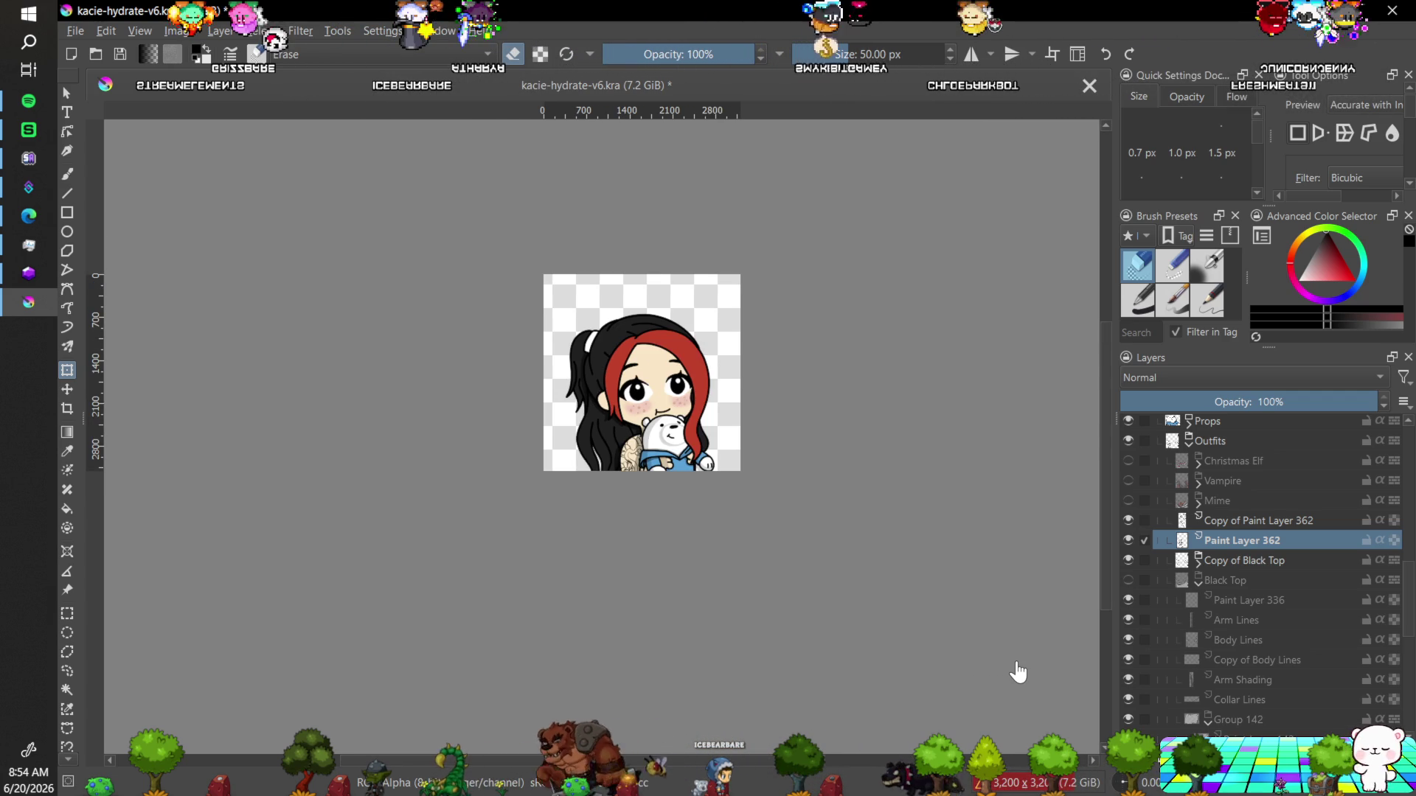
key(plus)
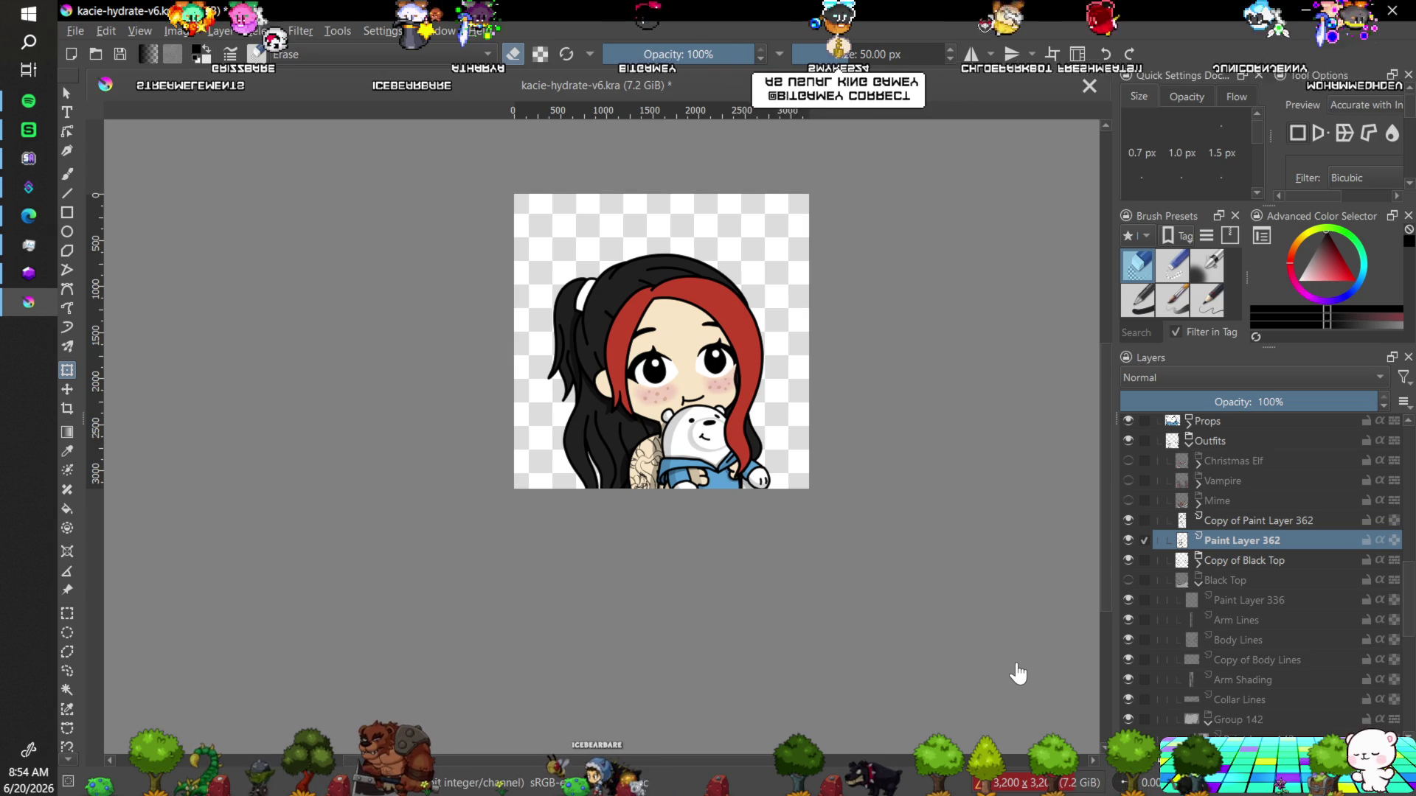
key(minus)
key(plus)
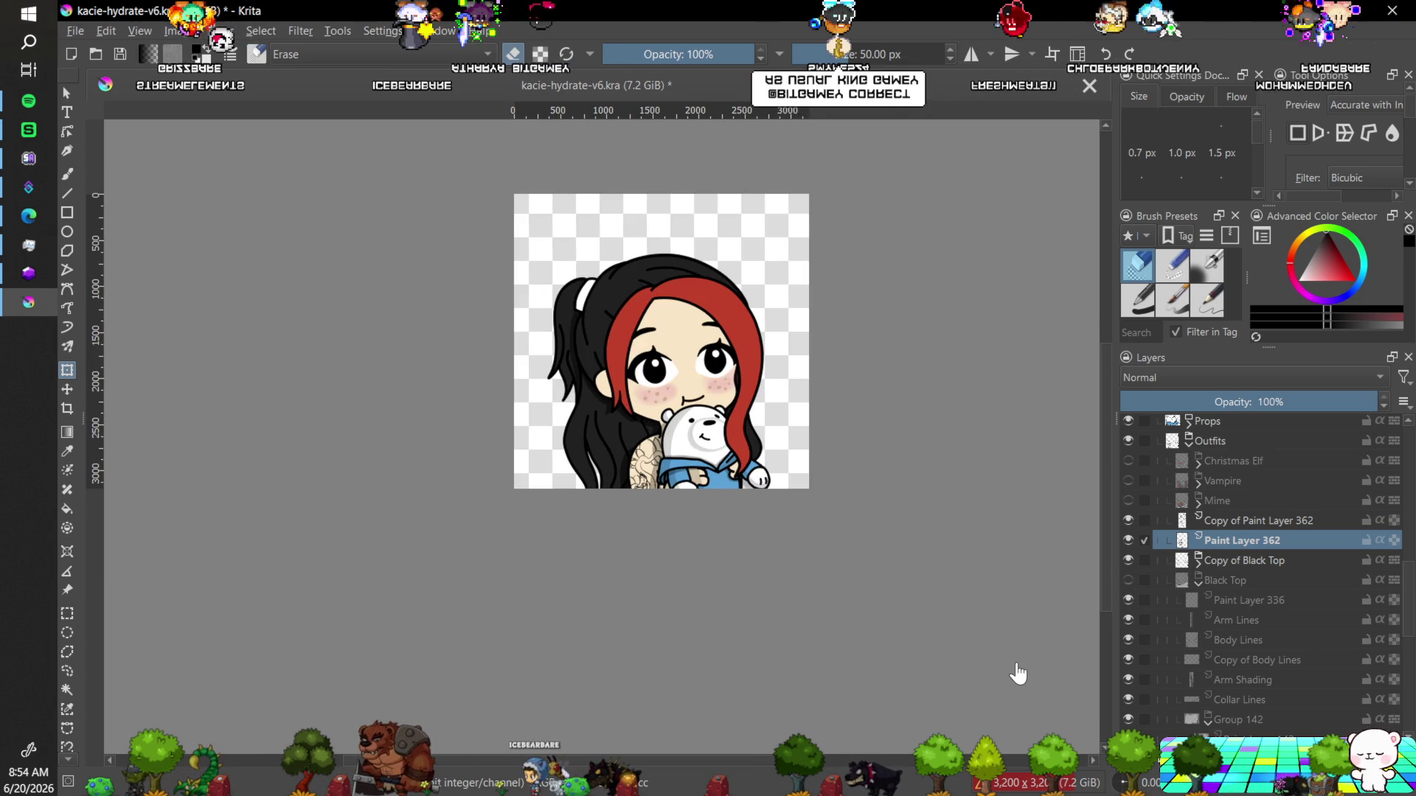
key(minus)
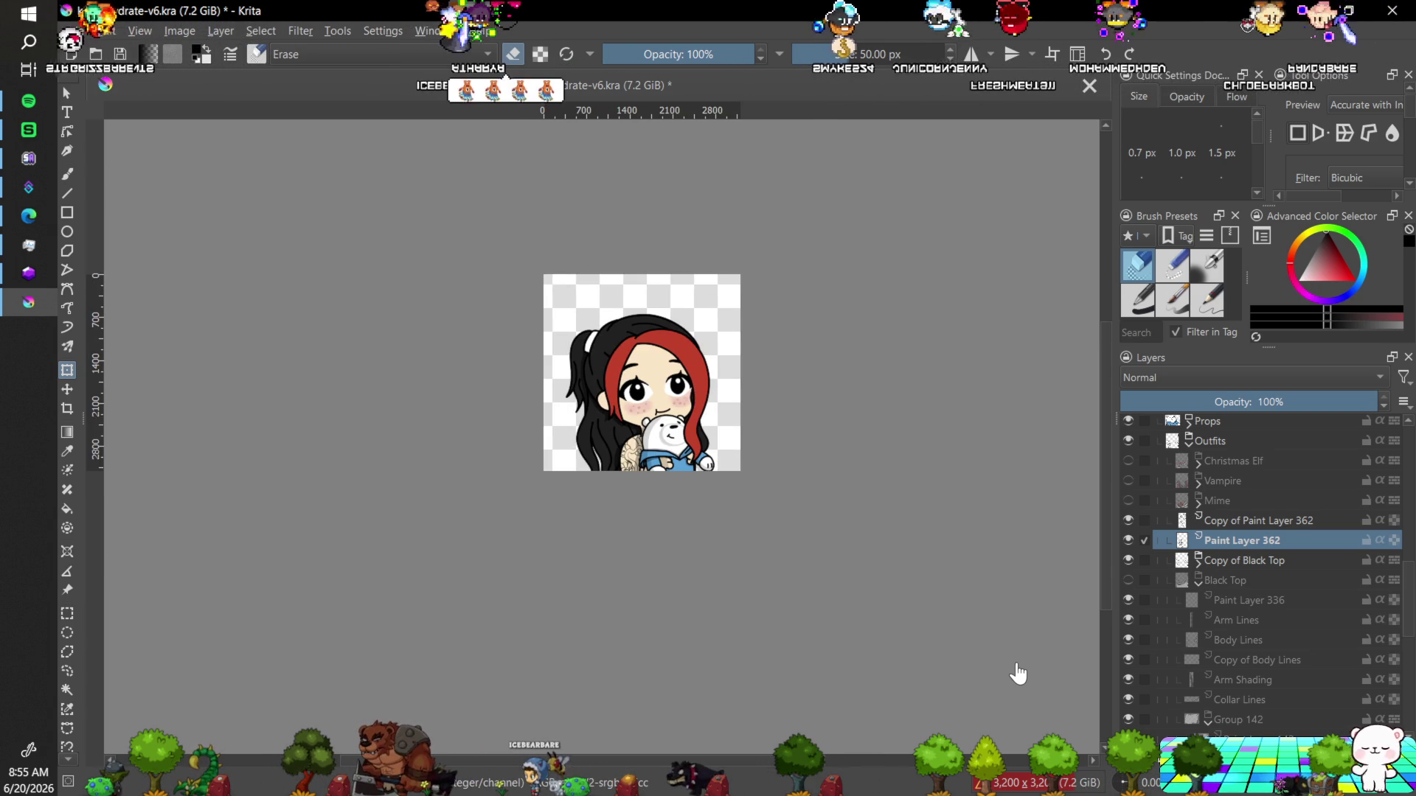
key(plus)
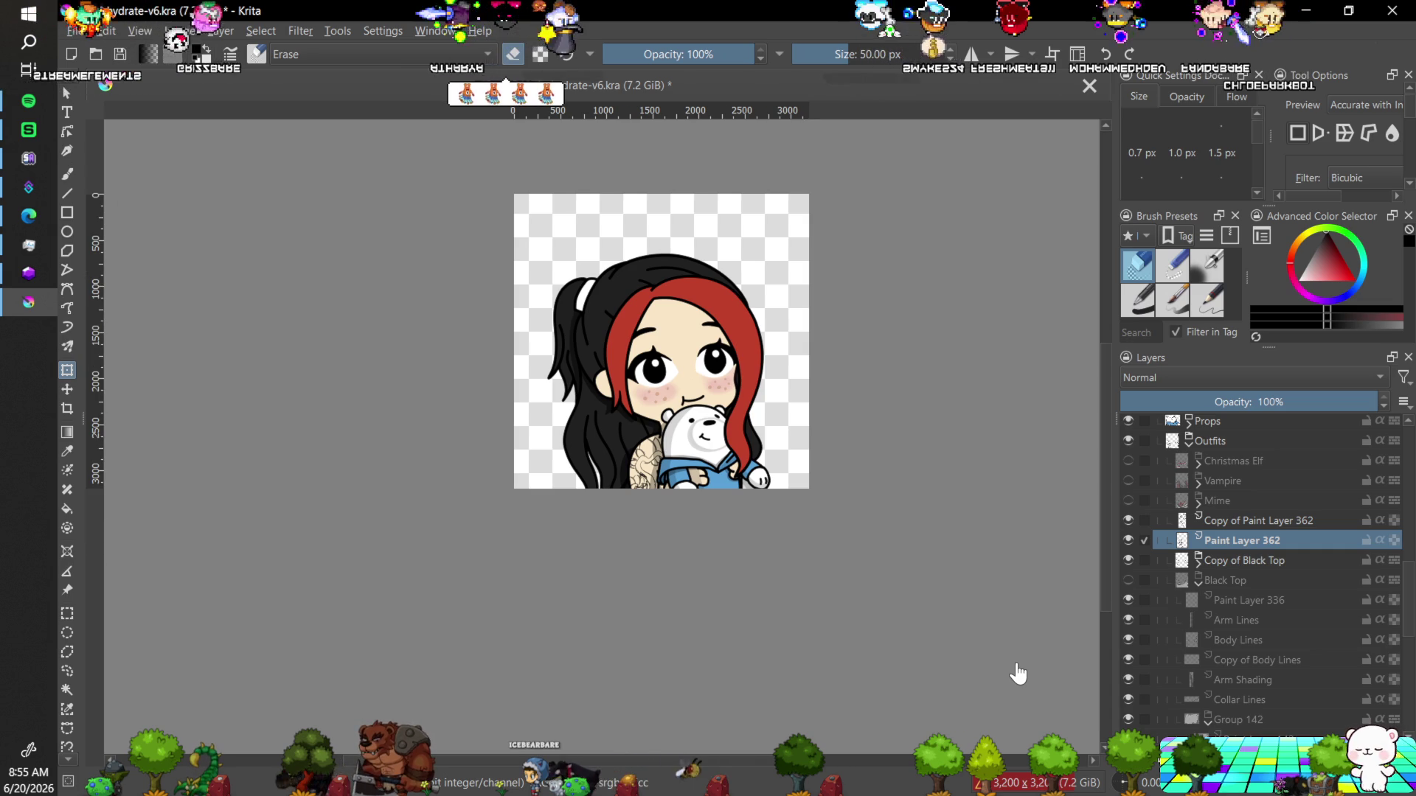
key(plus)
key(plus)
key(plus)
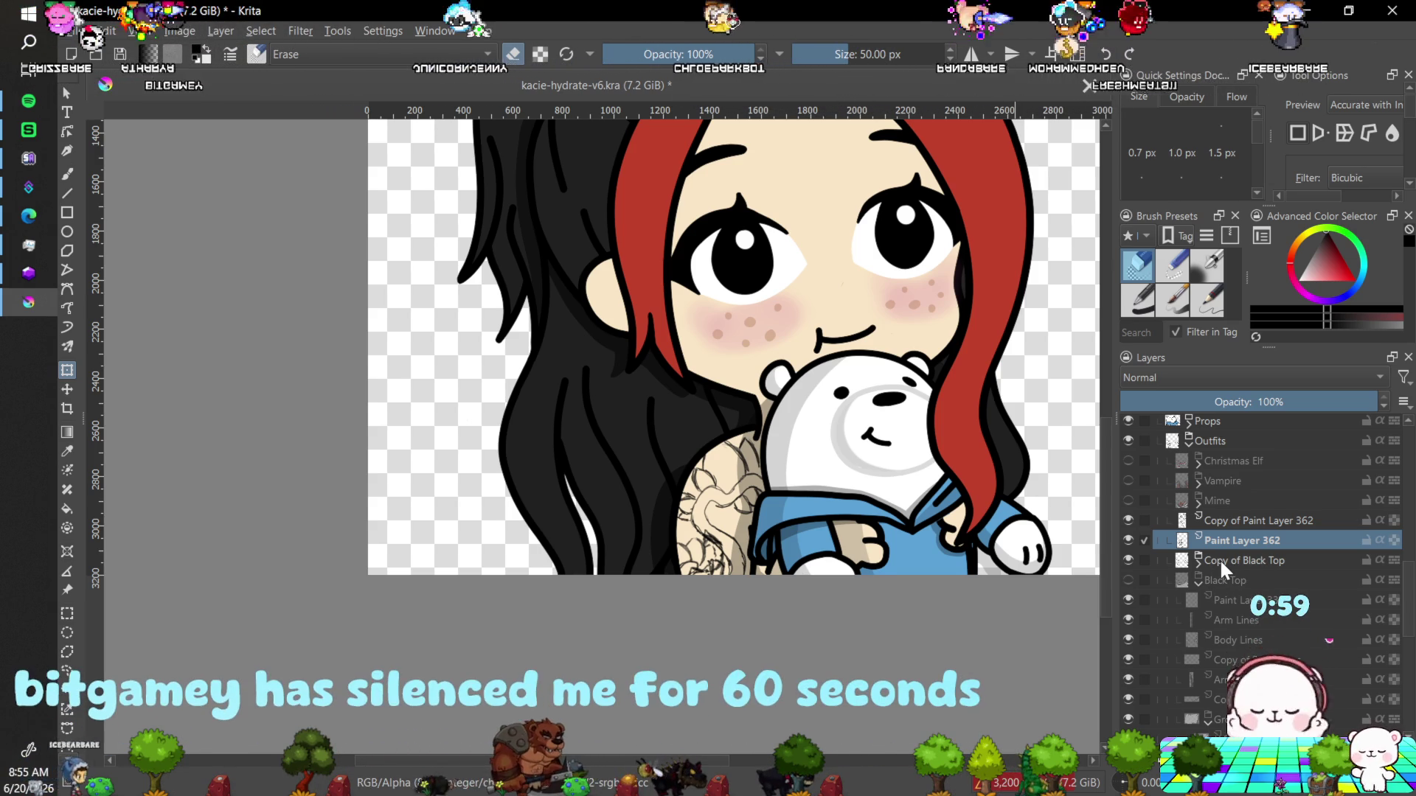
mouse_move(1218, 559)
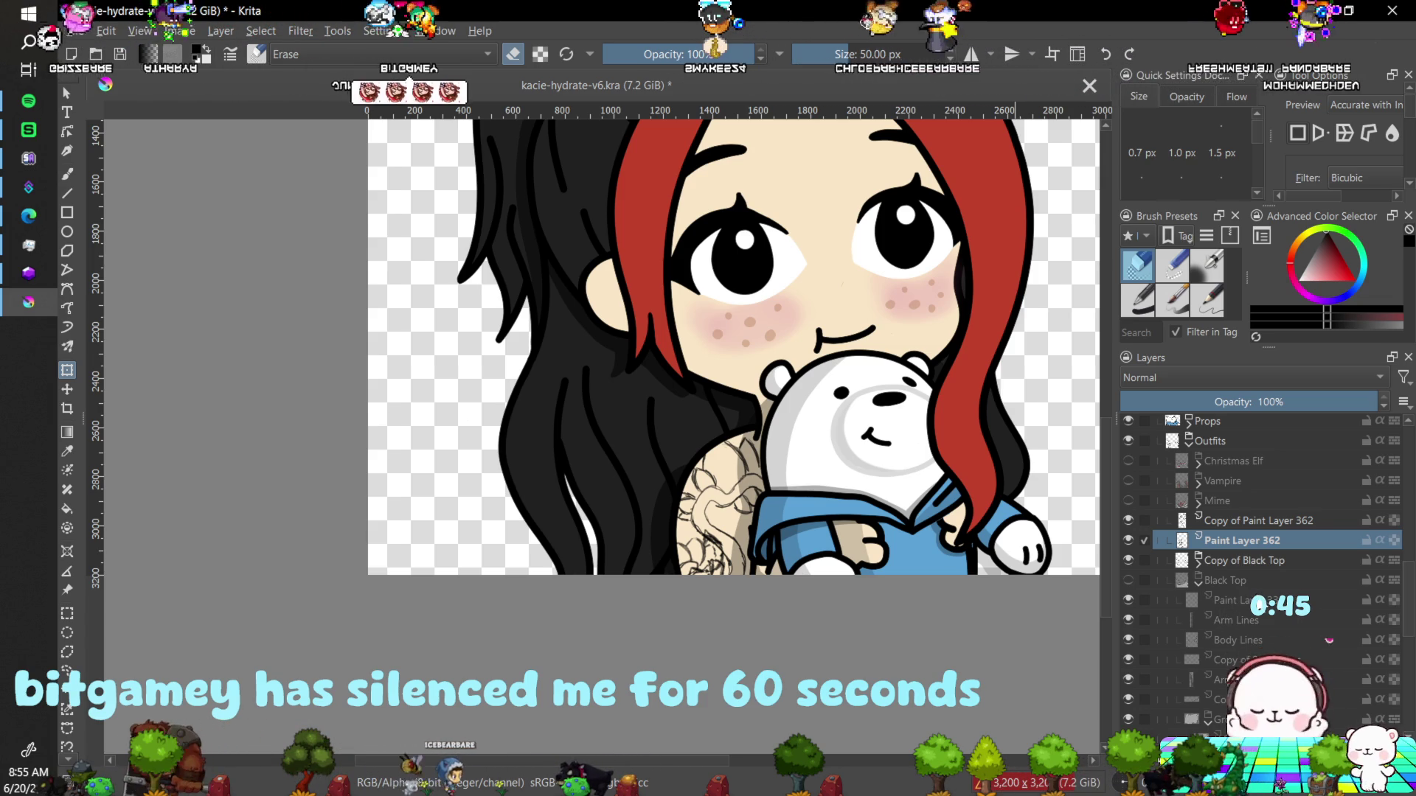
Add a new paint layer, pick a near-white colour, and choose the inking pen.
key(Insert)
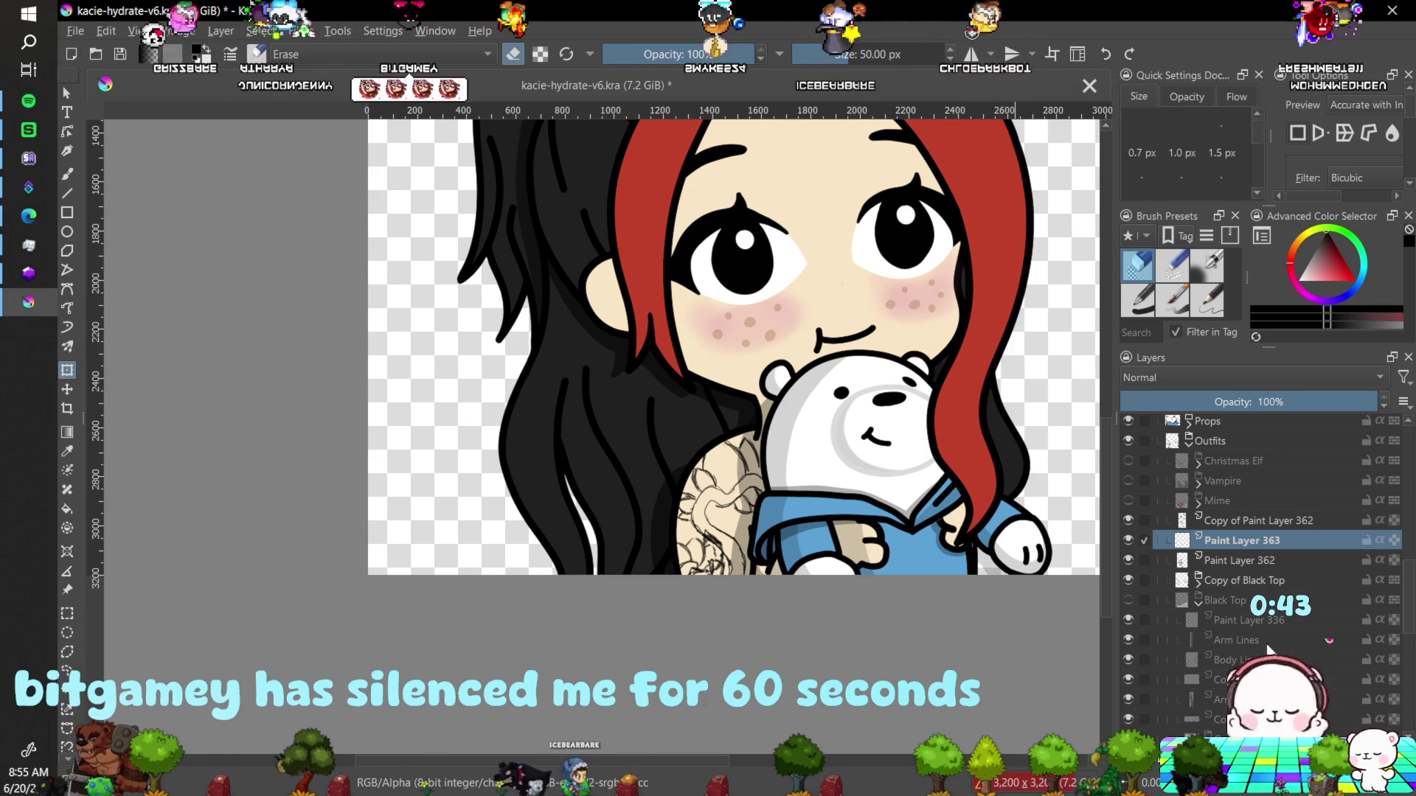
click(1305, 289)
drag(1302, 286, 1287, 293)
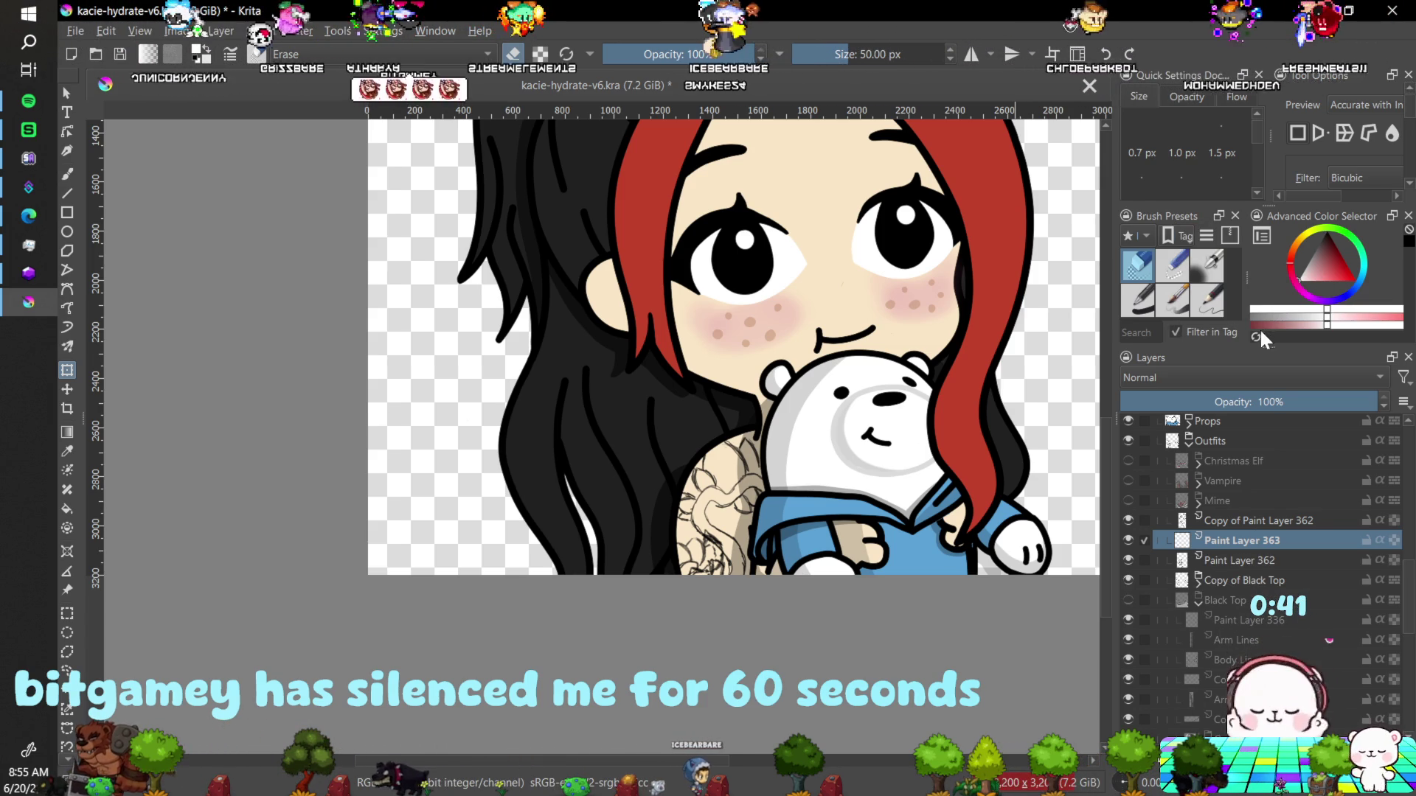
click(1137, 299)
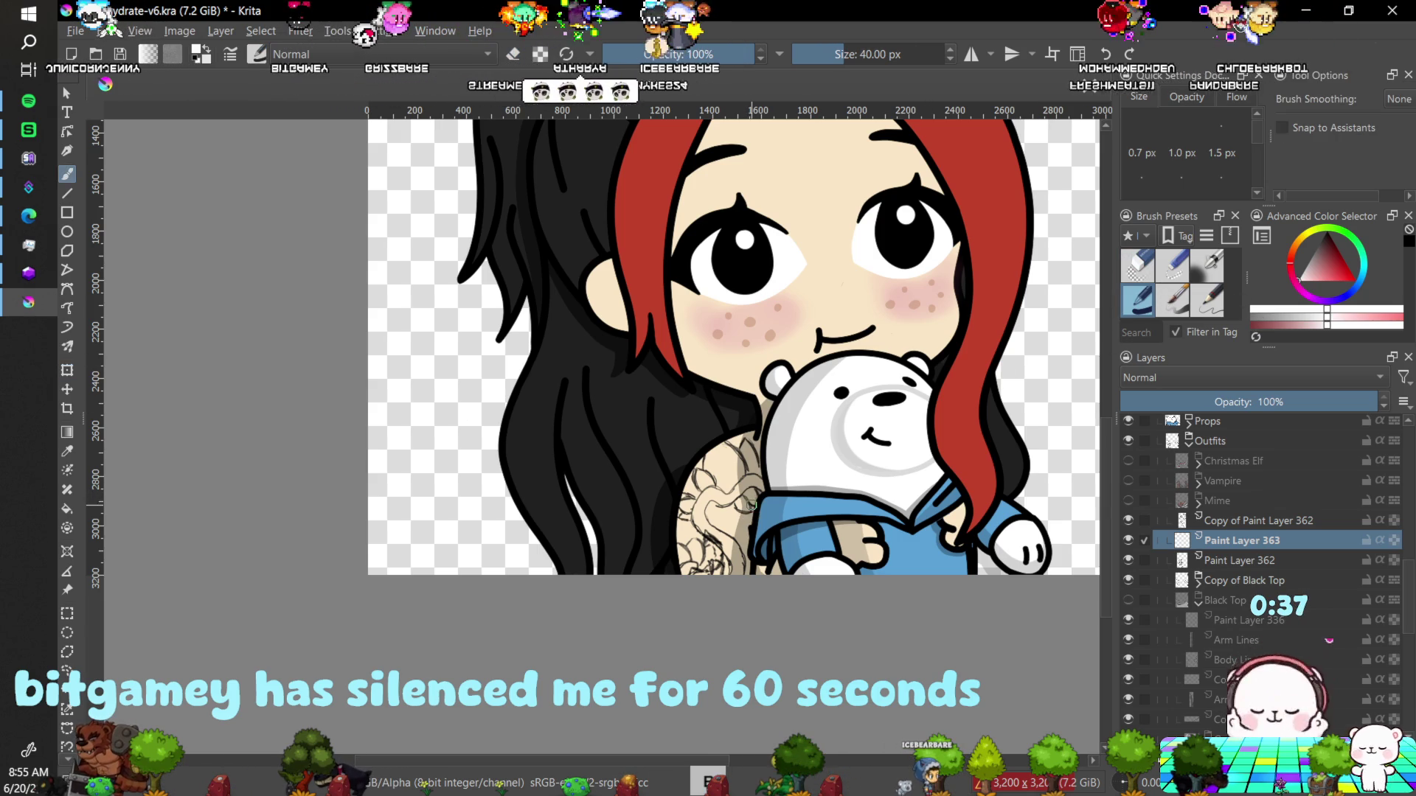
Bring the shoulder tattoo into view and set Brush Smoothing to Stabilizer.
scroll(598, 440, up, 5)
key(minus)
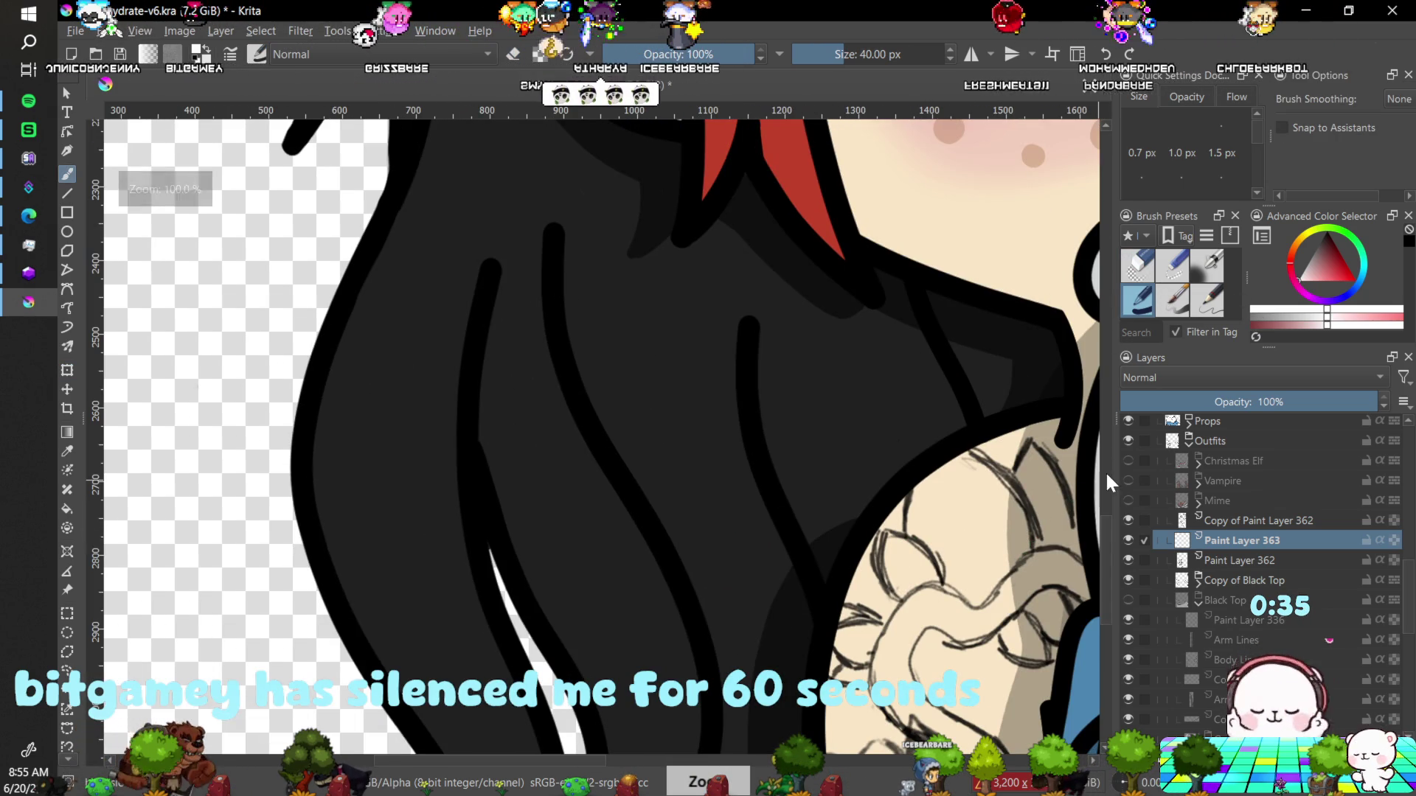
scroll(1104, 512, up, 6)
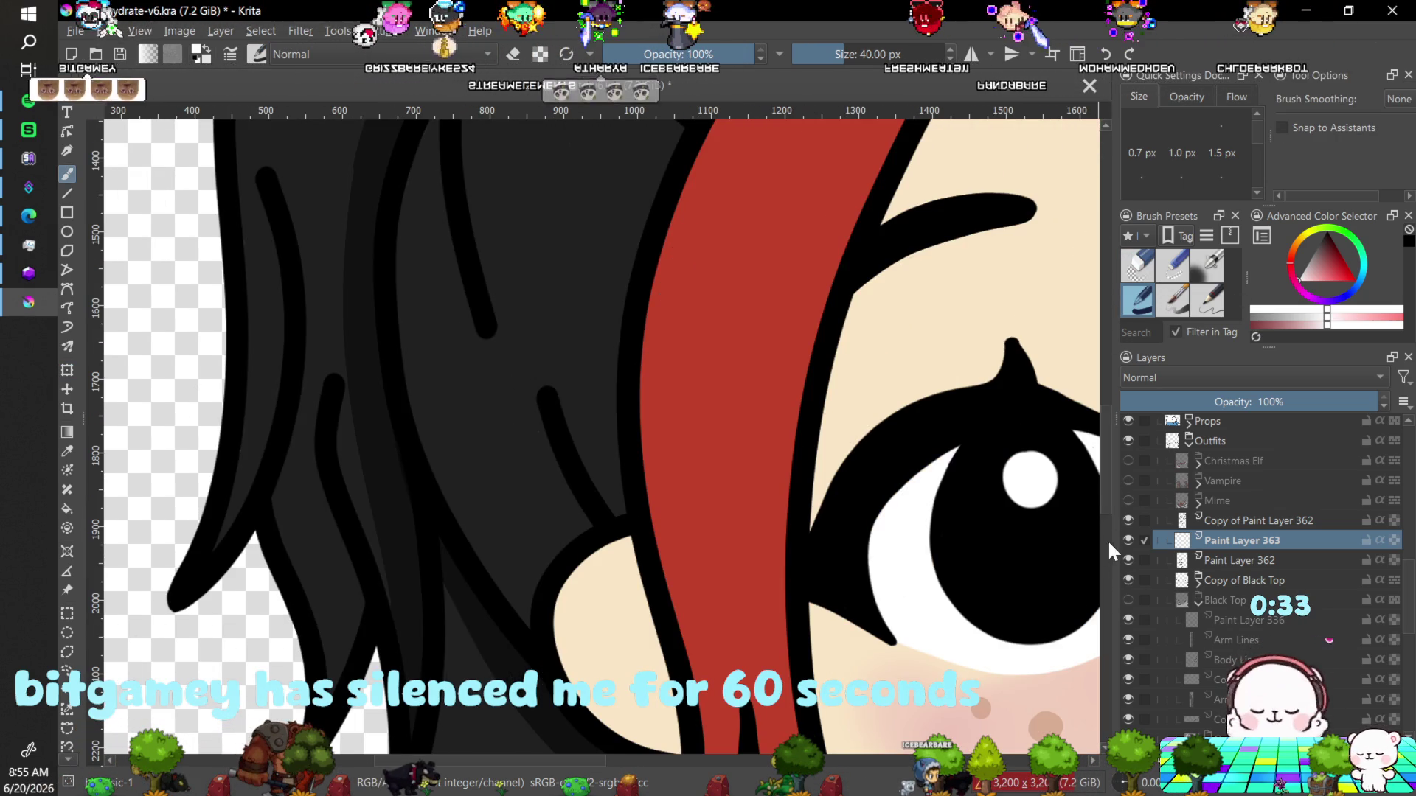
scroll(1103, 507, down, 3)
scroll(1106, 575, down, 5)
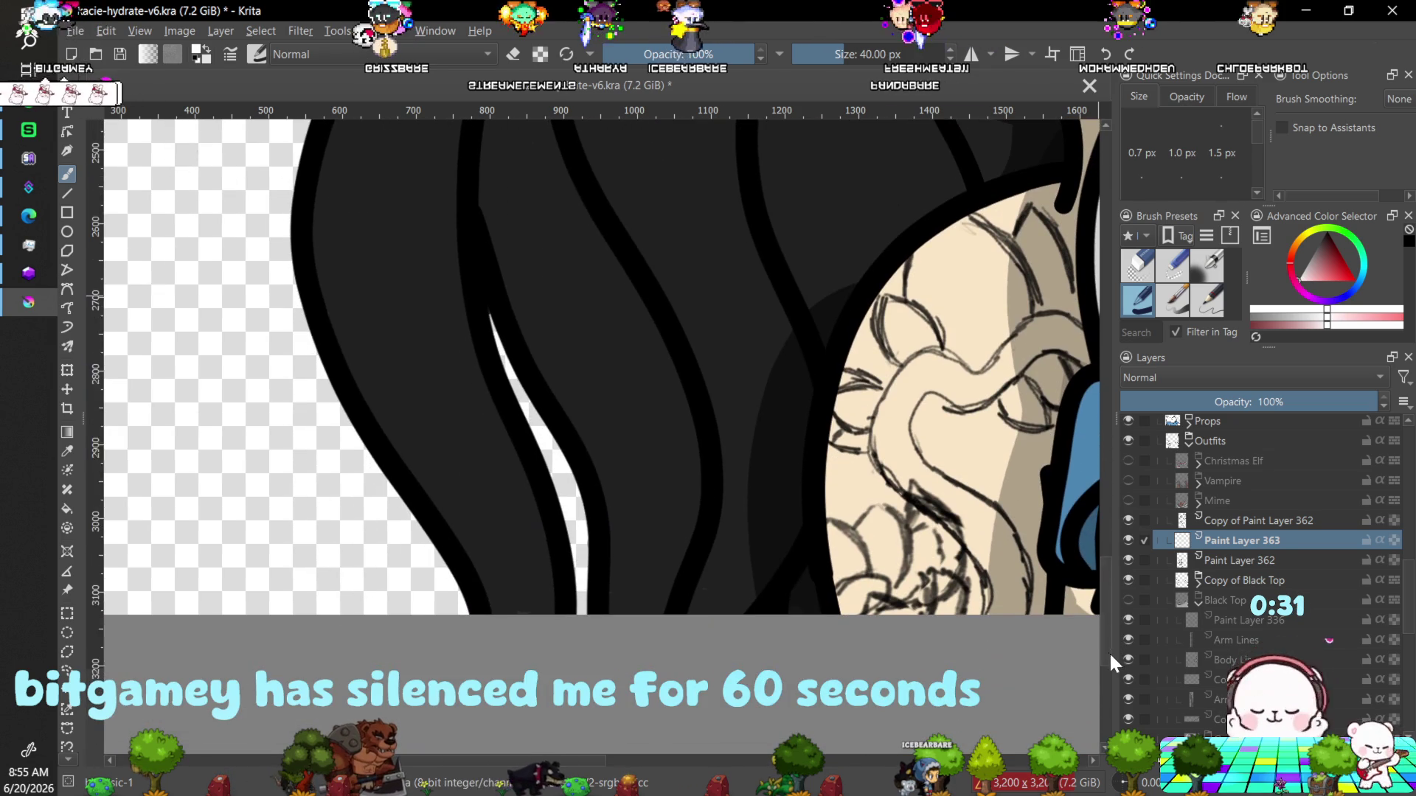
scroll(734, 621, right, 6)
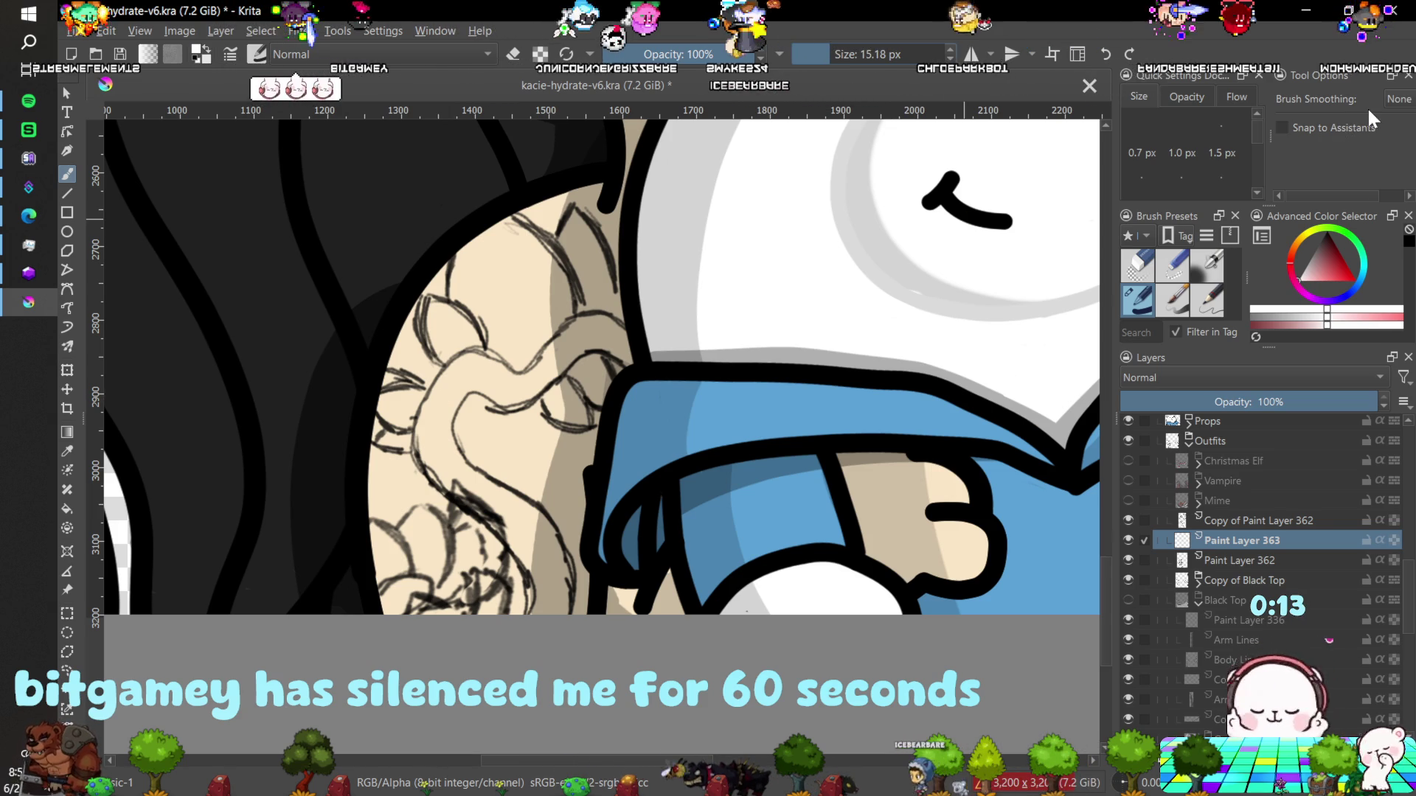
click(1395, 99)
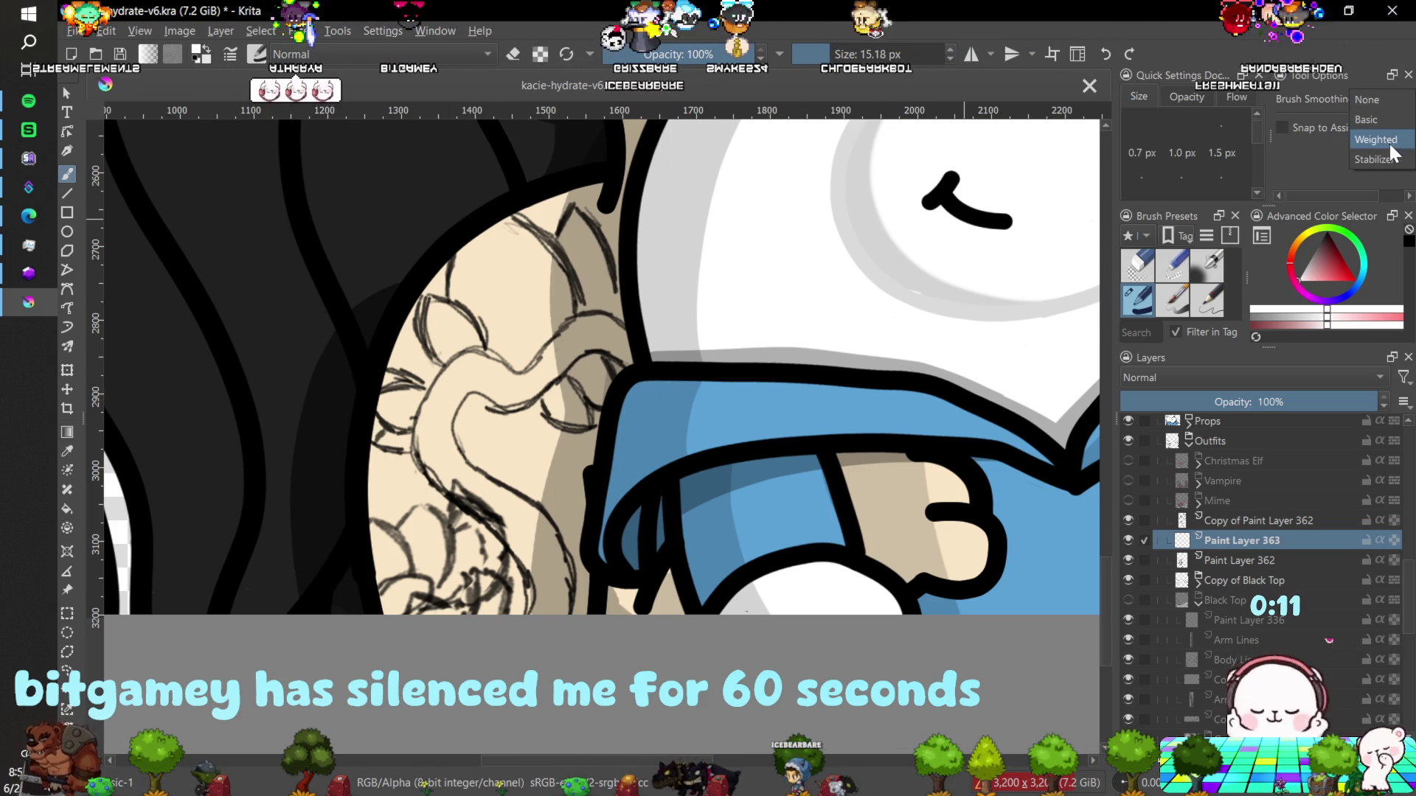
click(1385, 159)
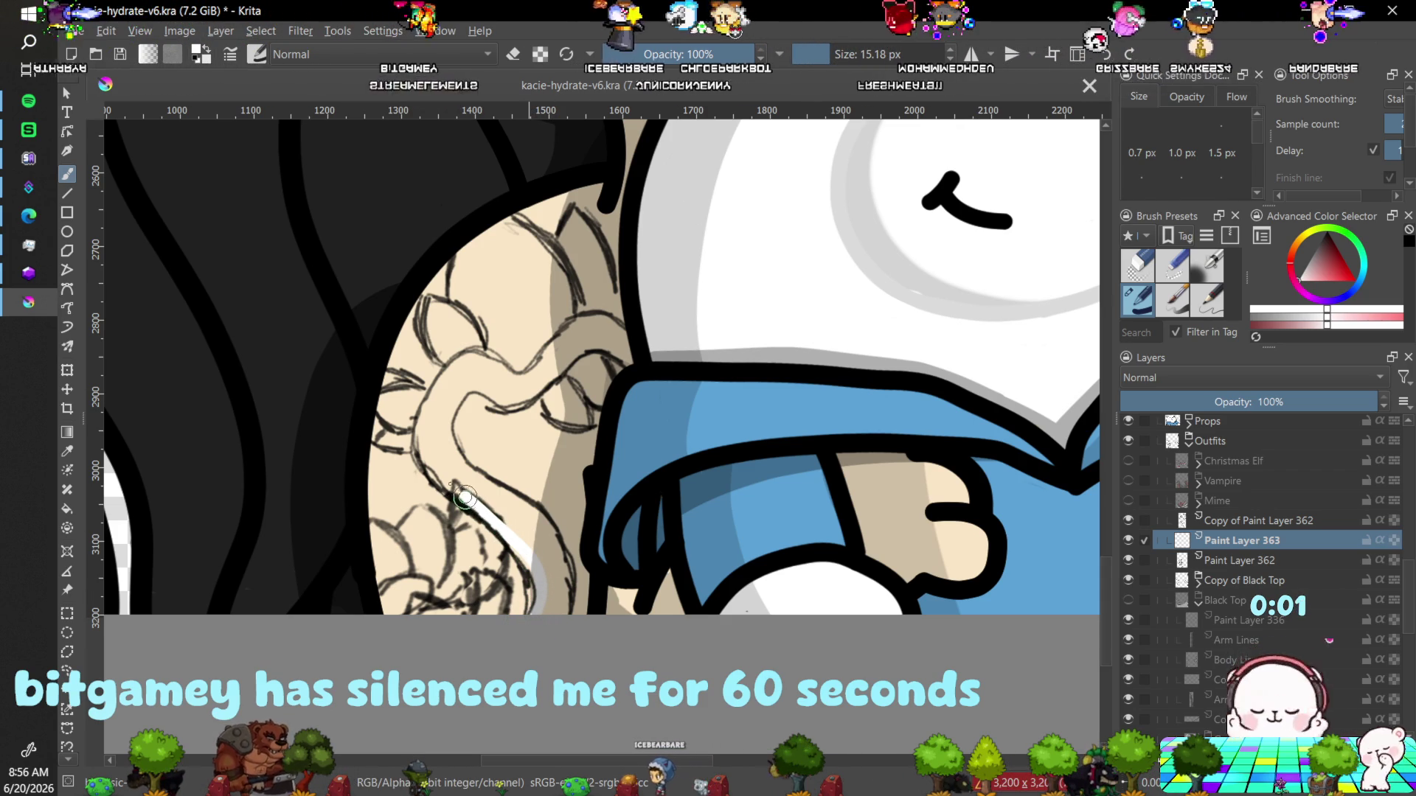
Trace the thick white curving line along the tattoo sketch, rotating the canvas for comfort.
drag(464, 499, 429, 460)
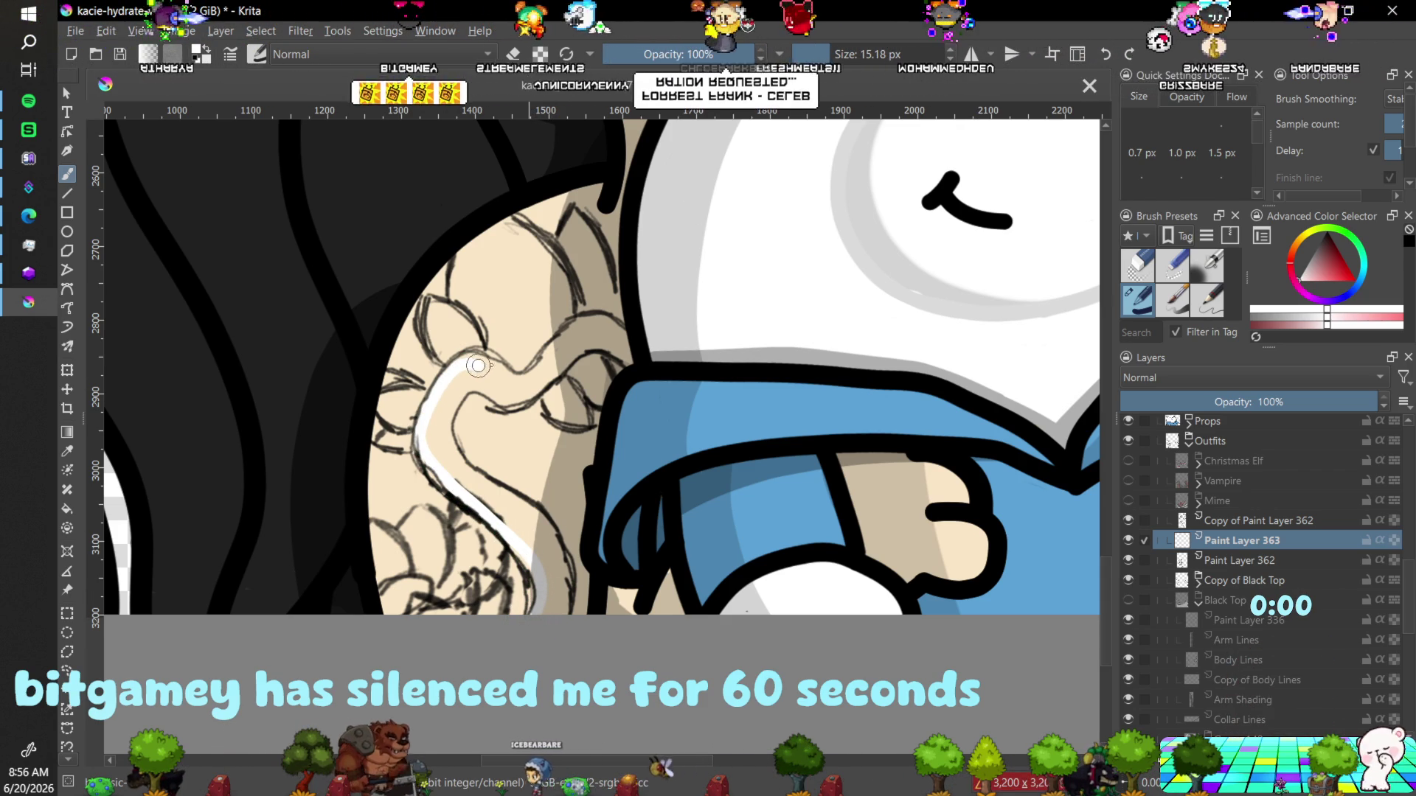
key(4)
key(4)
key(4)
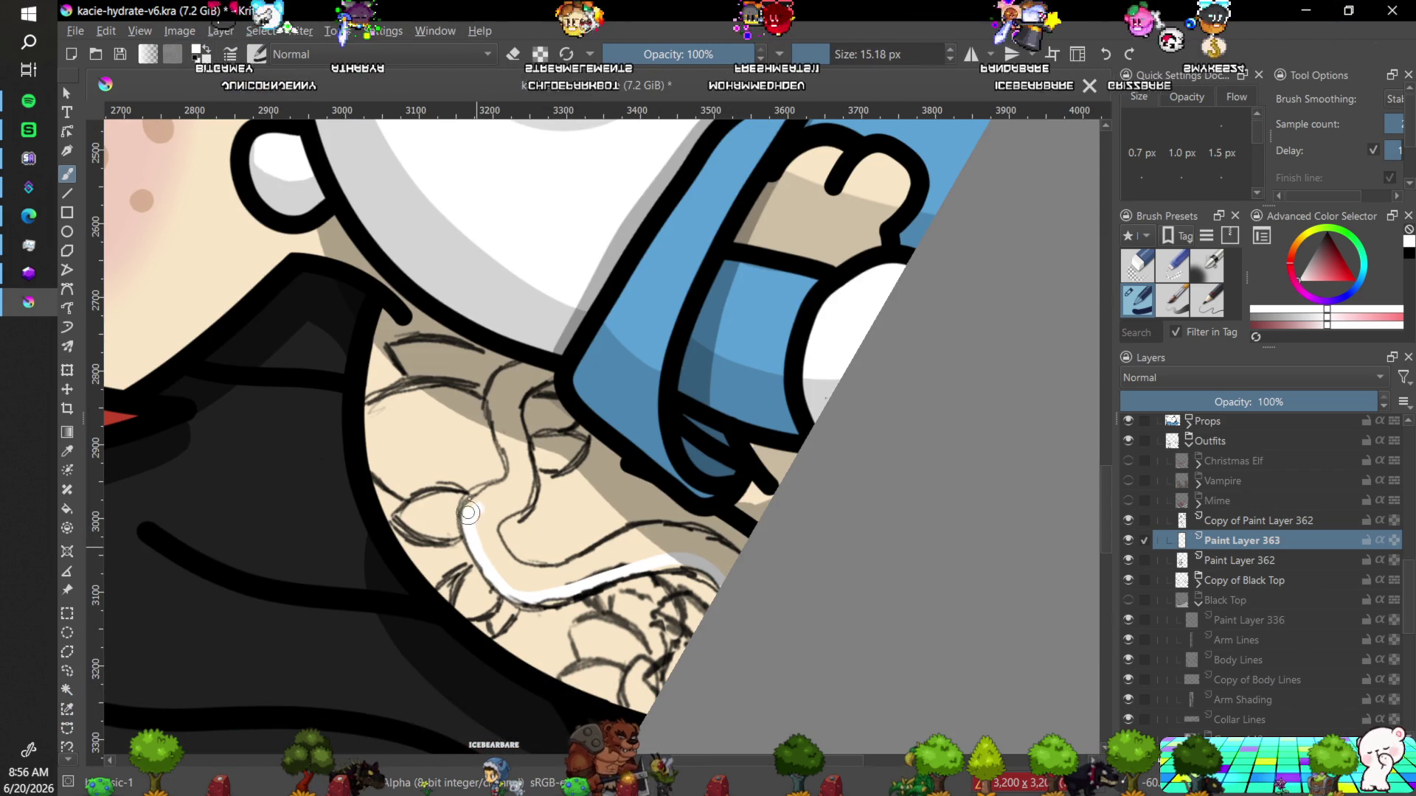
drag(472, 499, 508, 444)
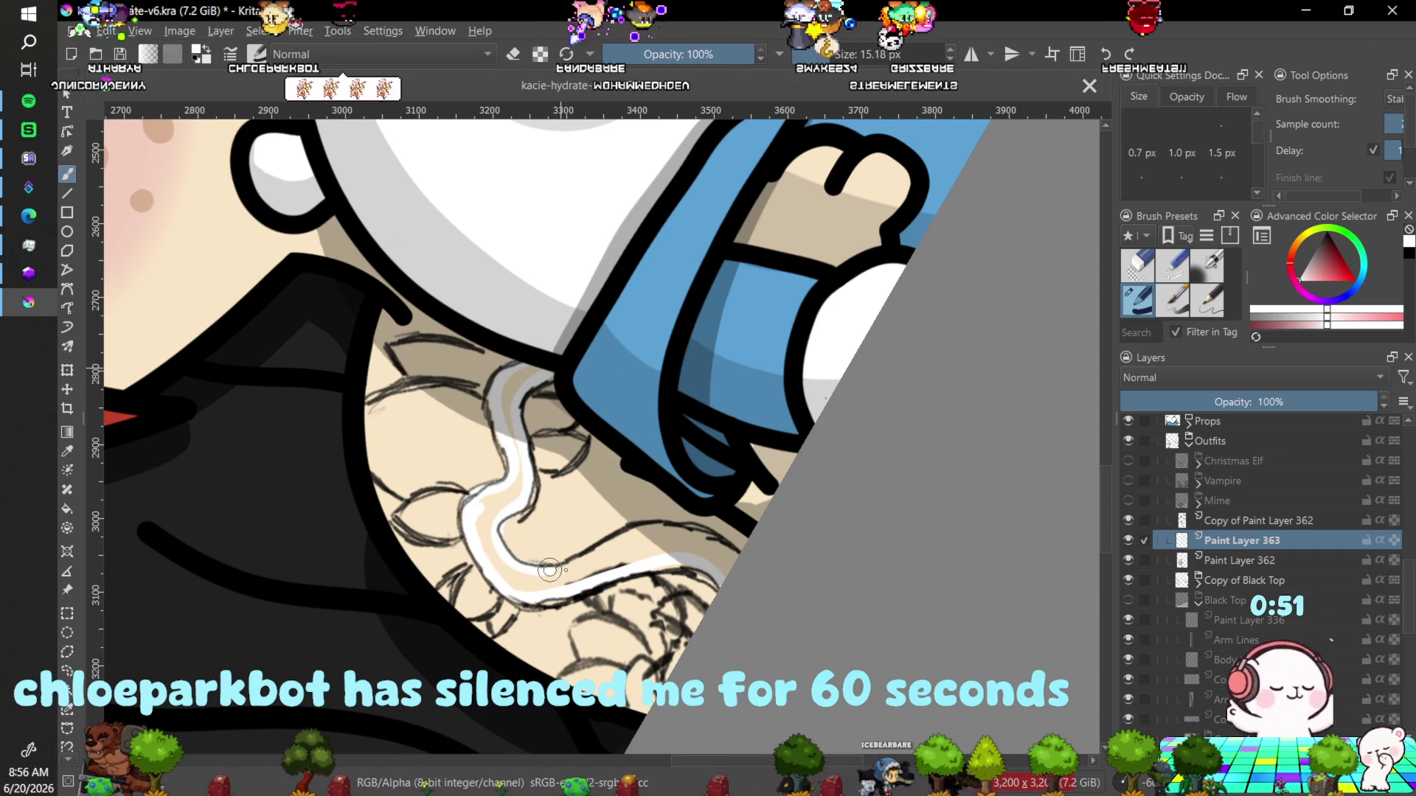
mouse_move(635, 535)
mouse_down()
mouse_move(707, 537)
mouse_move(752, 575)
mouse_up()
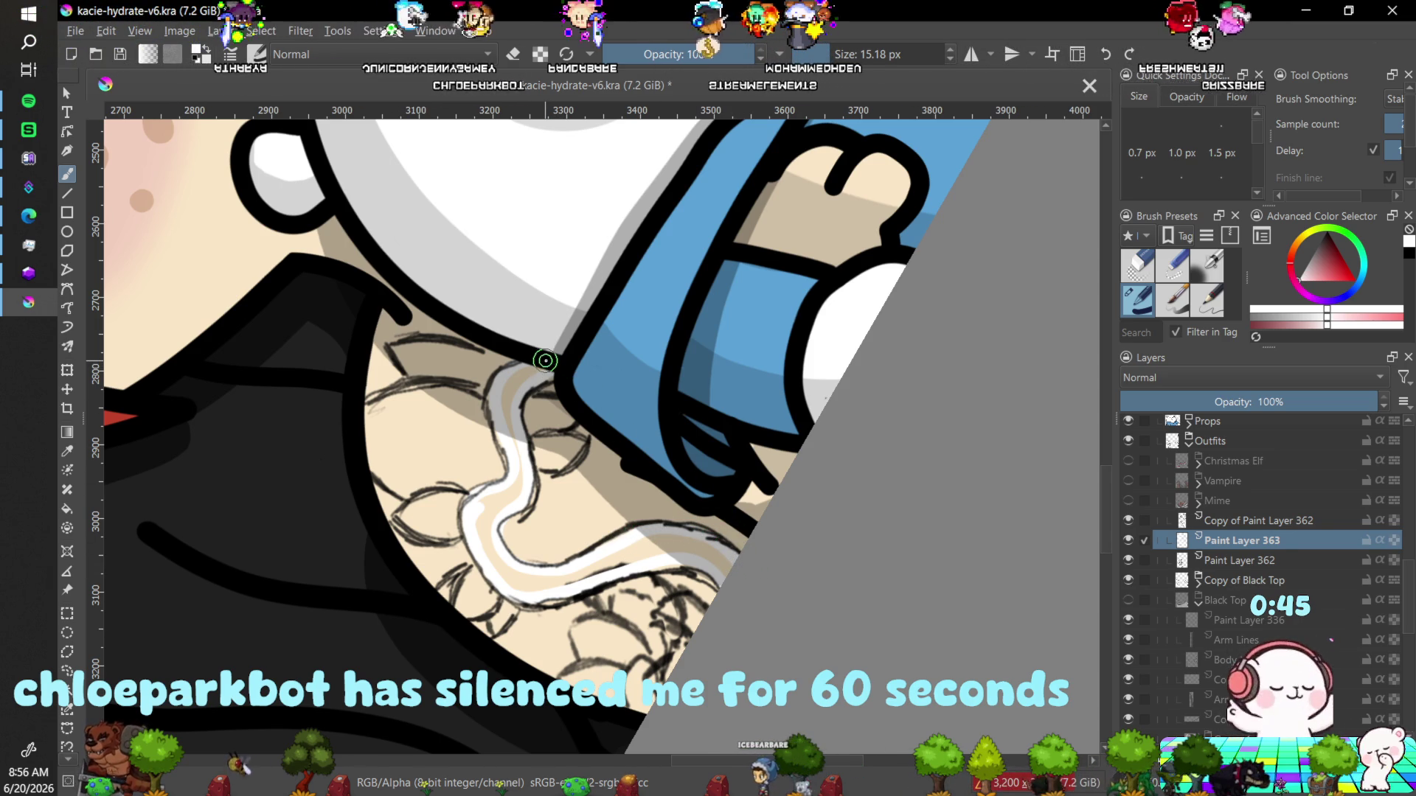
drag(536, 365, 490, 525)
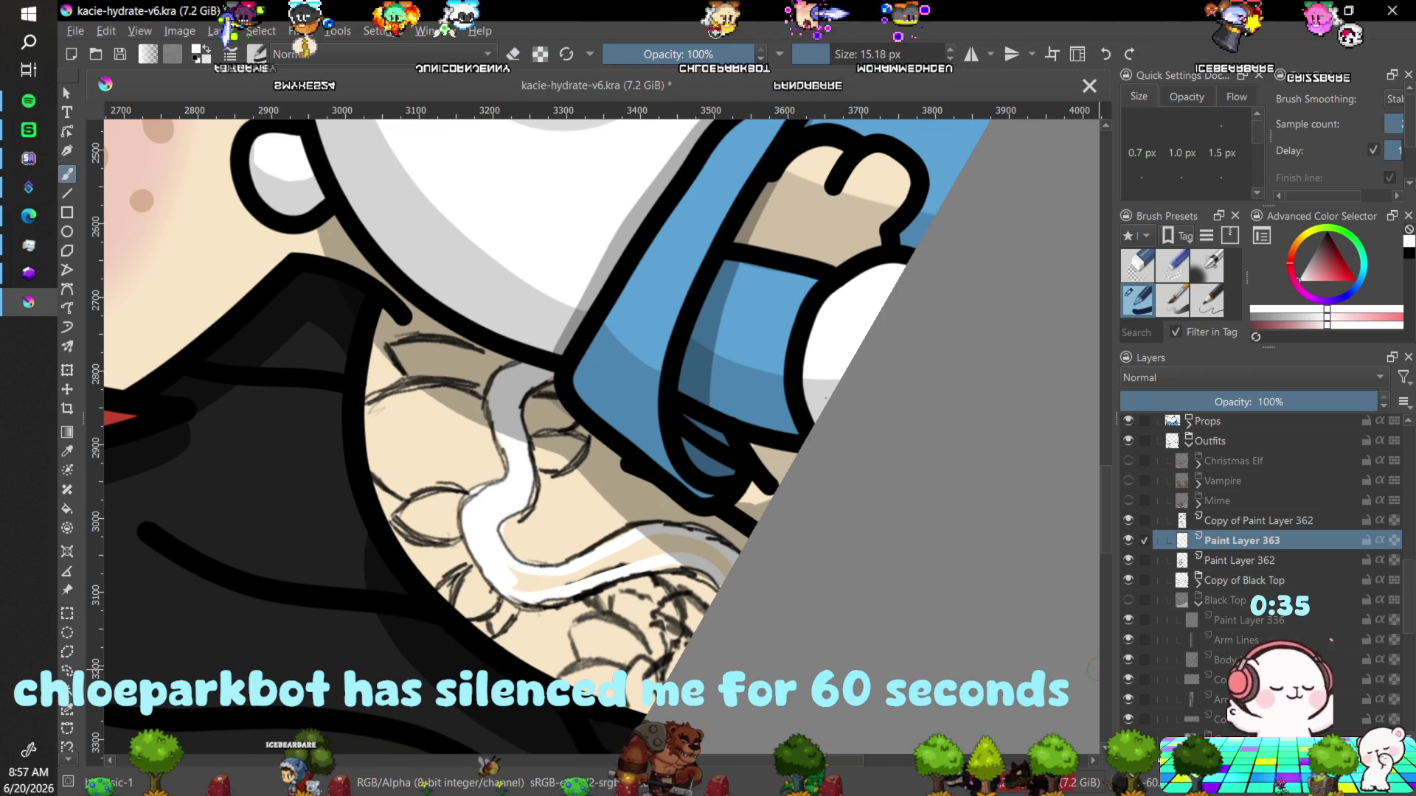
Extend the white line up toward the sleeve, reset canvas rotation, and add Paint Layer 364.
key(4)
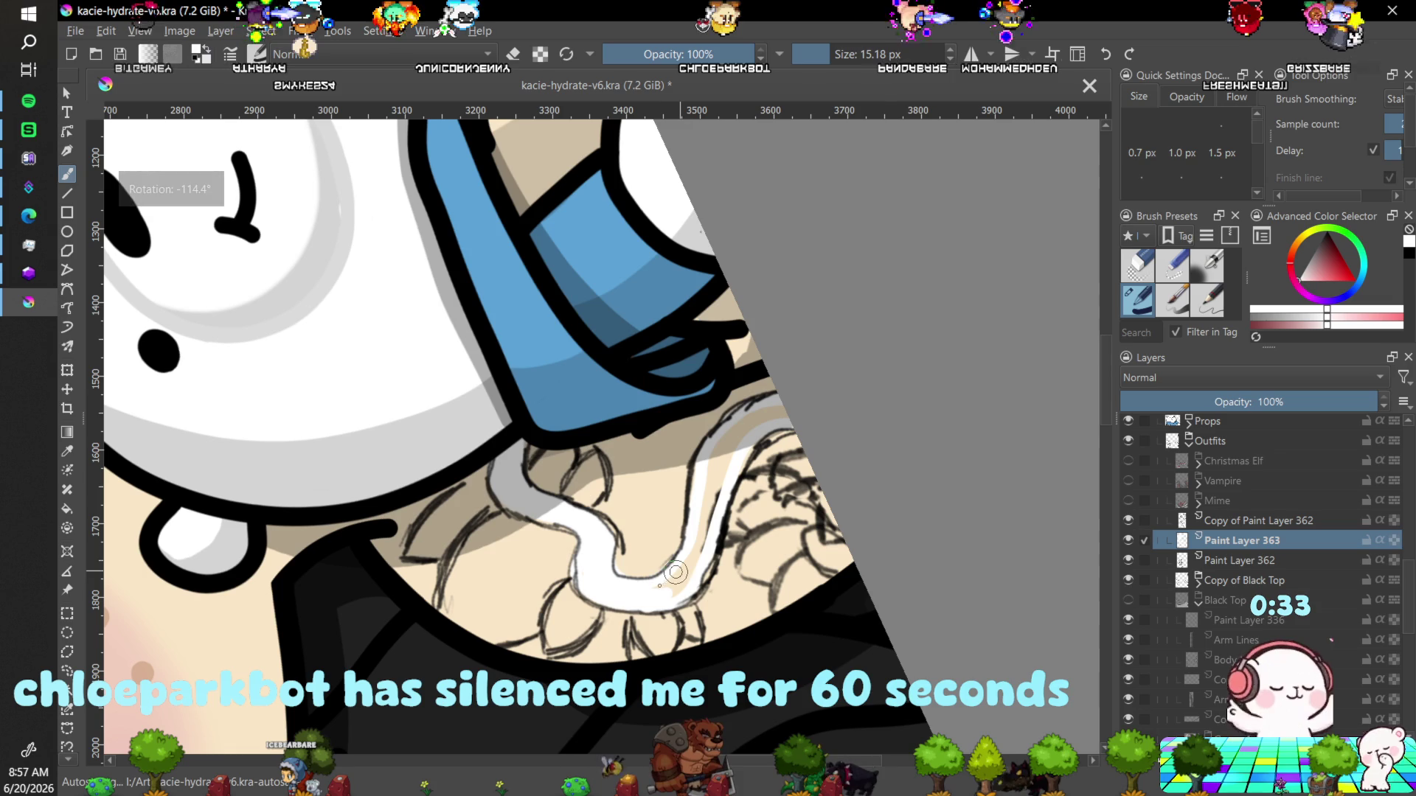
drag(676, 572, 681, 583)
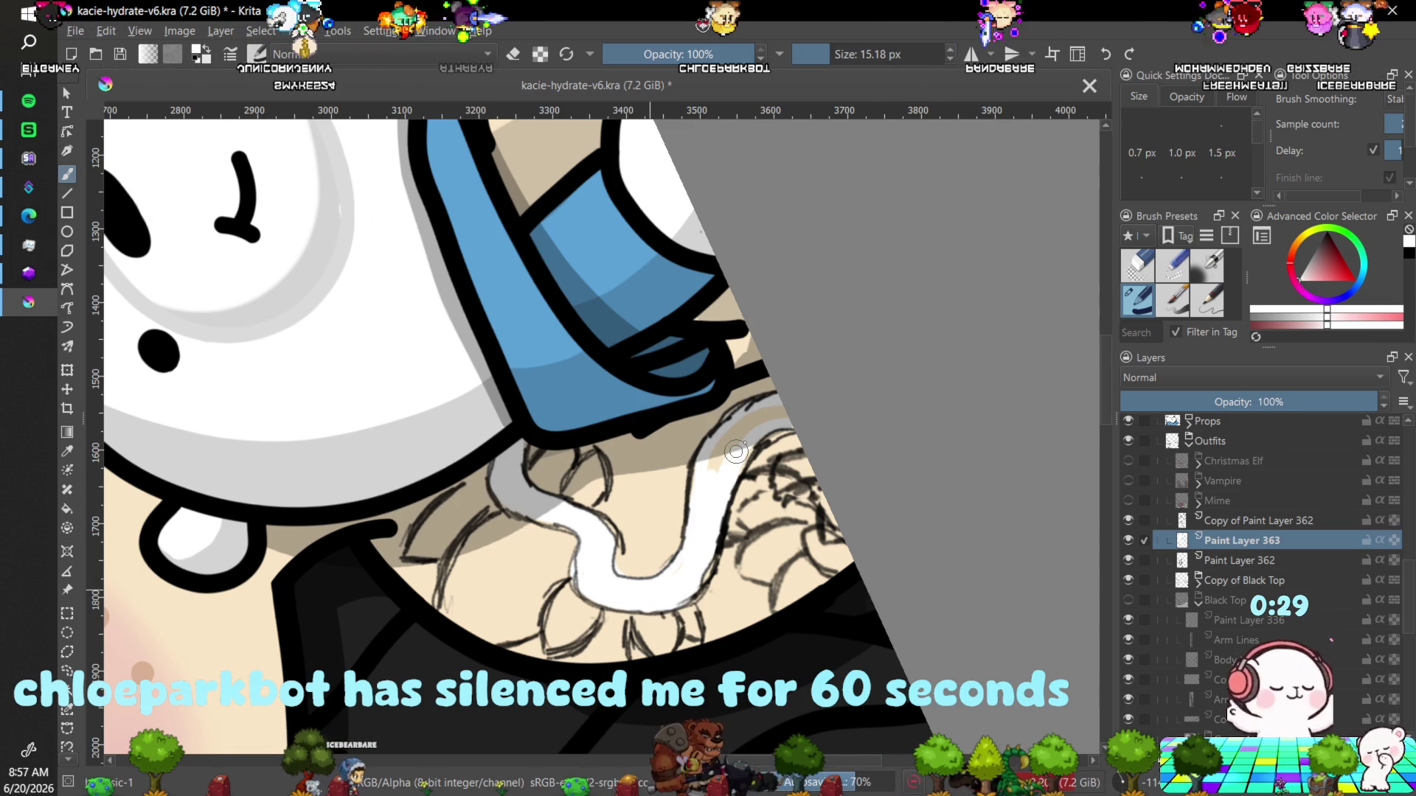
drag(735, 451, 723, 441)
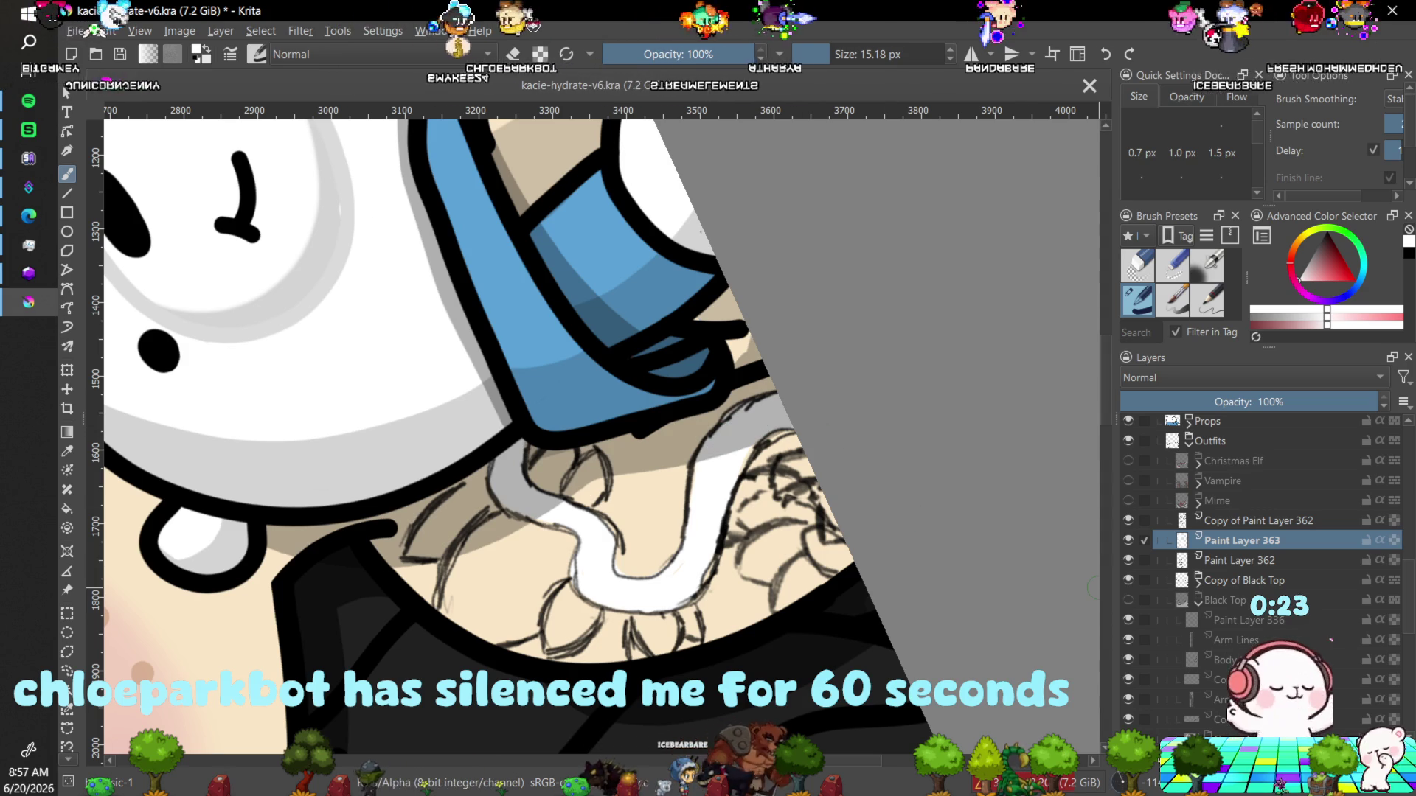
double_click(1141, 785)
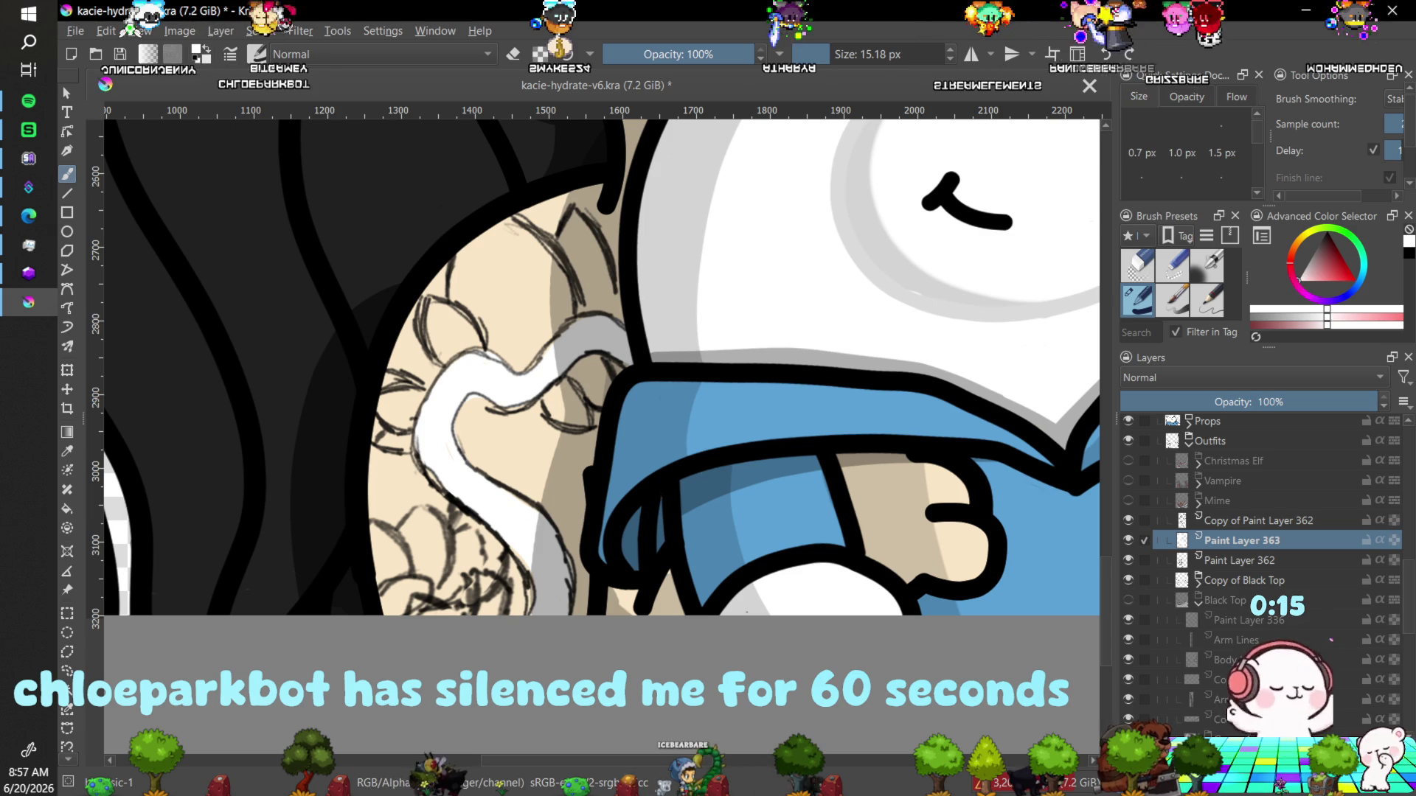
key(Insert)
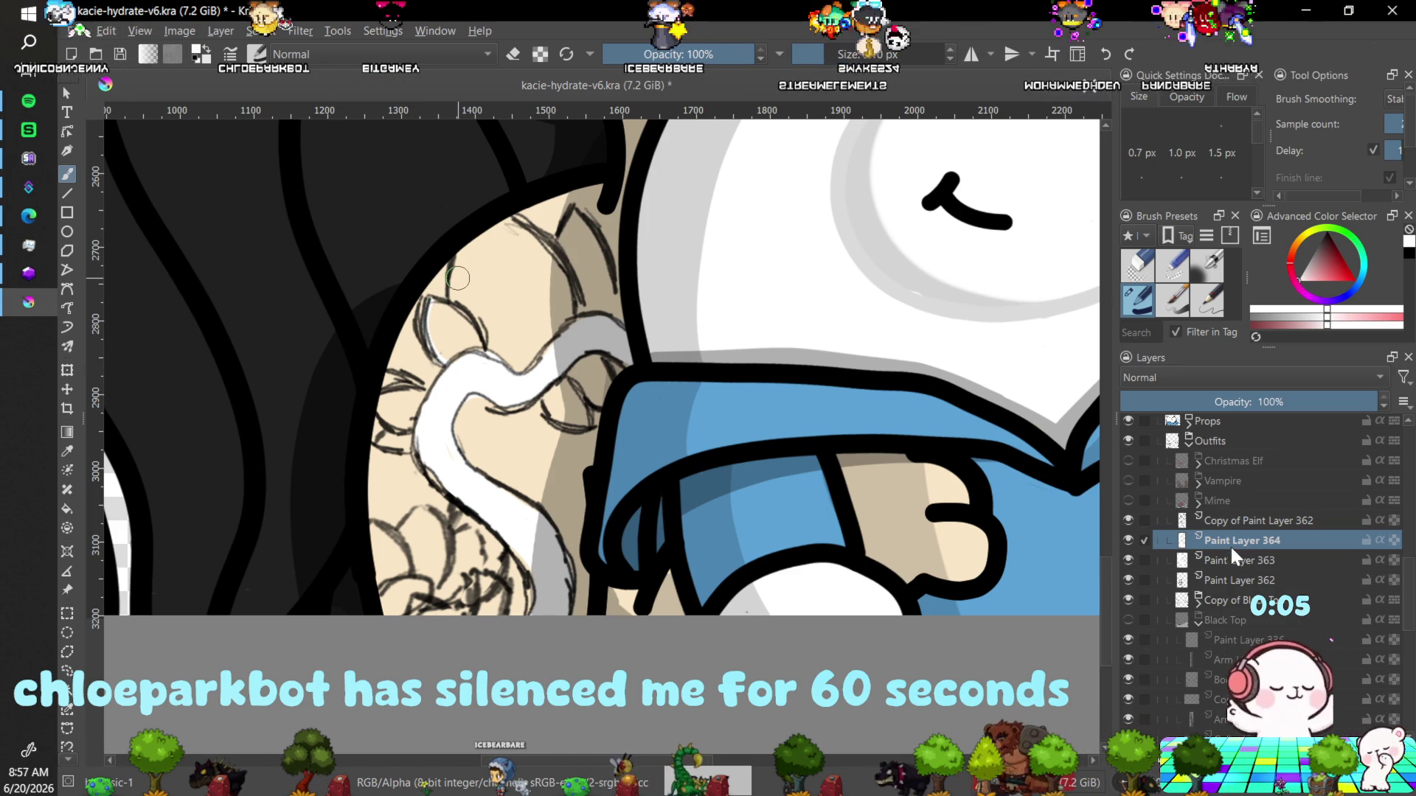
Move Paint Layer 364 above Copy of Paint Layer 362 and draw thin white petal outlines.
drag(1238, 542, 1245, 509)
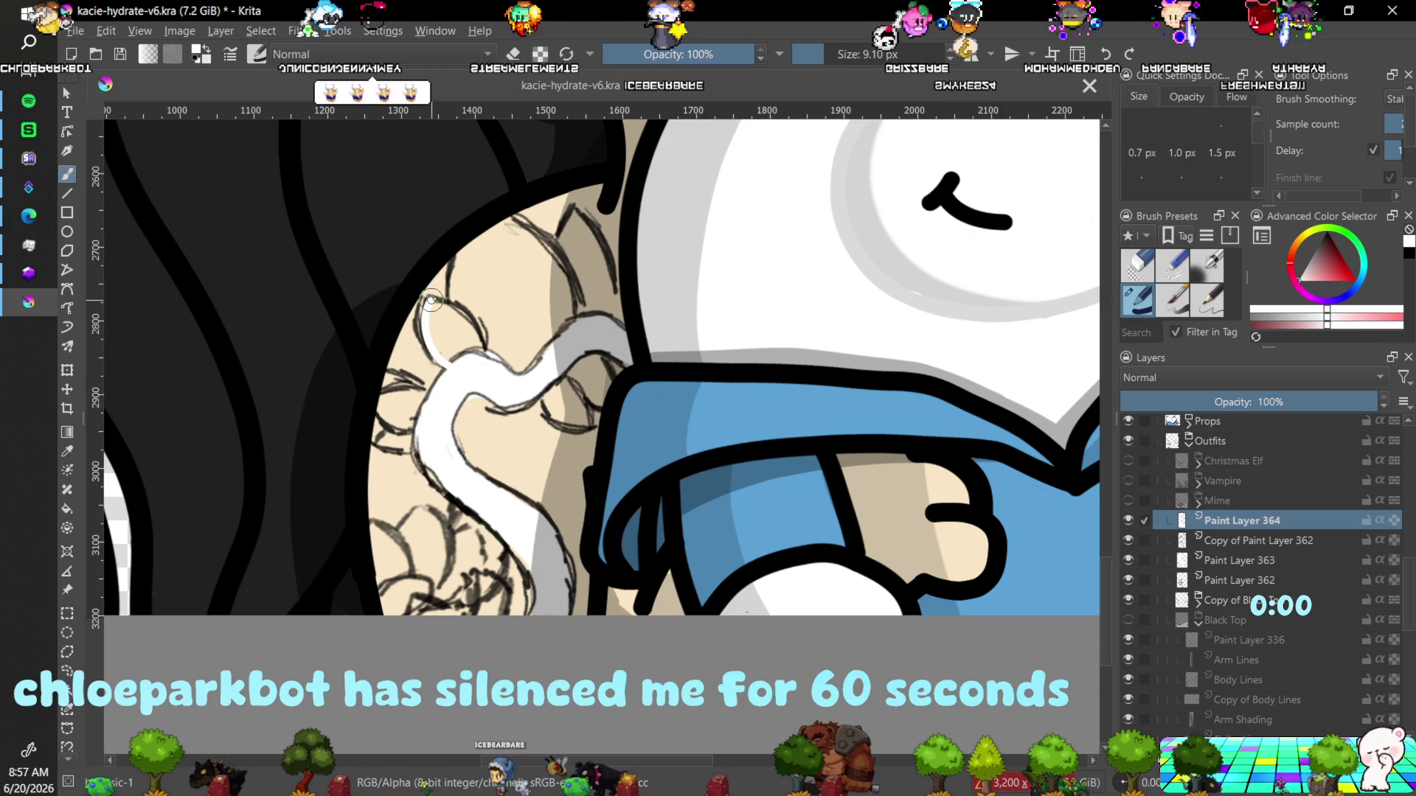
drag(430, 300, 480, 352)
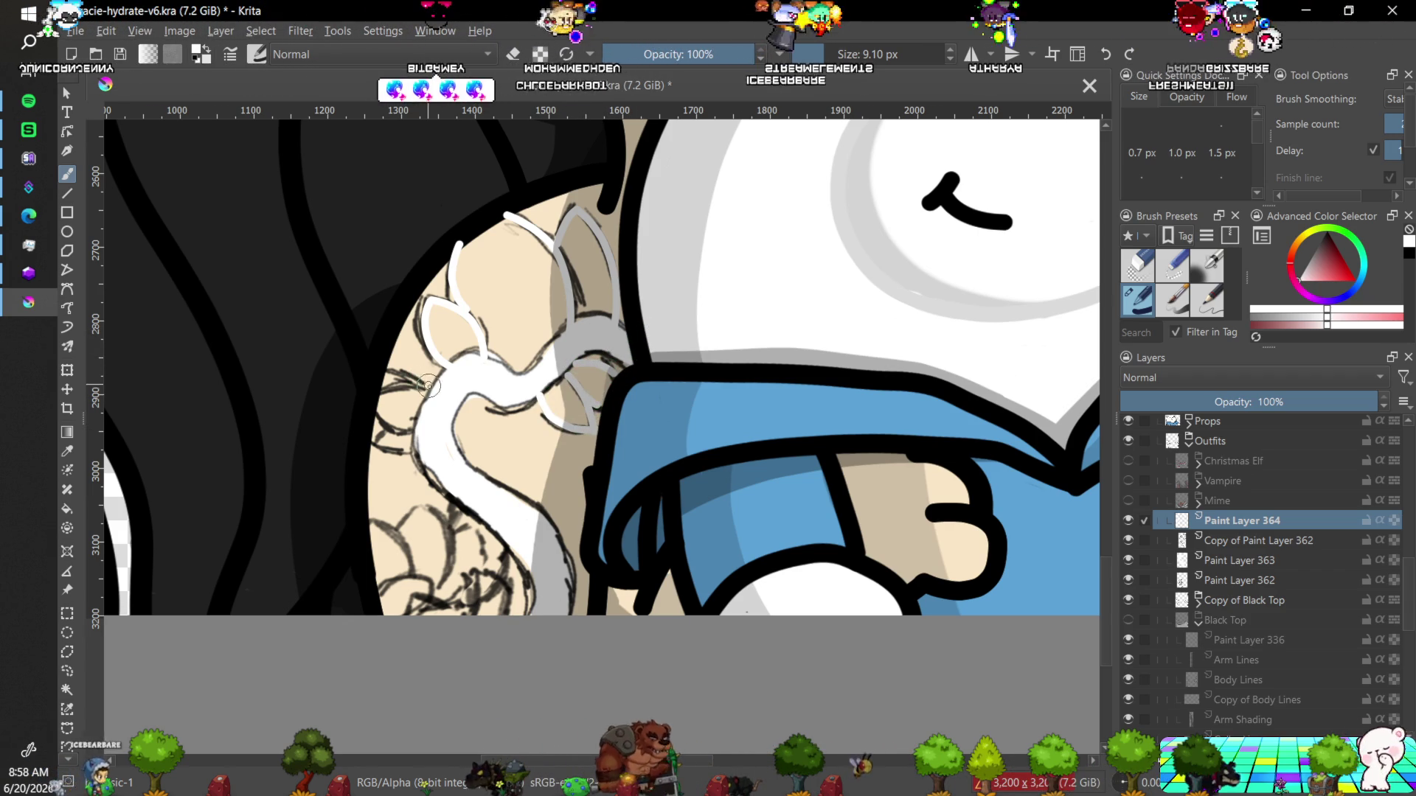
drag(417, 373, 385, 368)
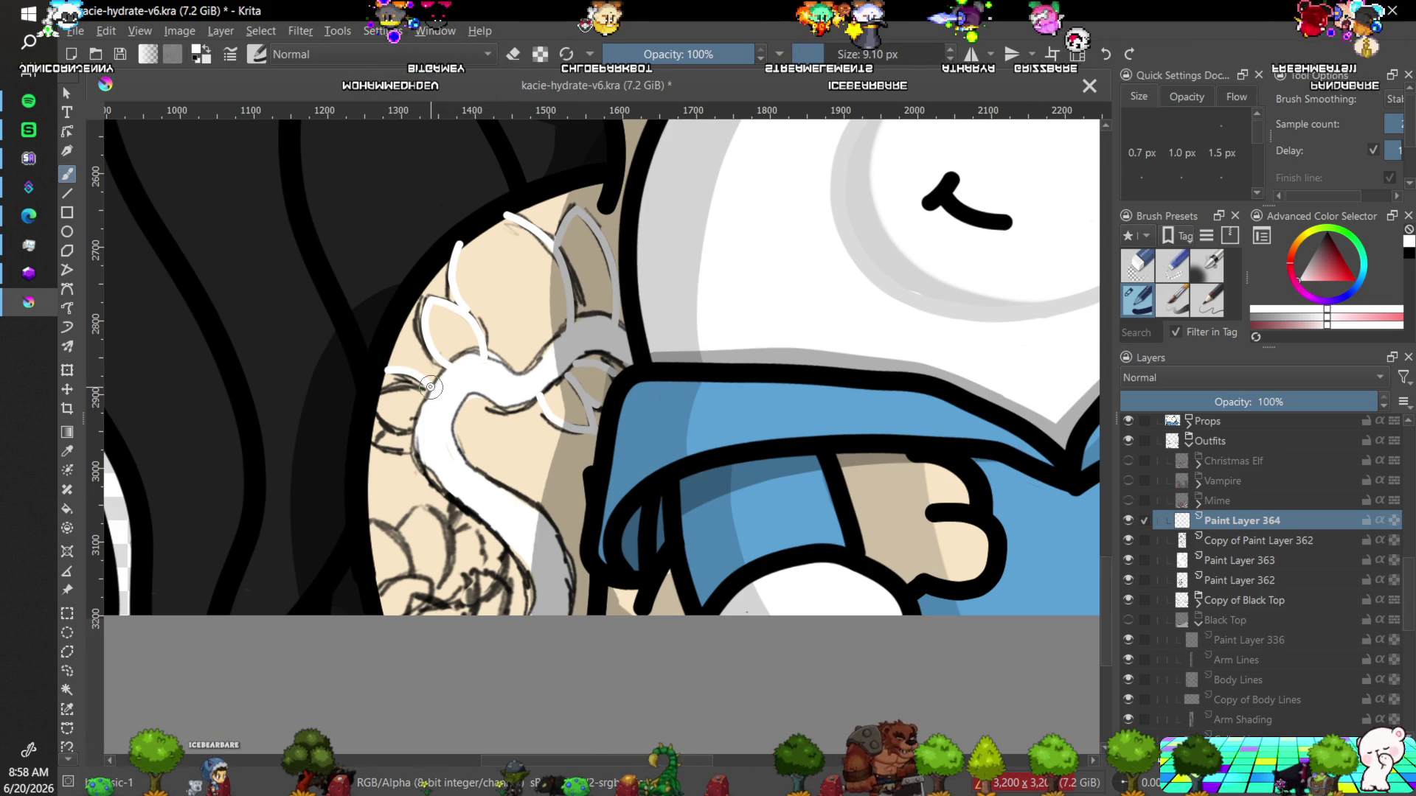
drag(413, 384, 383, 392)
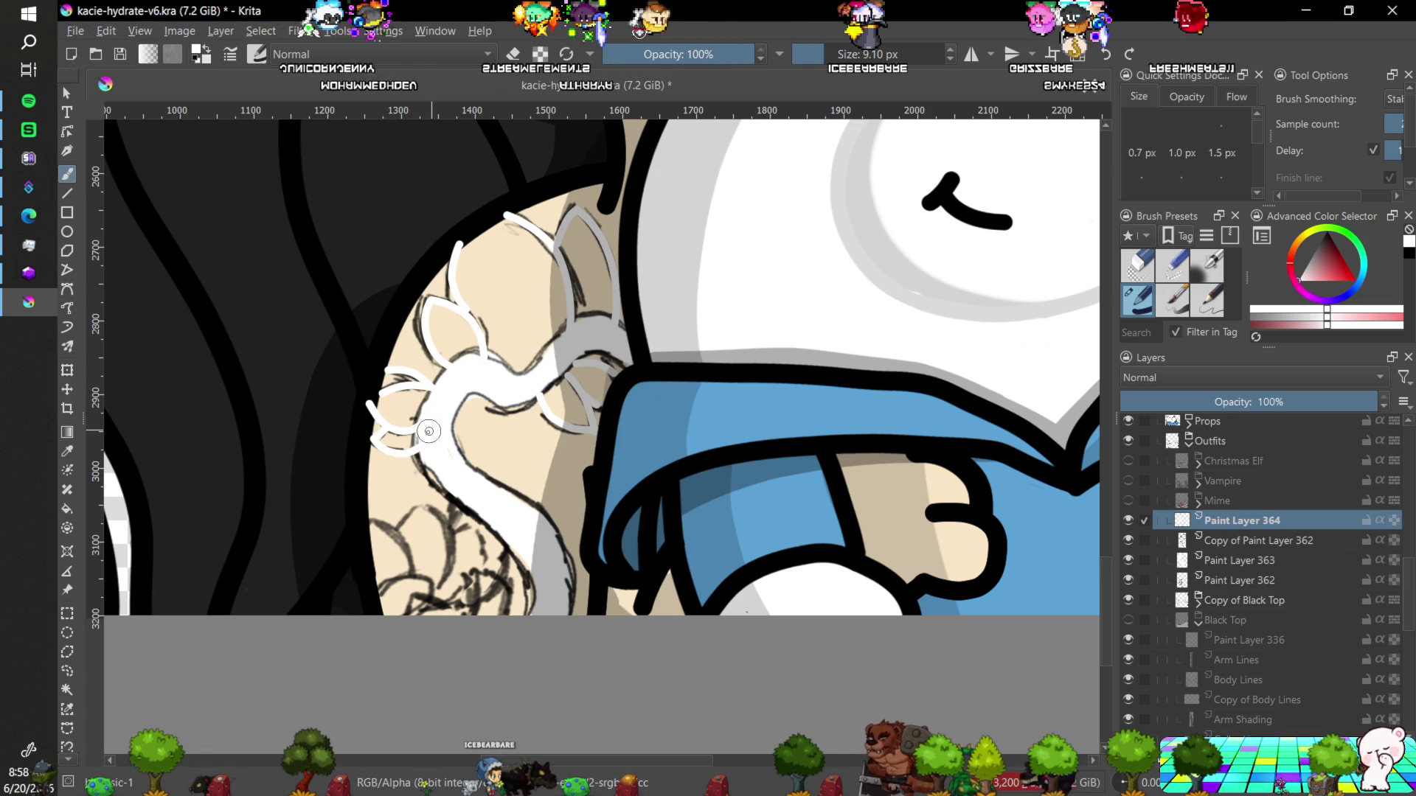
key(ctrl)
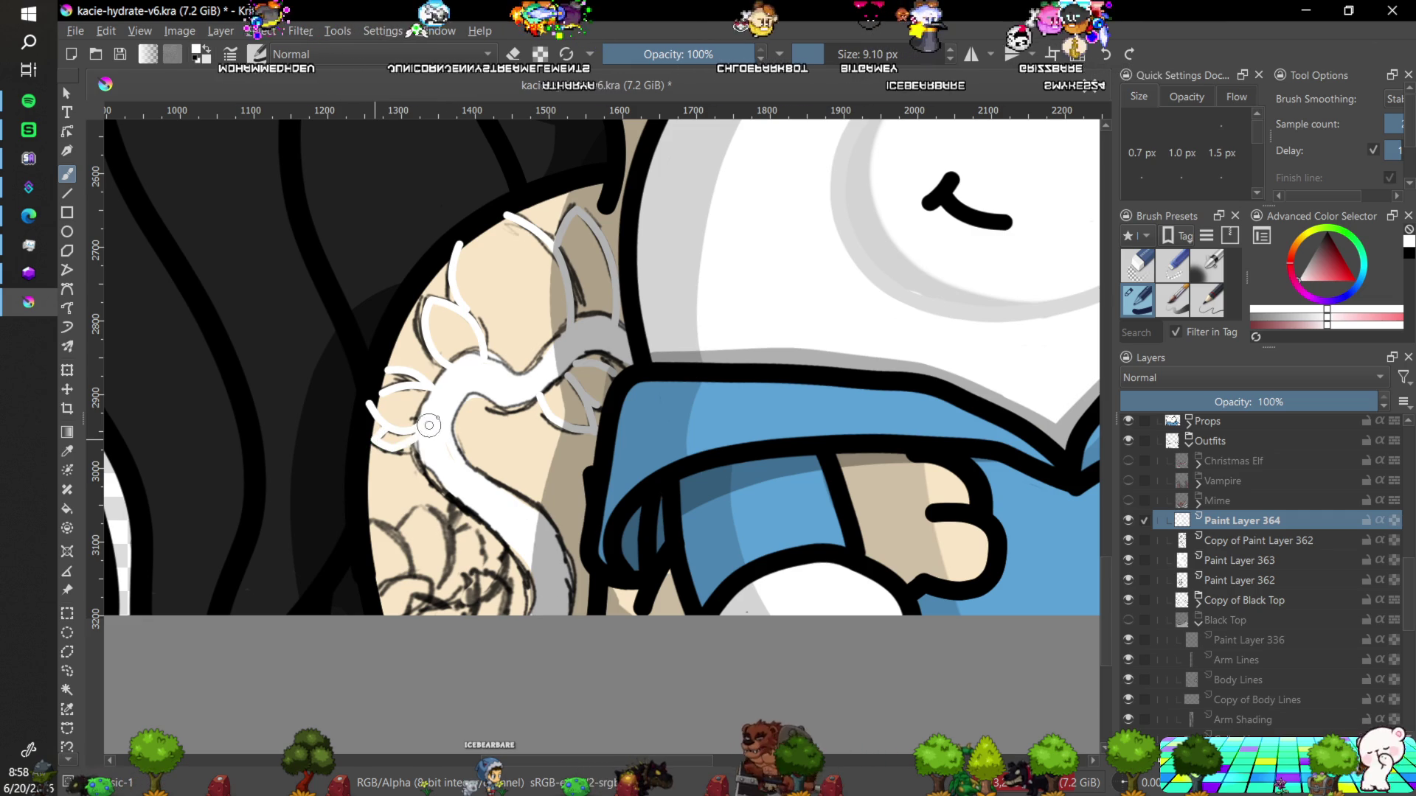
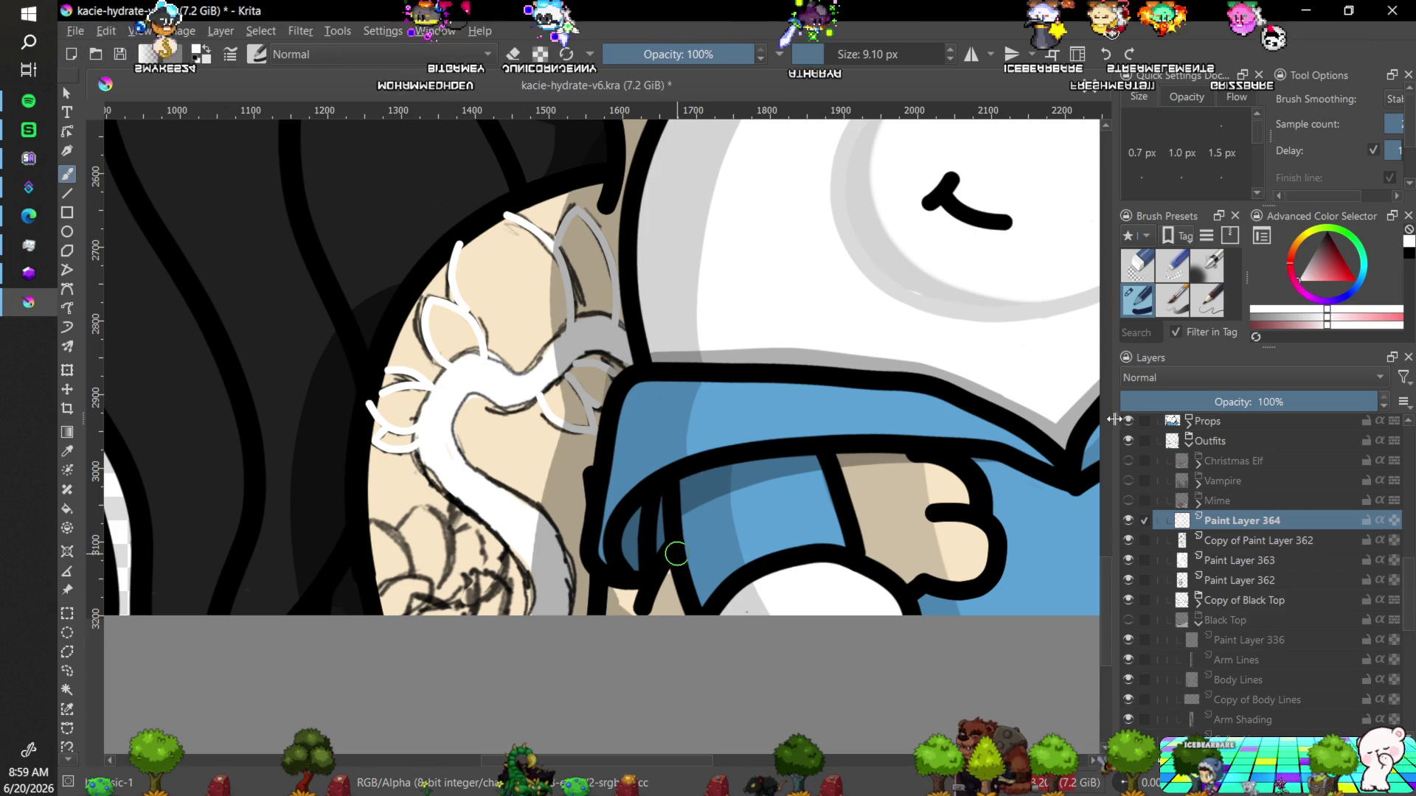
Draw four more white petal outline strokes along the lower shoulder on Paint Layer 364.
scroll(1091, 561, down, 1)
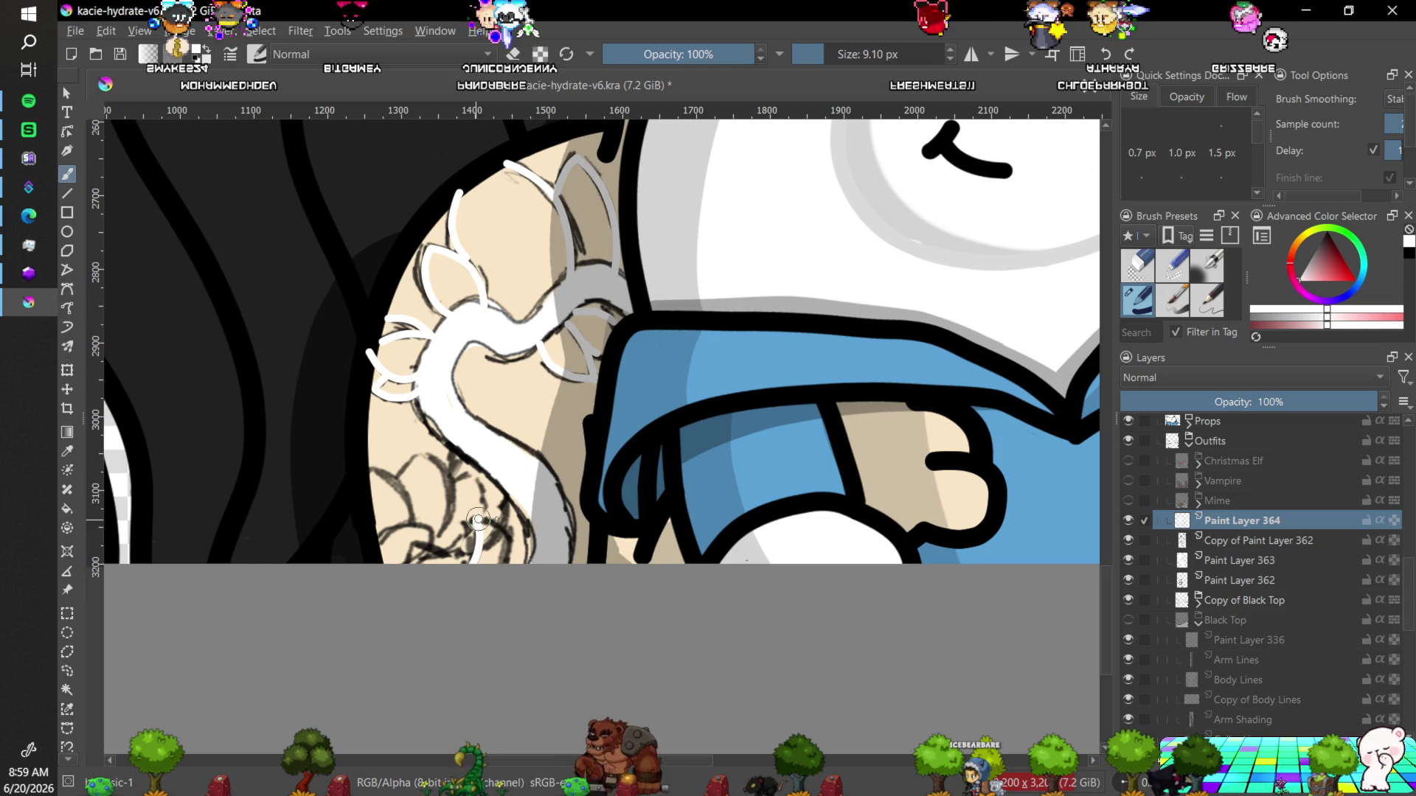
drag(478, 520, 507, 525)
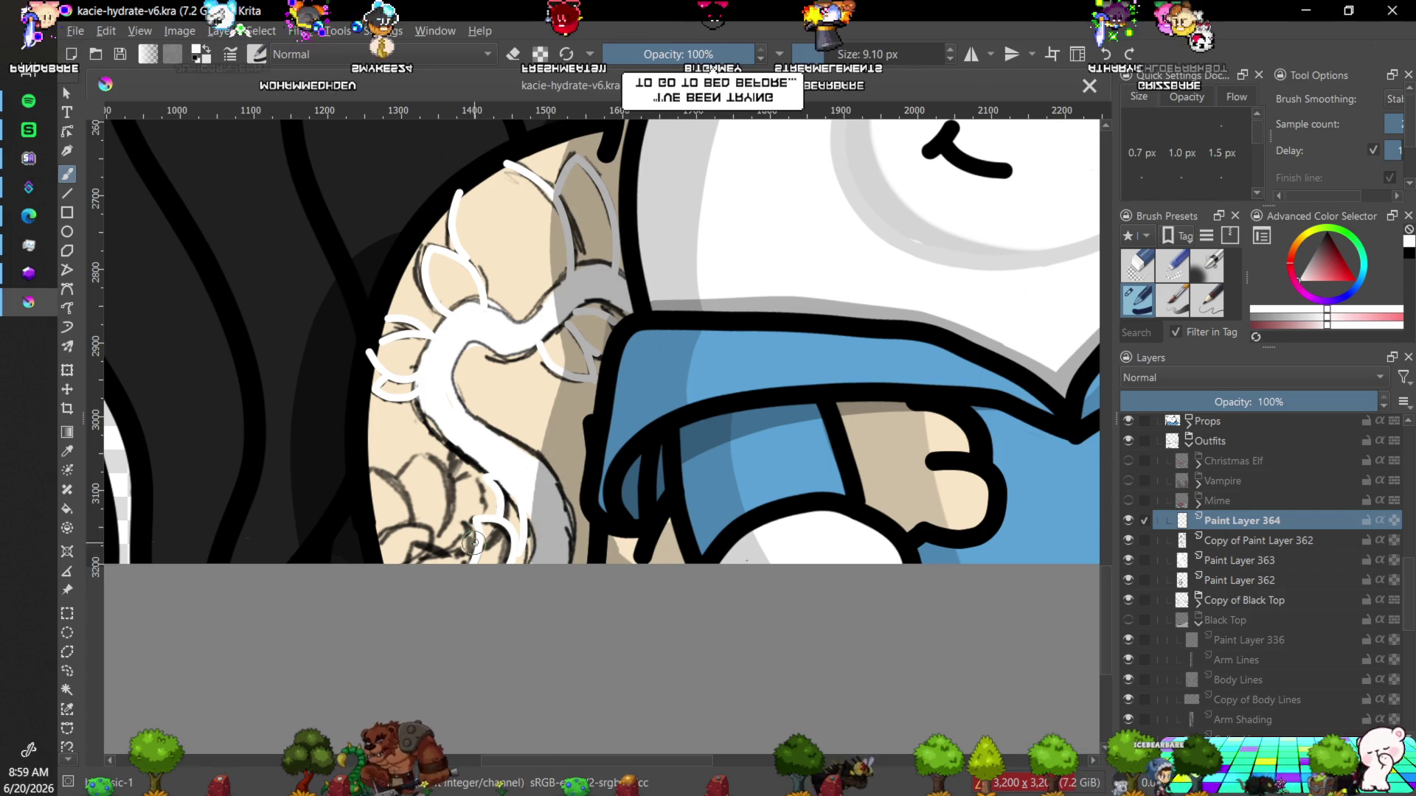
drag(478, 550, 422, 546)
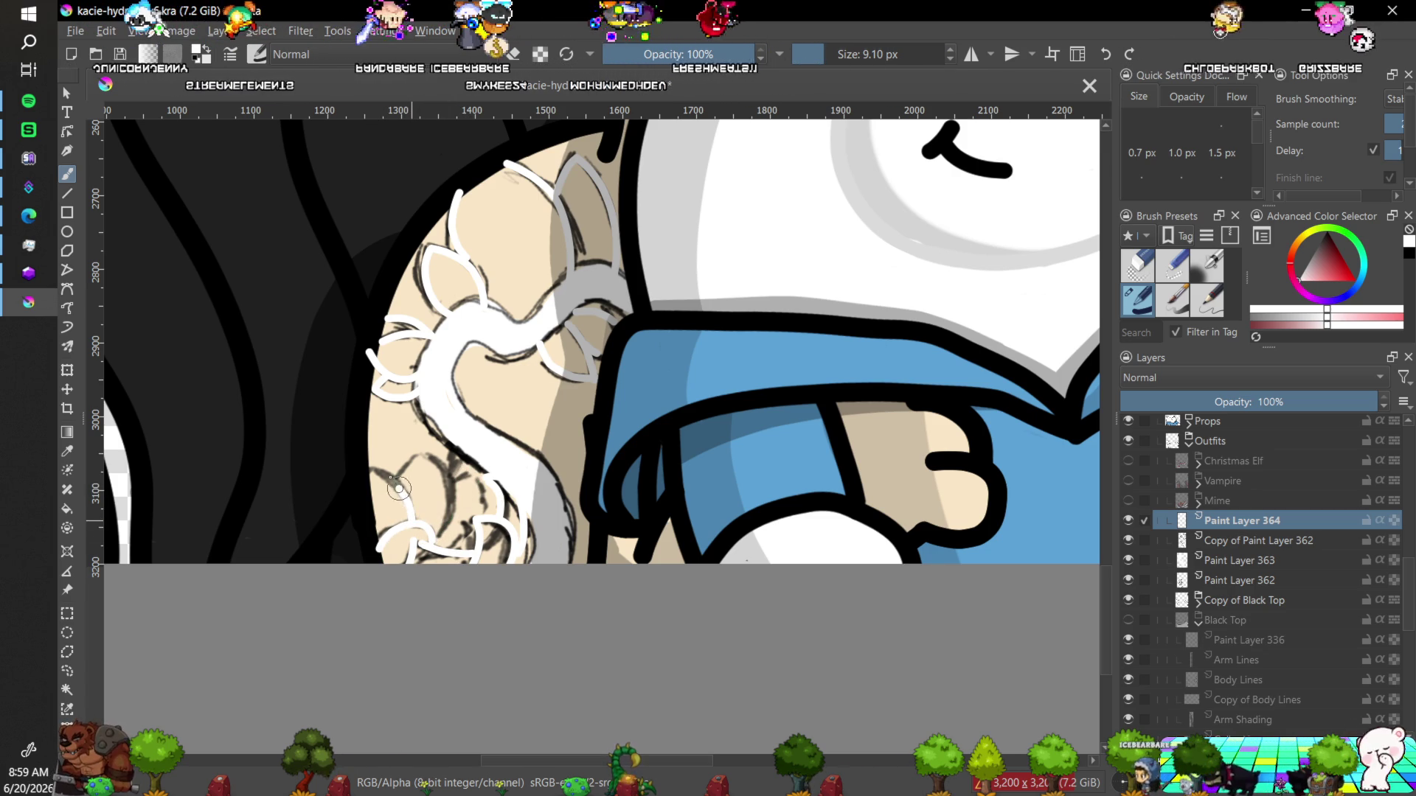
drag(402, 507, 368, 485)
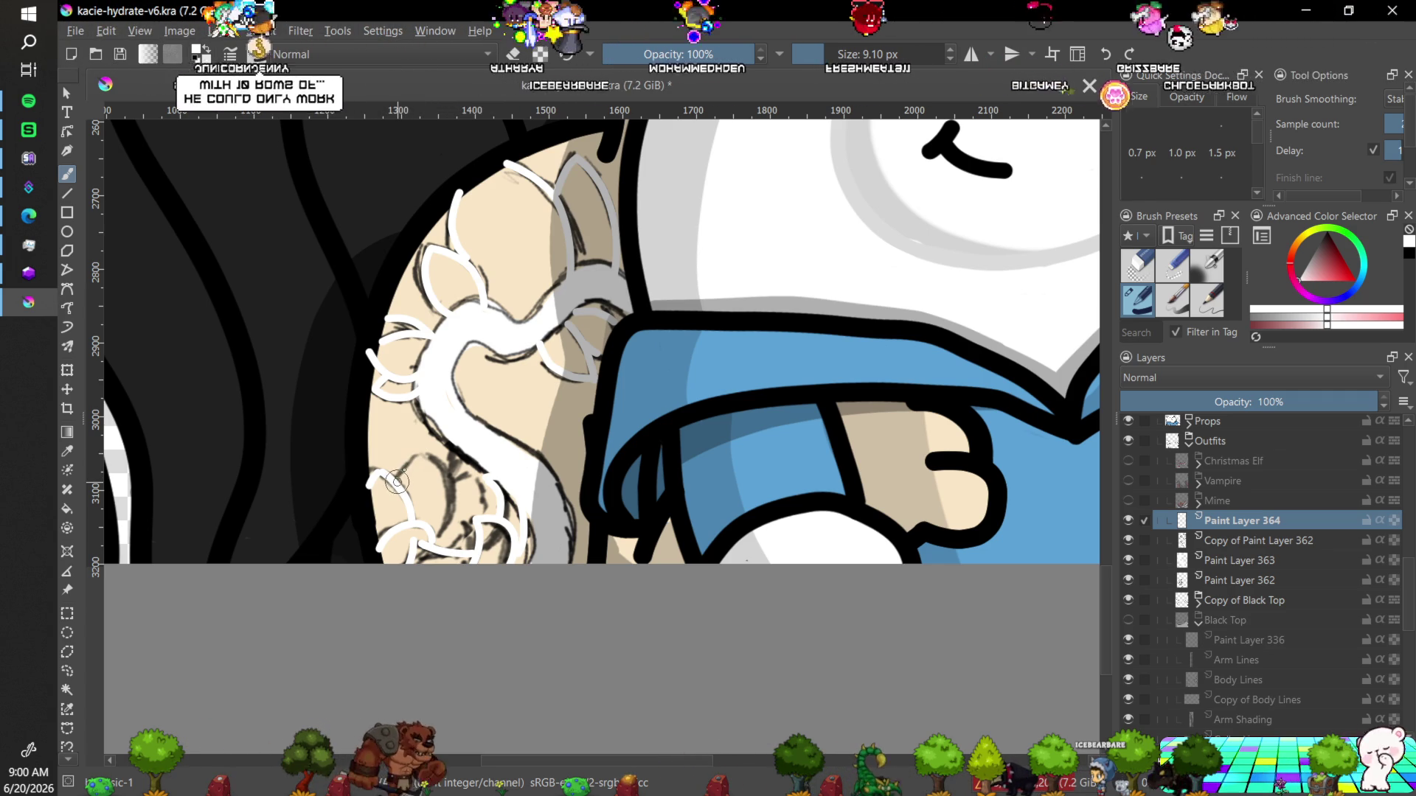
mouse_move(372, 475)
mouse_down()
mouse_move(435, 461)
mouse_move(452, 493)
mouse_move(444, 524)
mouse_up()
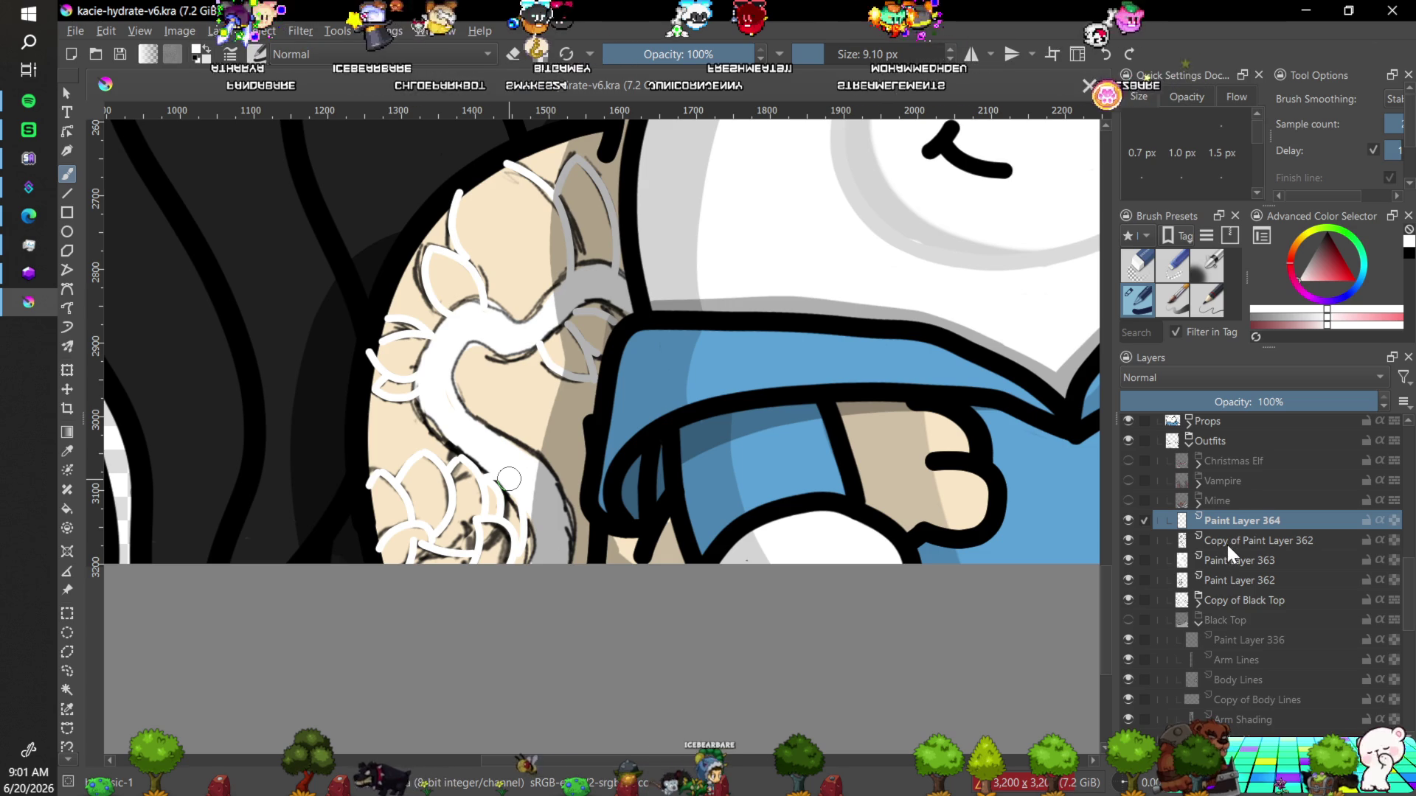
Hide the Copy of Paint Layer 362 and Paint Layer 362 sketch layers.
click(1127, 539)
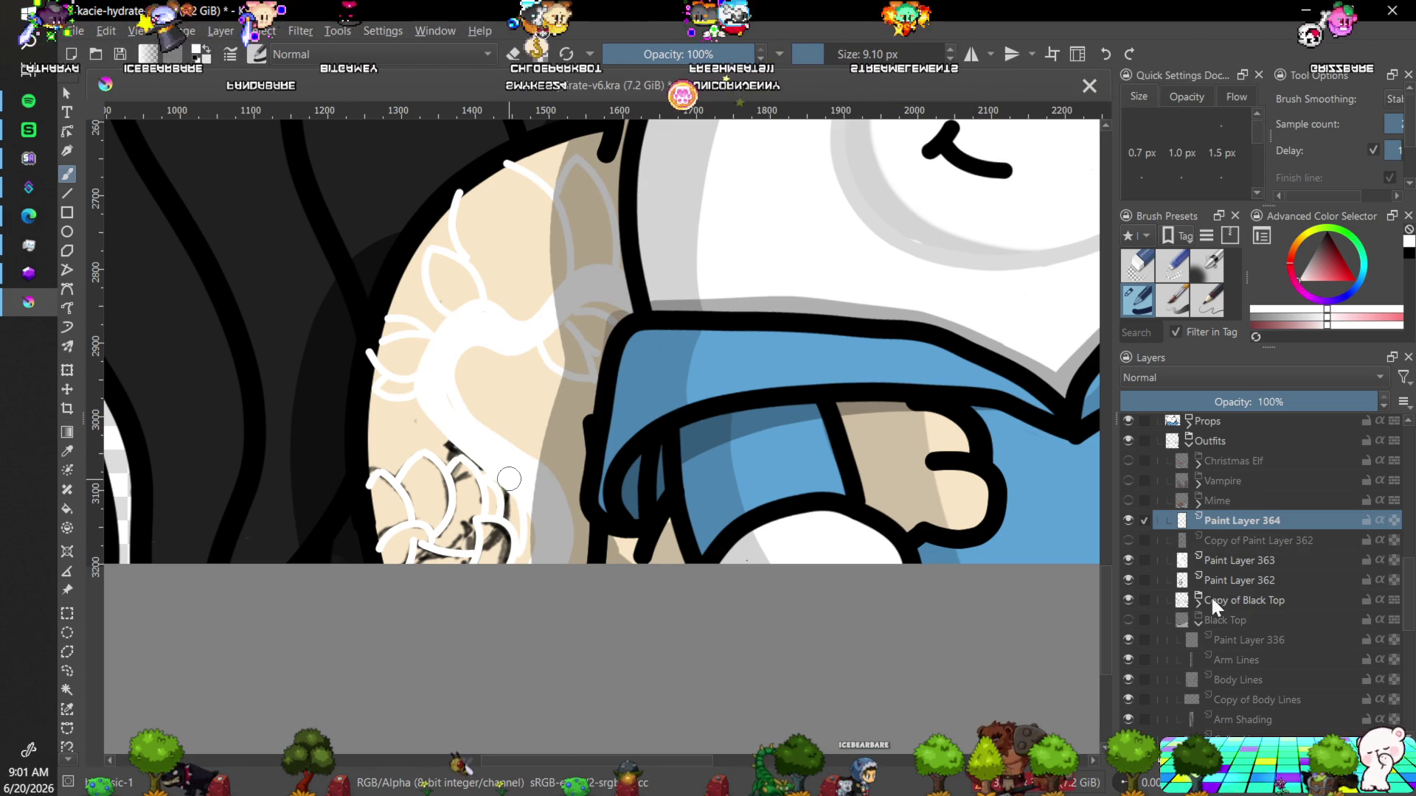
click(1127, 560)
click(1126, 560)
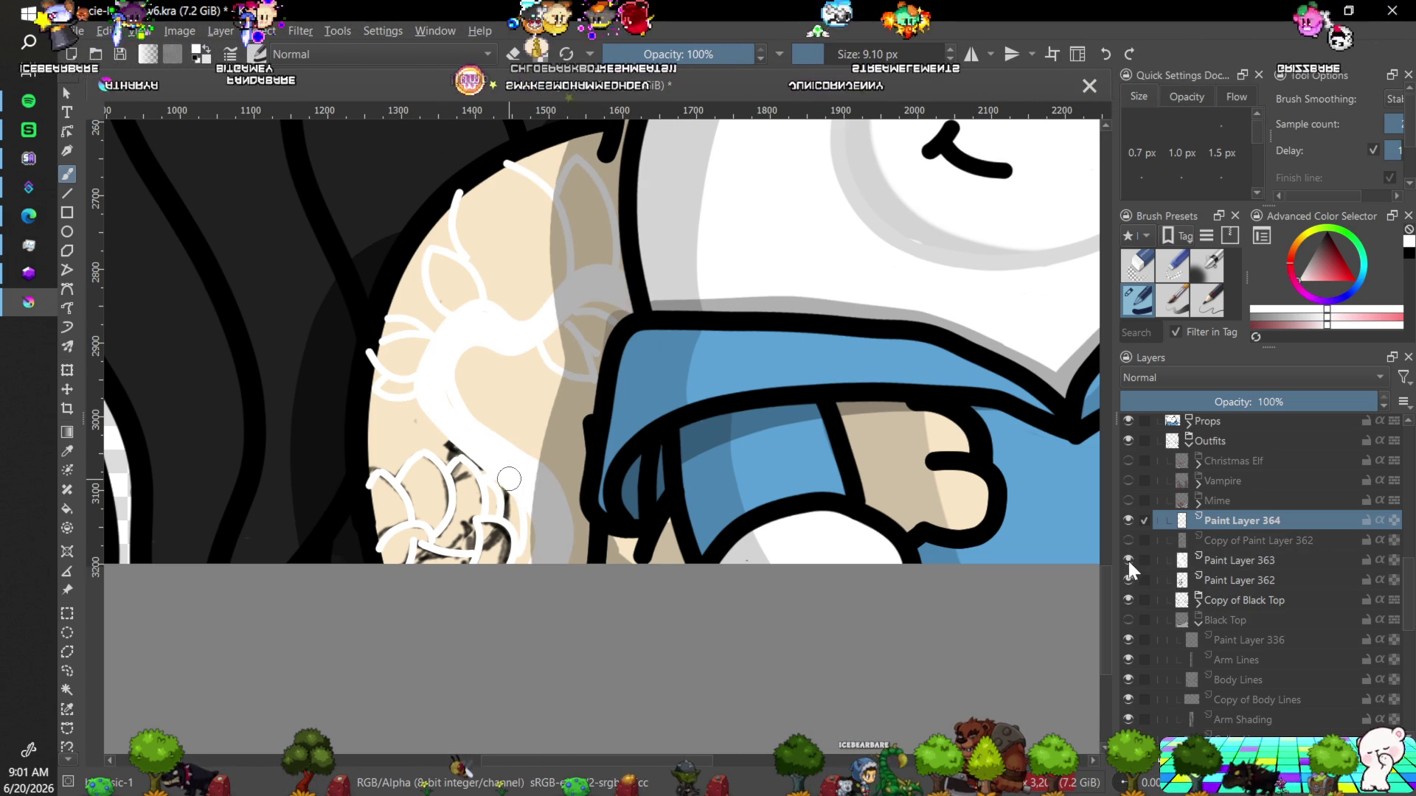
click(1127, 579)
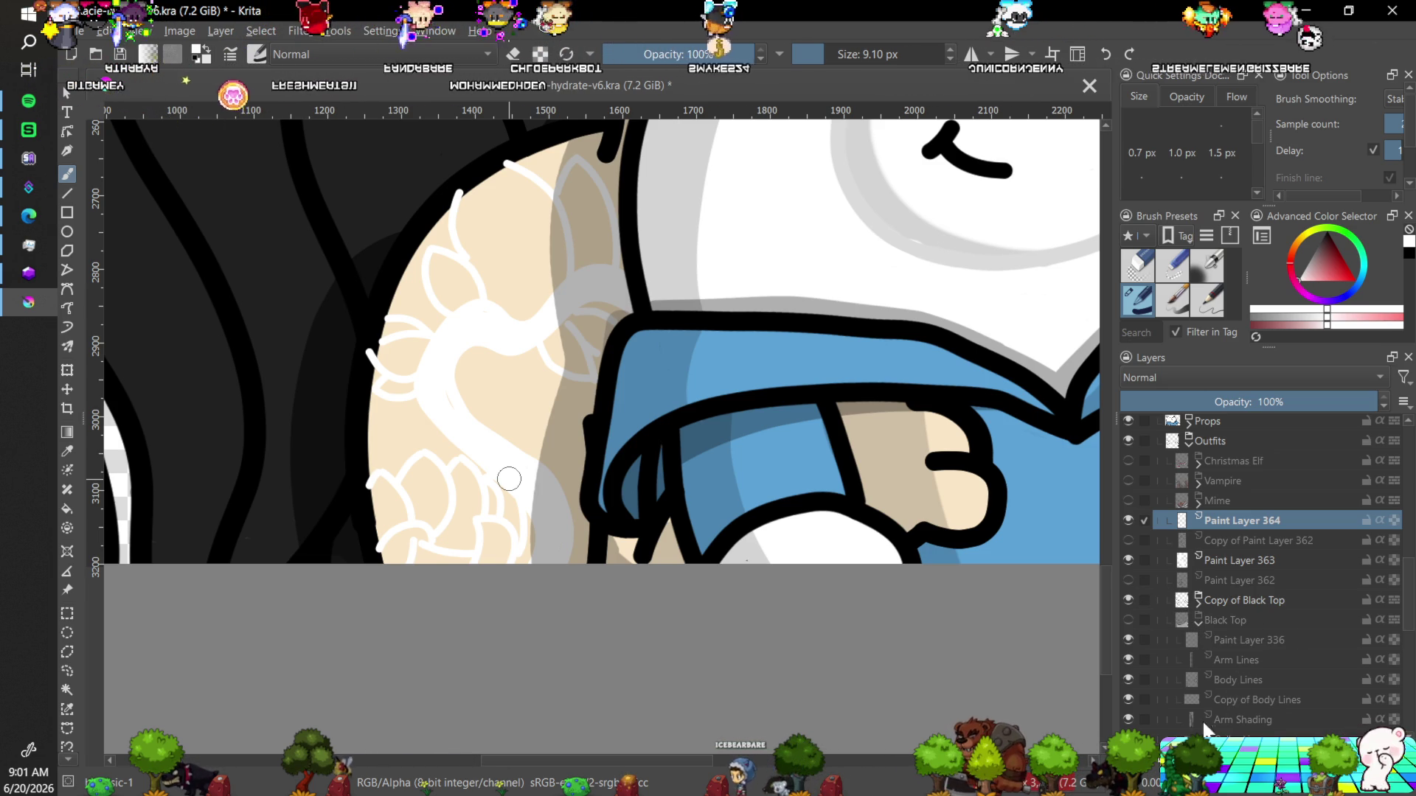
Quick Group Paint Layer 364 into Group 365 and Paint Layer 363 into Group 366.
click(1155, 767)
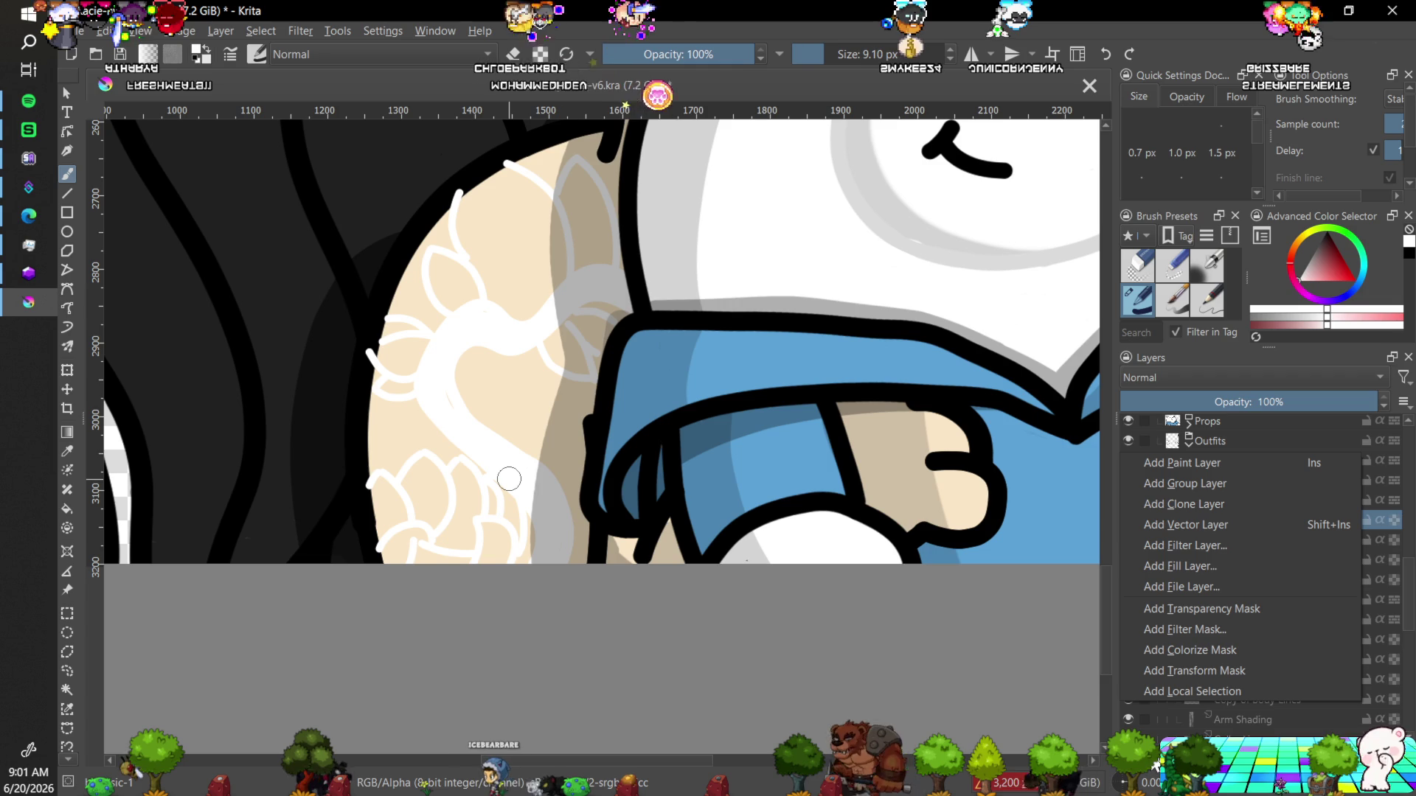
right_click(1369, 670)
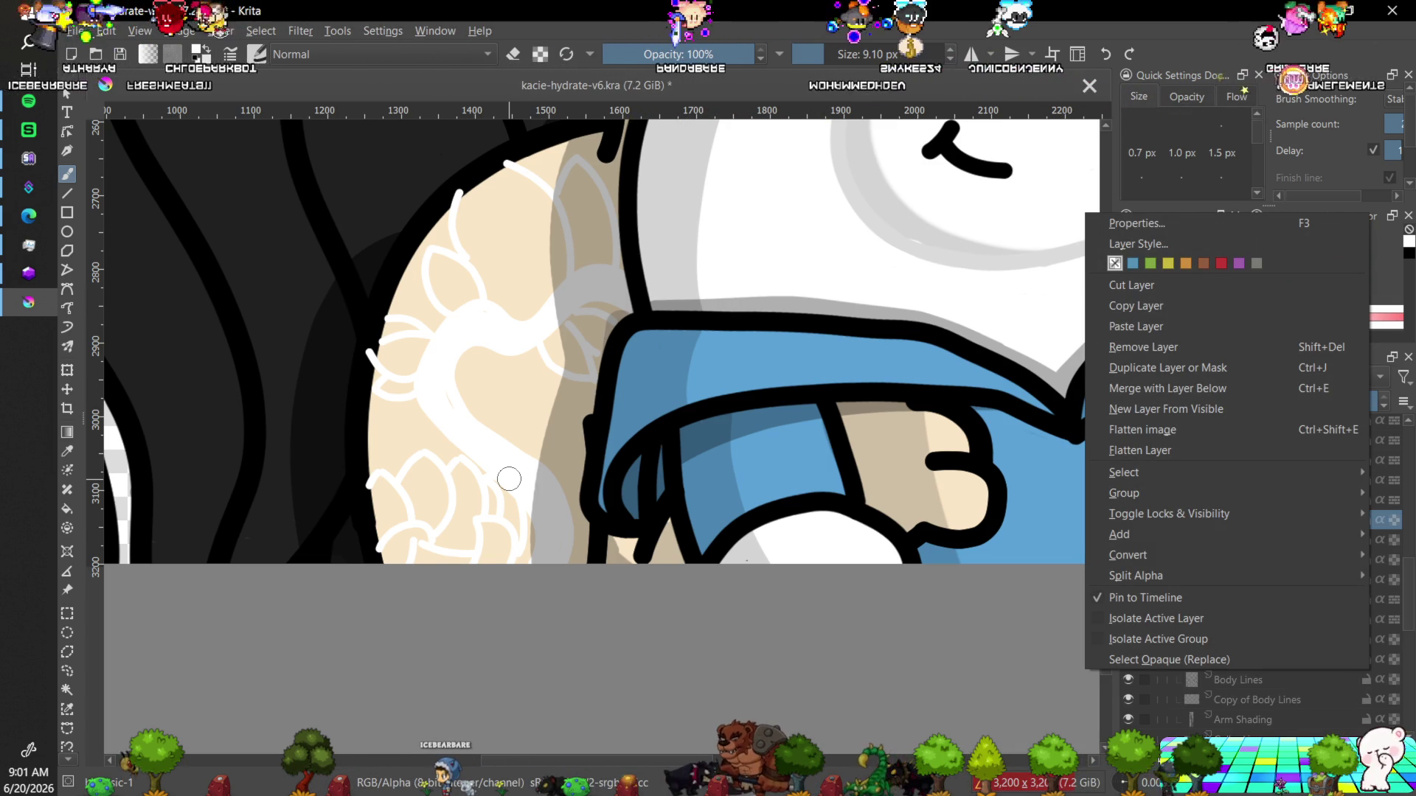
click(1257, 727)
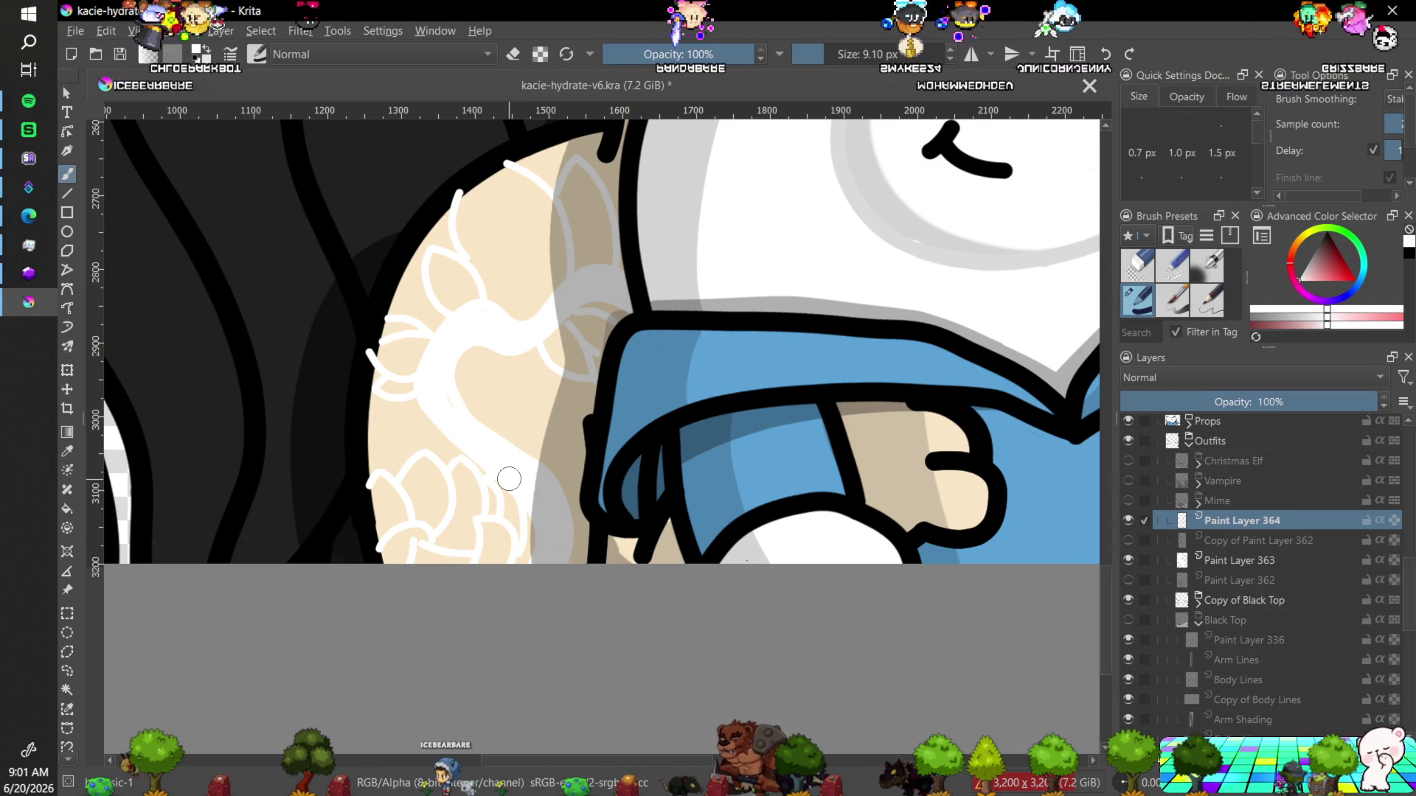
right_click(1224, 528)
mouse_move(1247, 574)
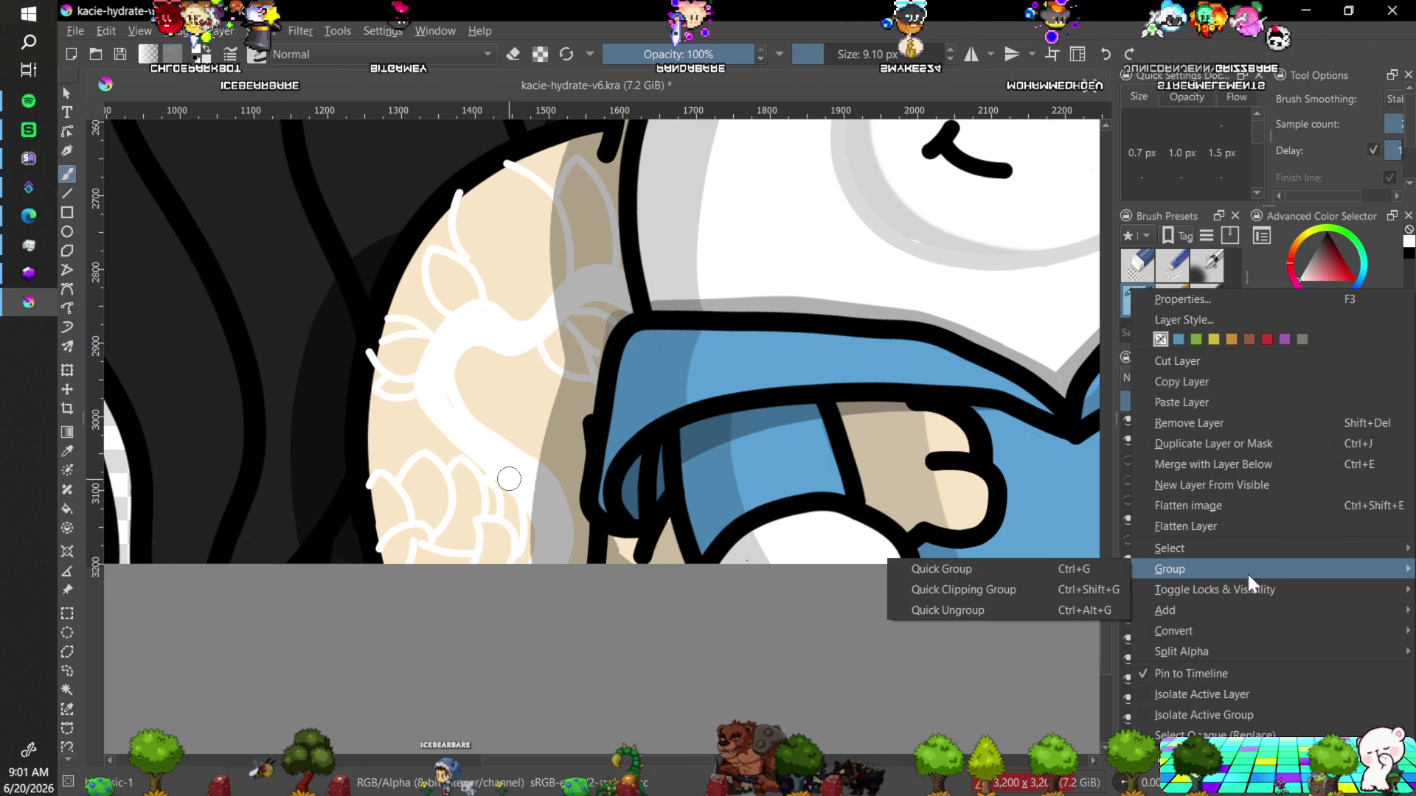
click(1075, 574)
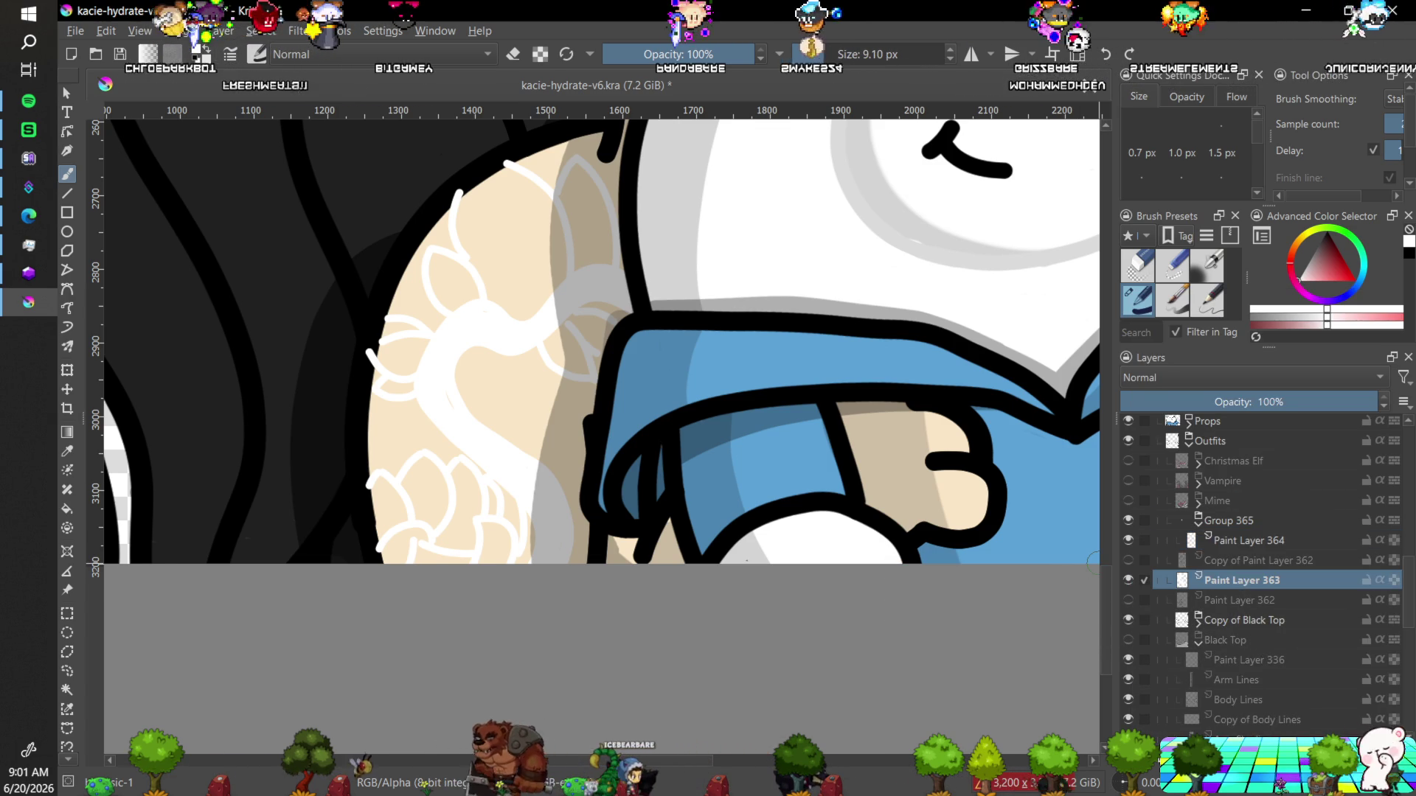
right_click(1238, 581)
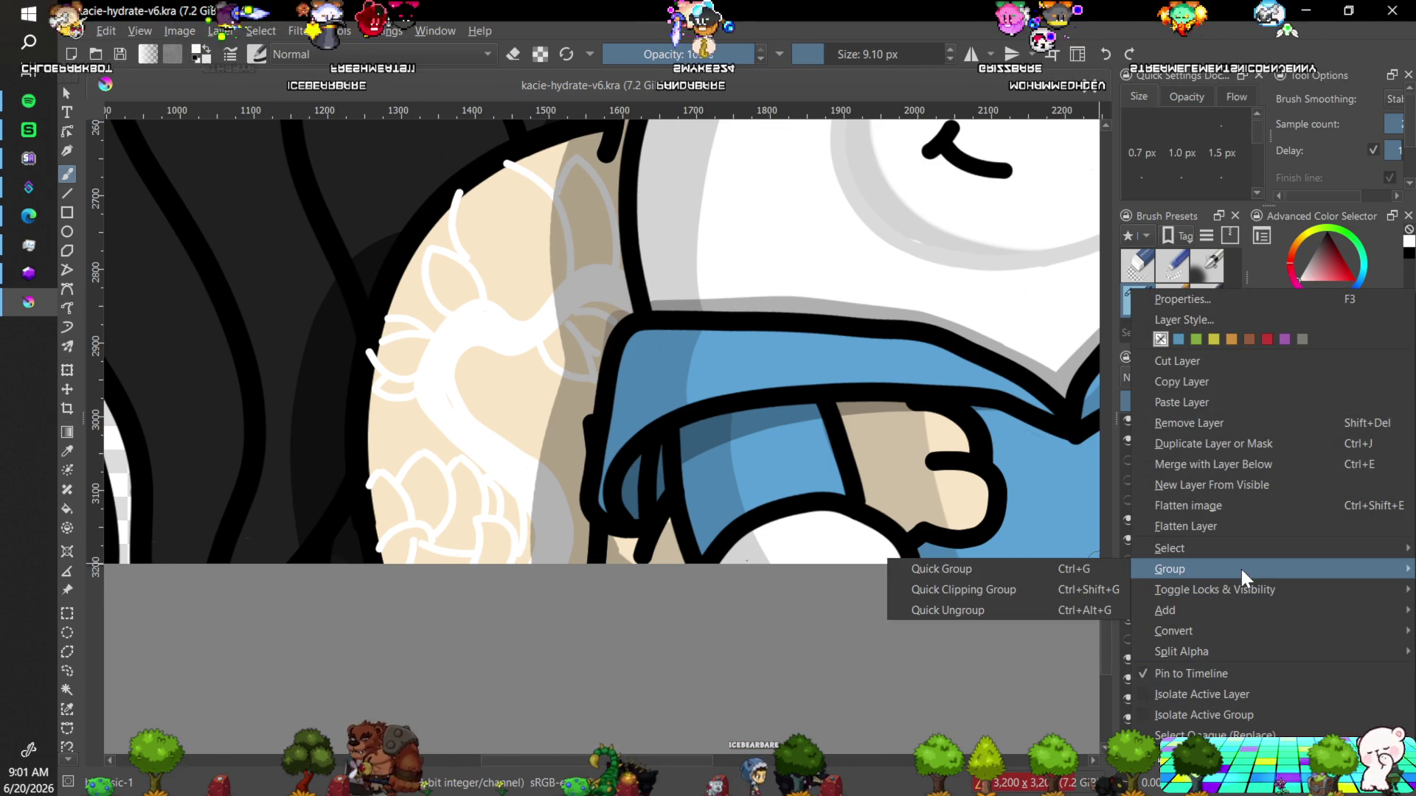
key(Escape)
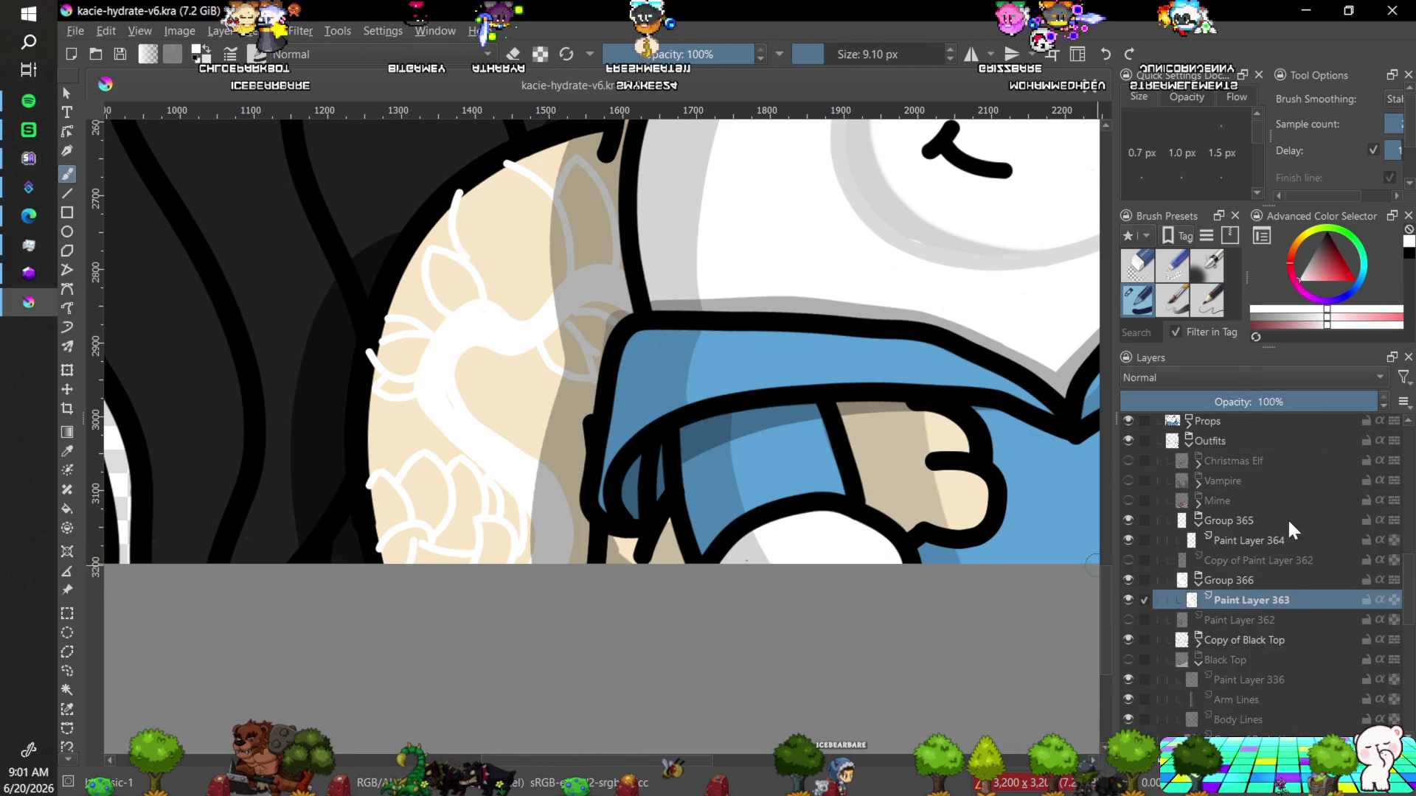
mouse_move(1267, 518)
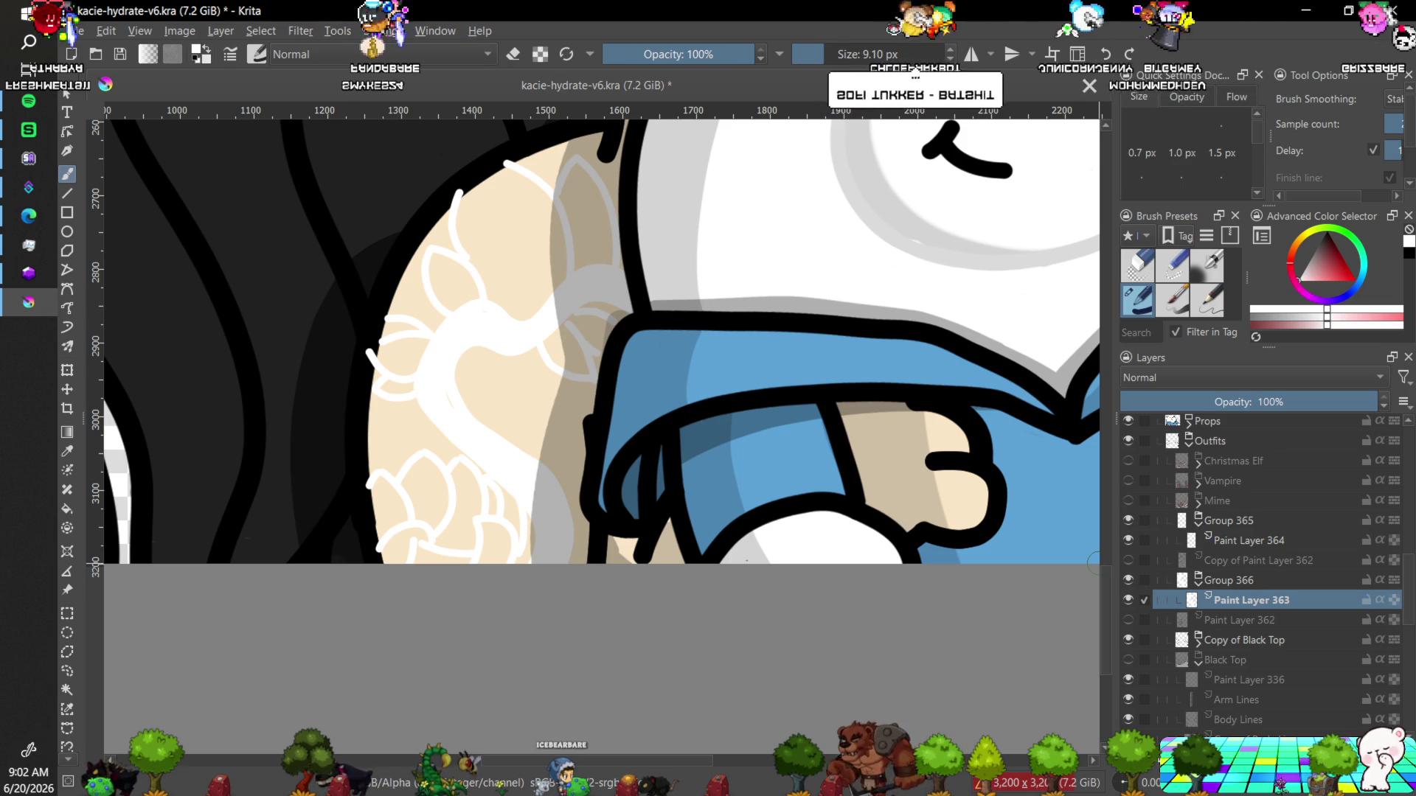
mouse_move(1135, 706)
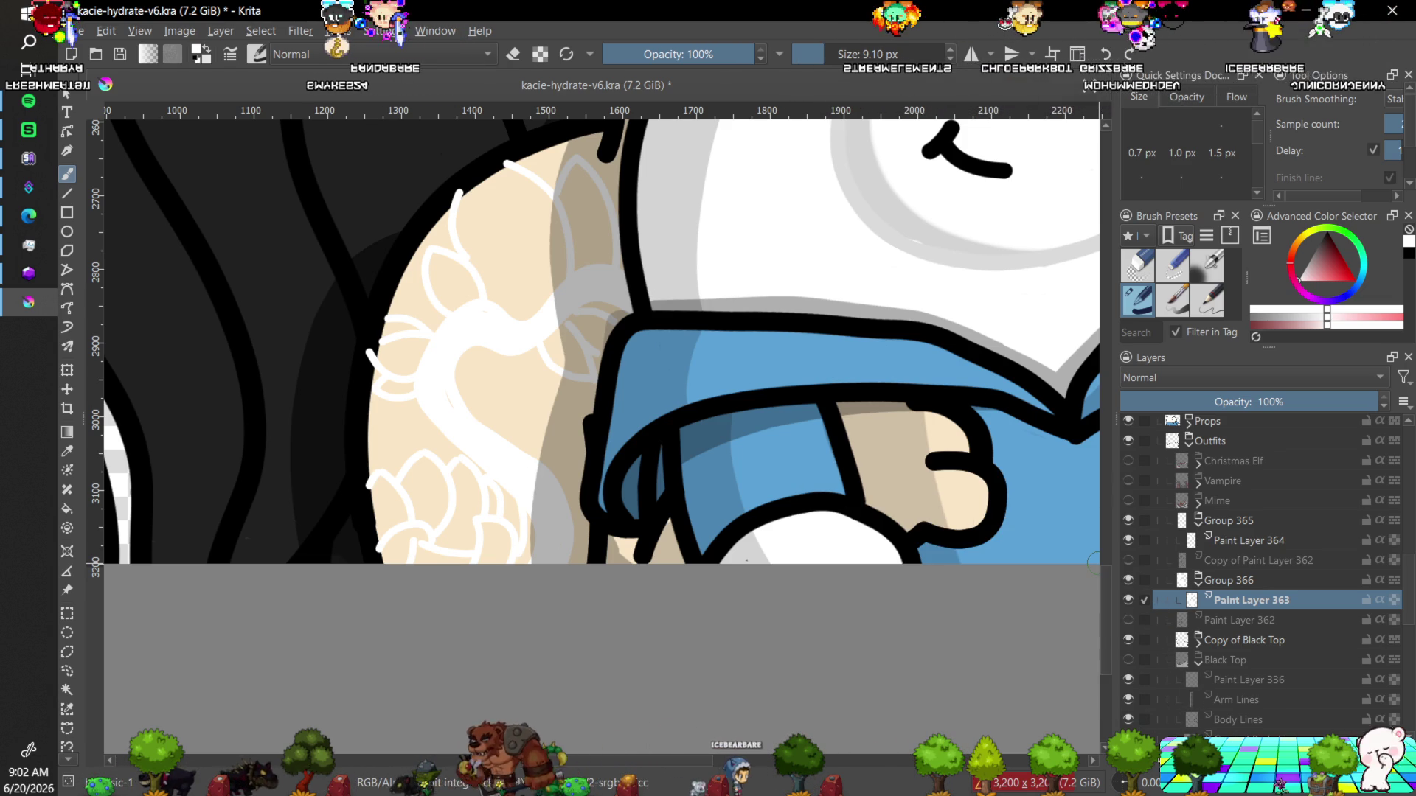
Add blank Paint Layers 367 and 368 beneath the white tattoo layers in both groups.
key(Insert)
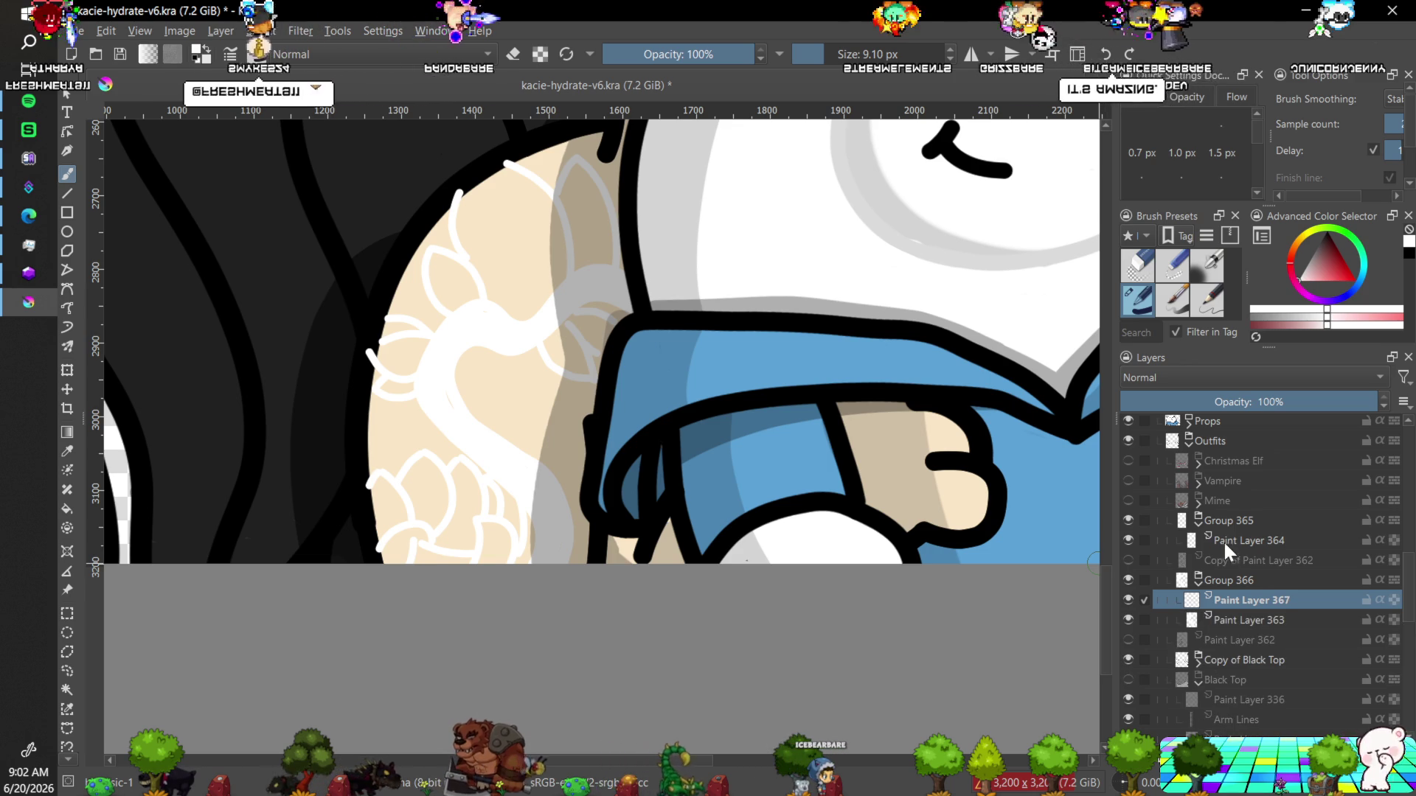
key(Insert)
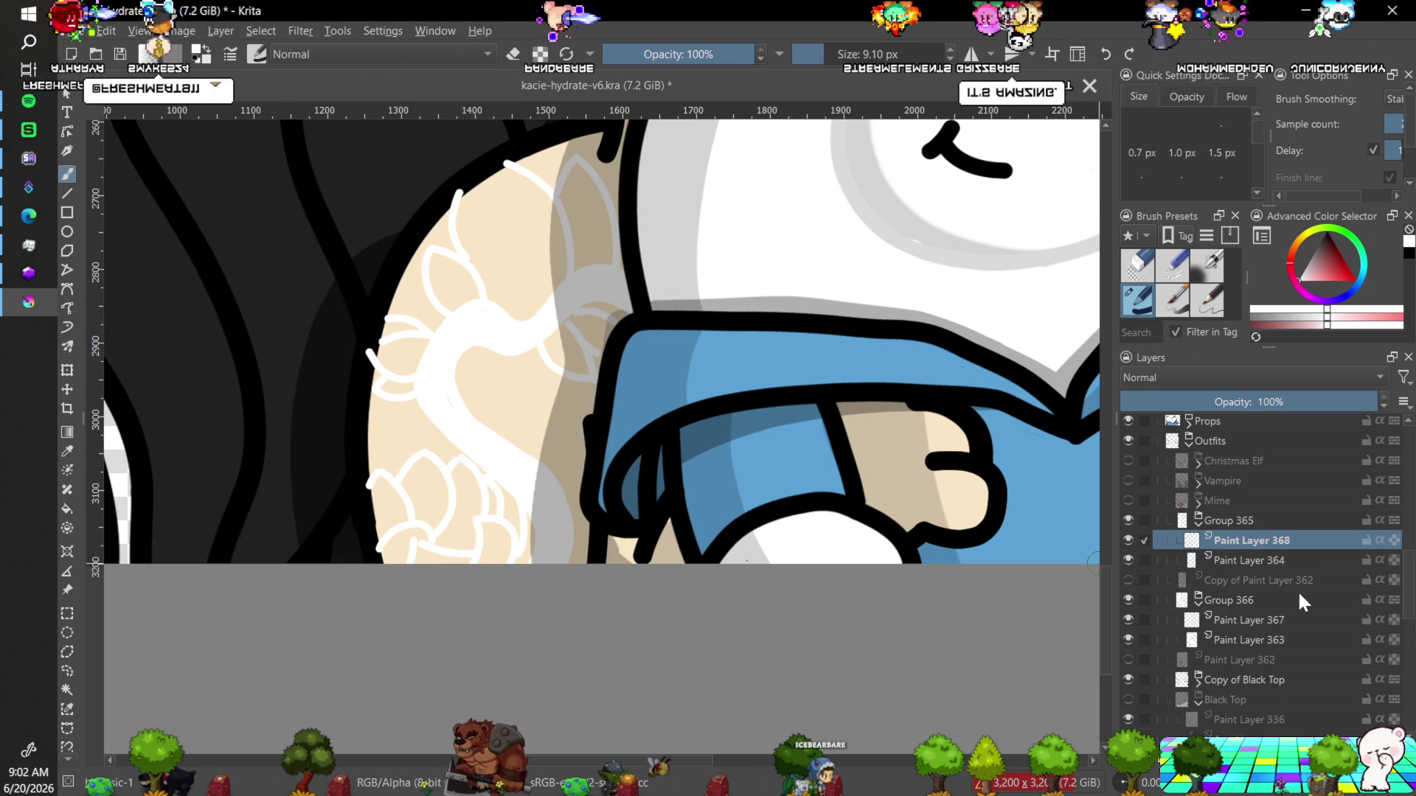
click(1246, 559)
drag(1246, 559, 1252, 540)
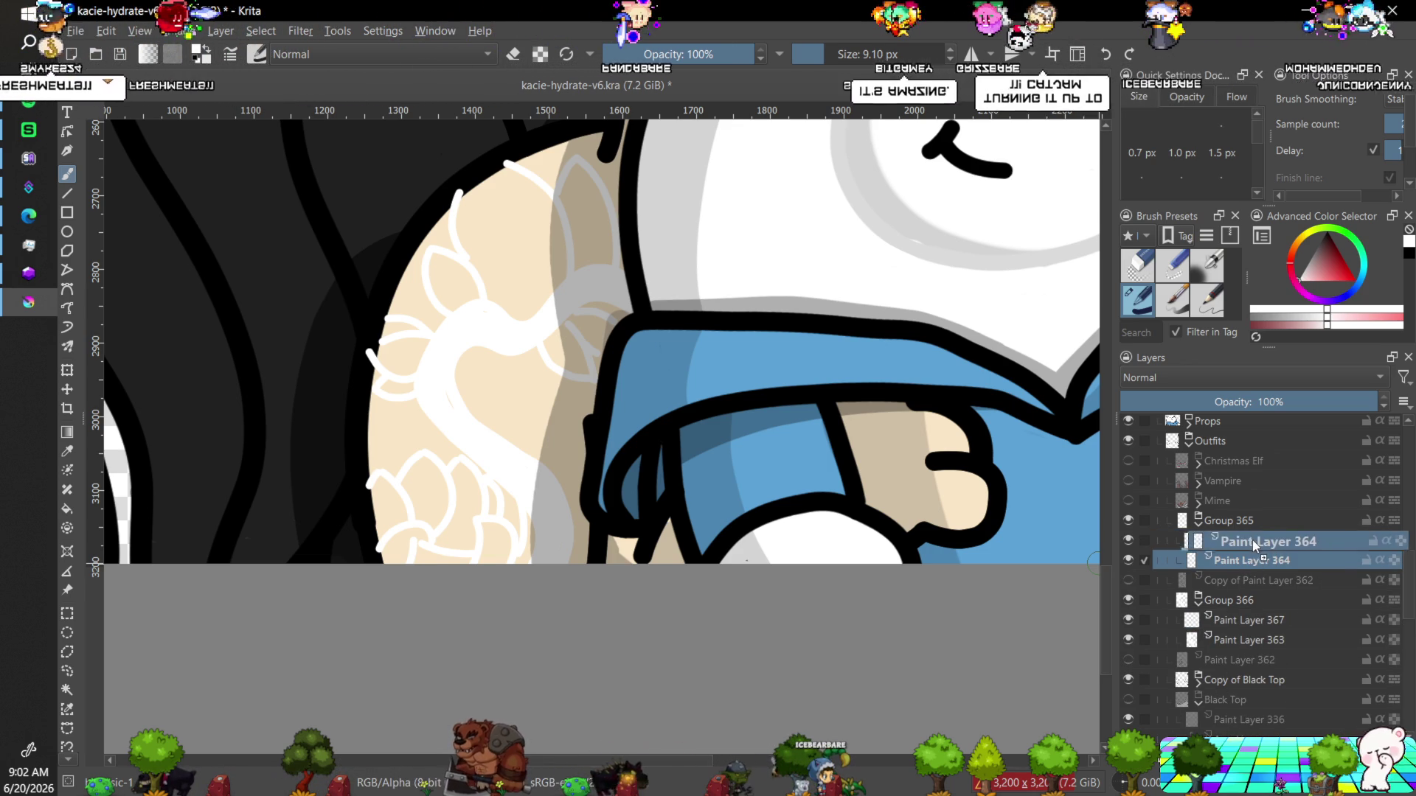
click(1242, 639)
drag(1242, 638, 1294, 596)
mouse_move(1298, 592)
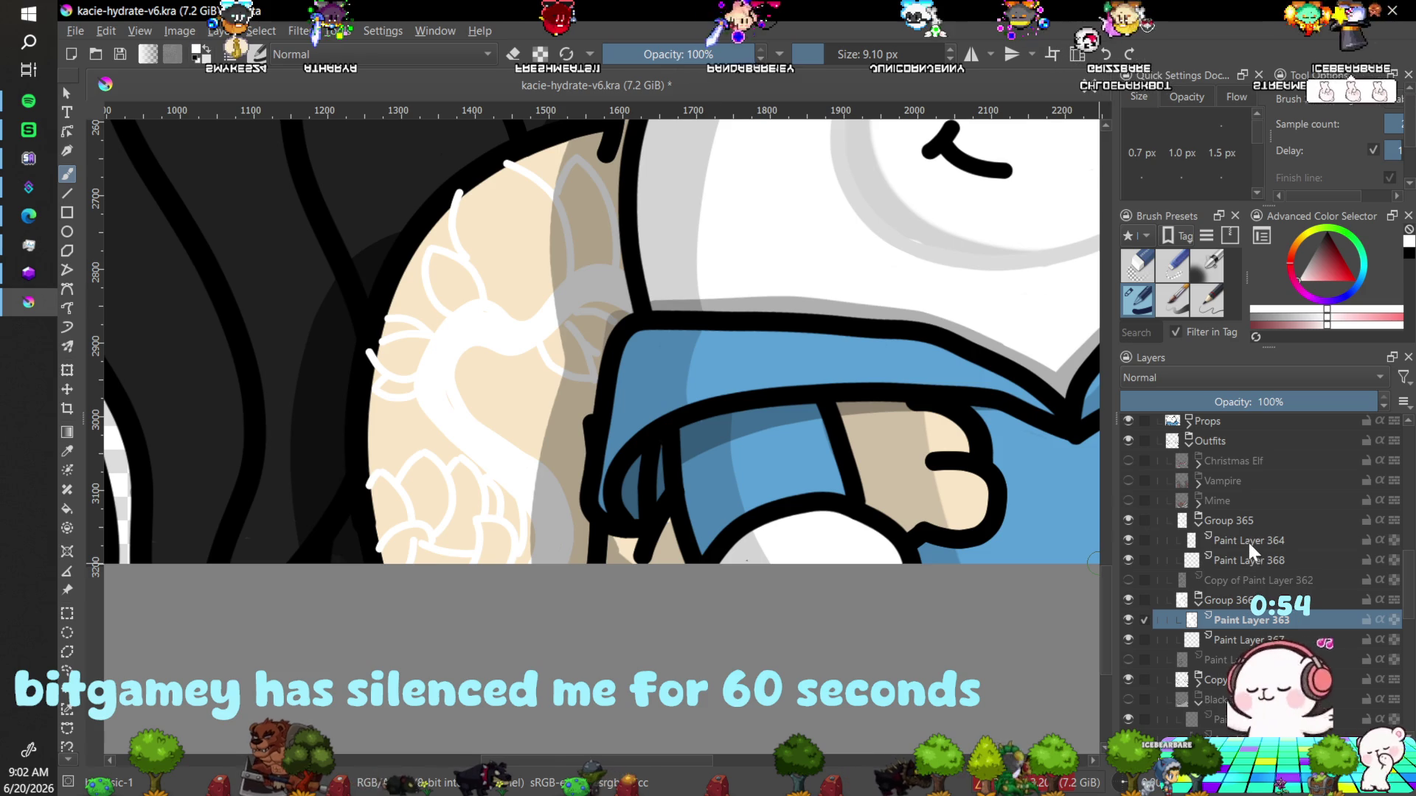
Pick a dark navy colour in the Advanced Color Selector.
click(1247, 540)
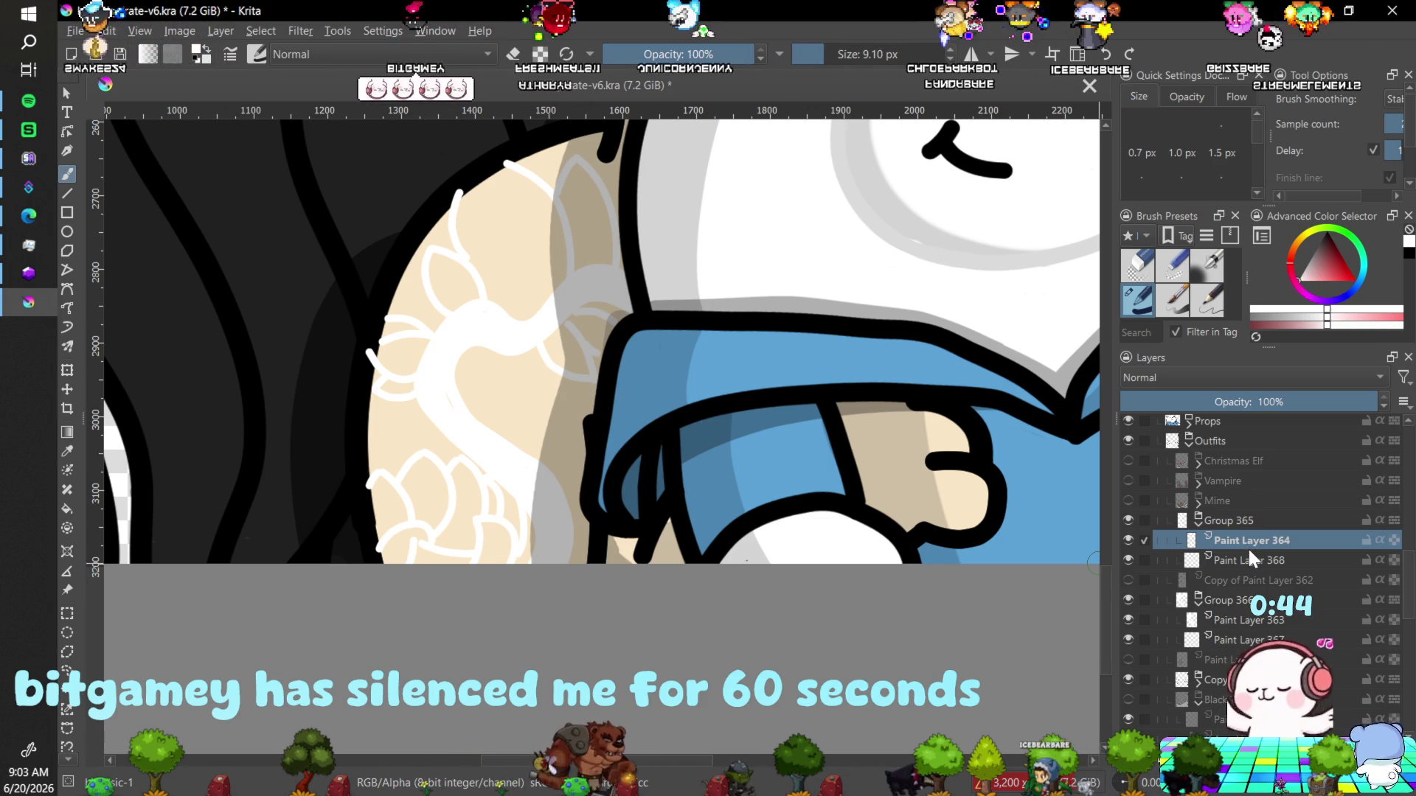
click(1352, 296)
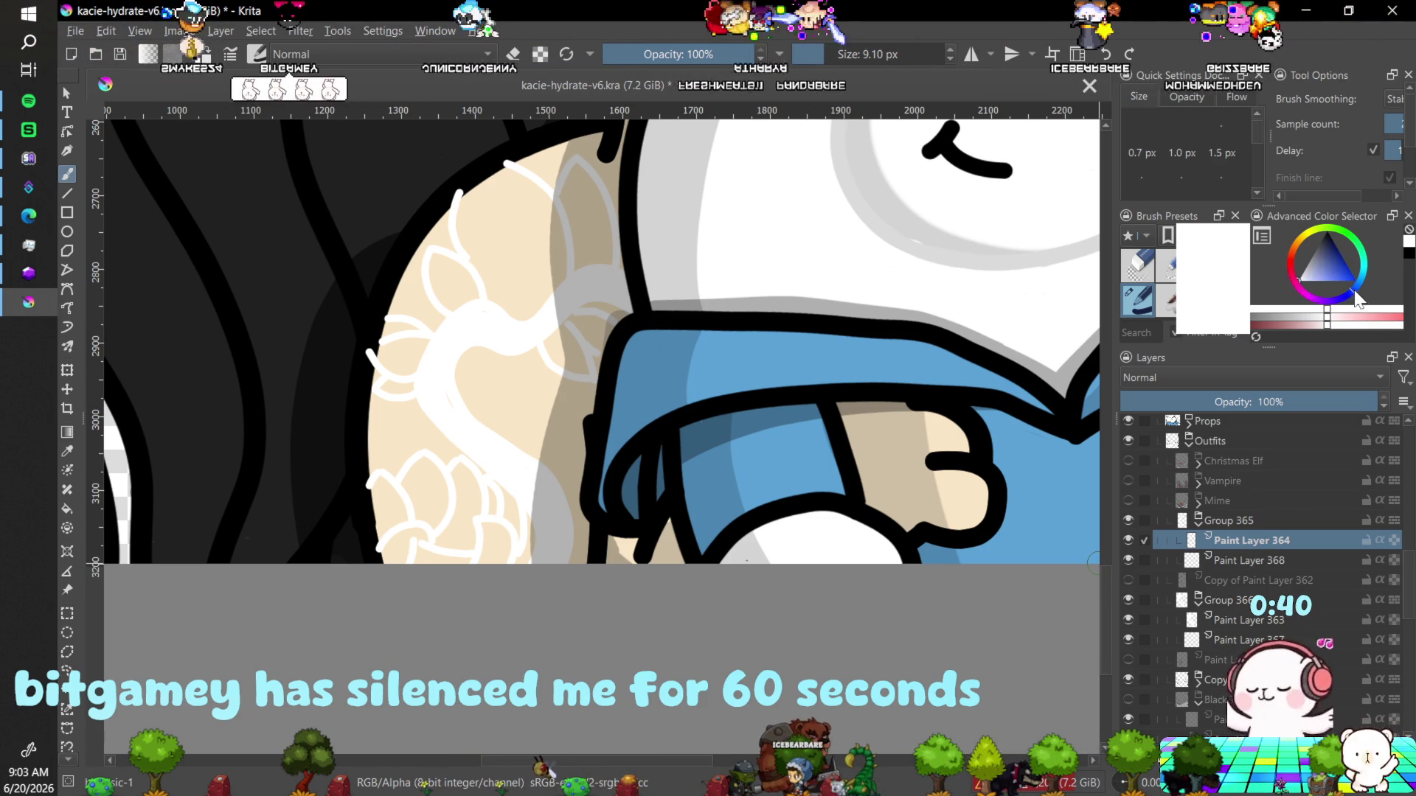
click(1331, 250)
click(1334, 247)
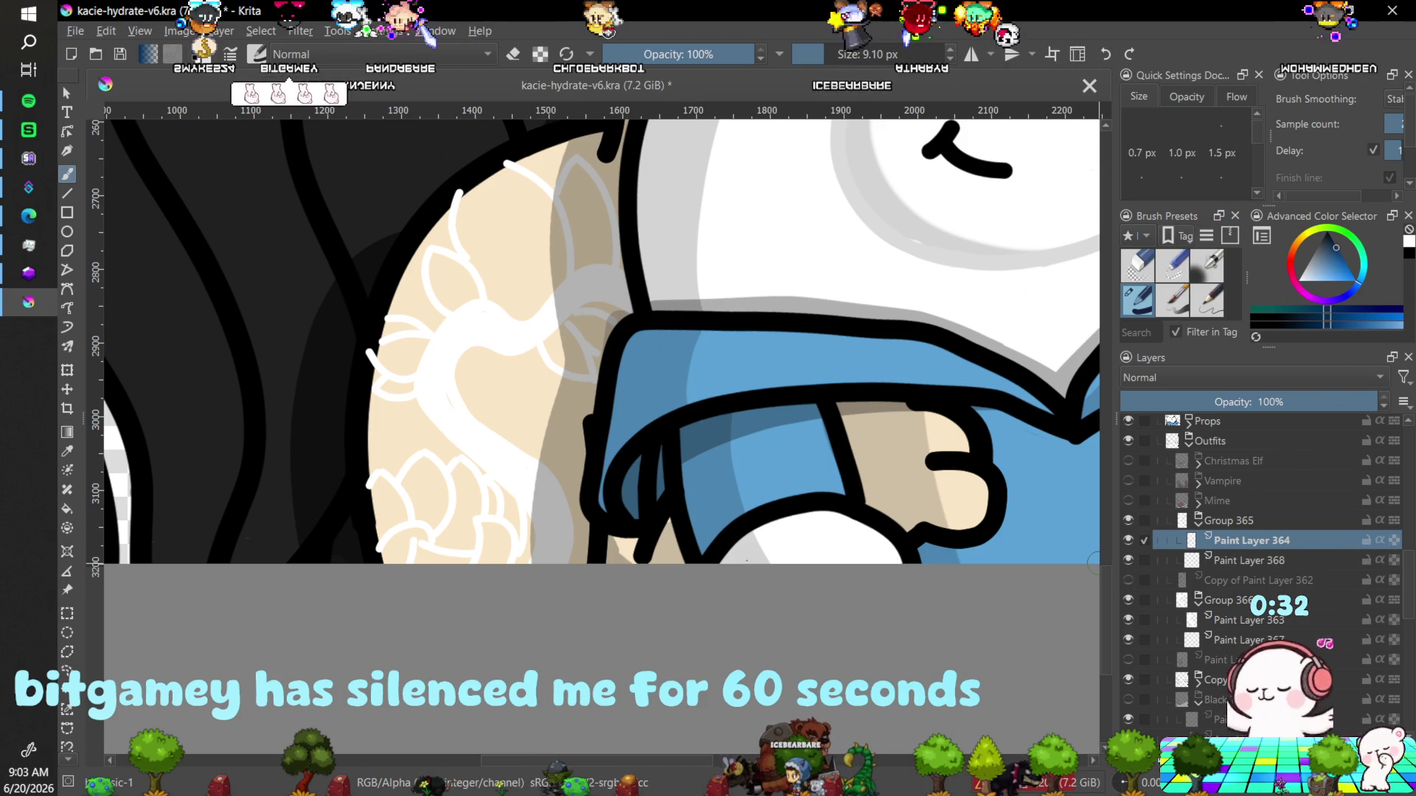
Convert Paint Layer 364 to Transparency Mask 1 and attach it to Paint Layer 368.
right_click(1268, 609)
mouse_move(1267, 612)
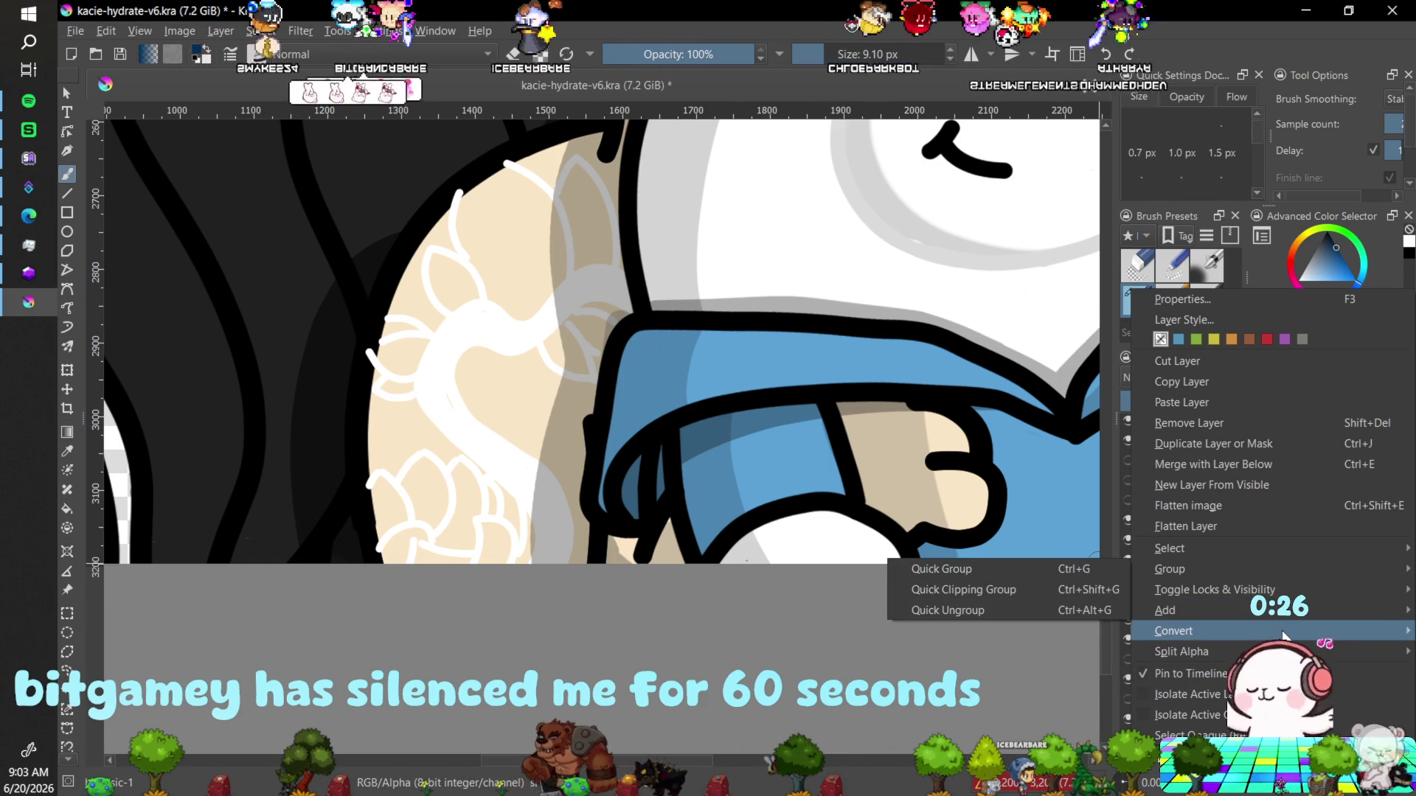
mouse_move(1194, 635)
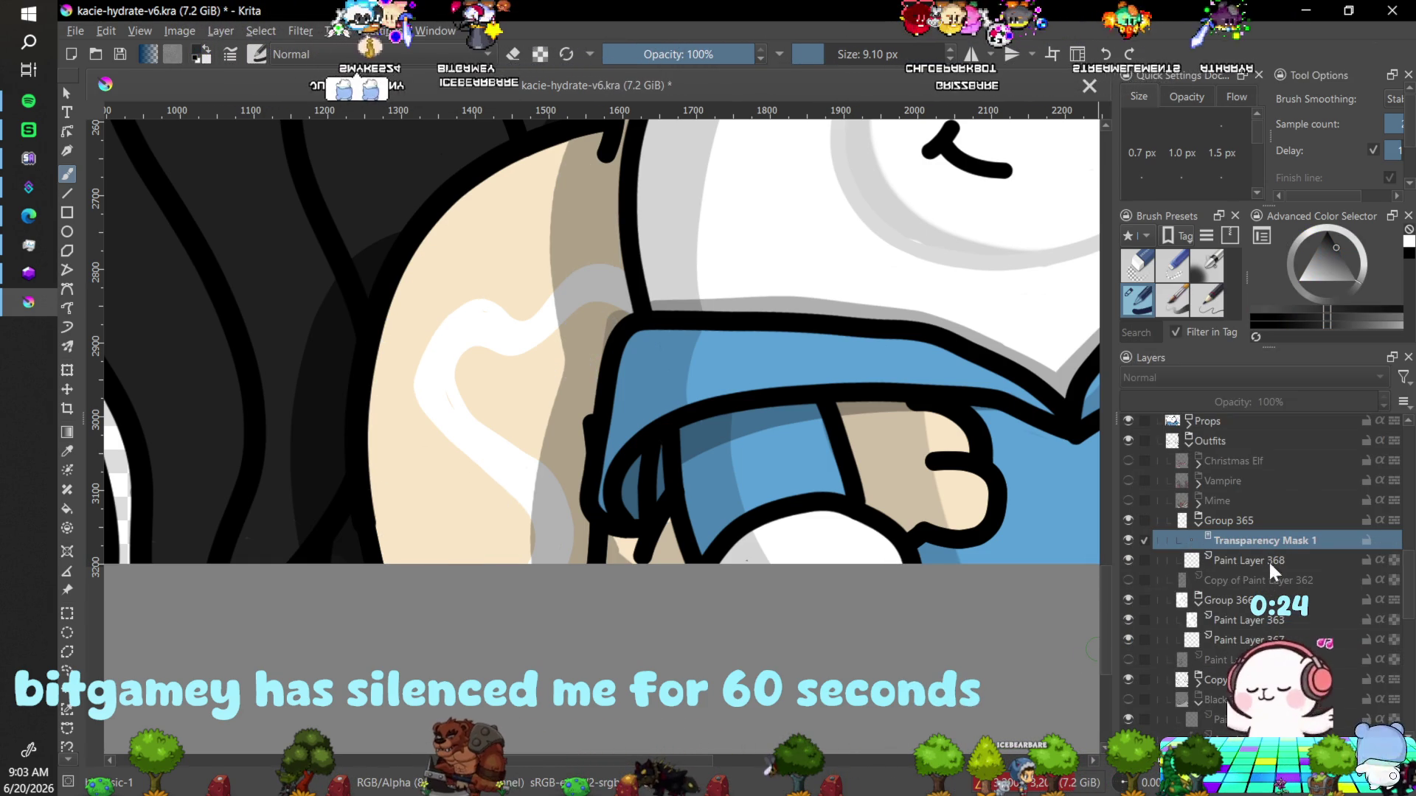
drag(1266, 544, 1284, 564)
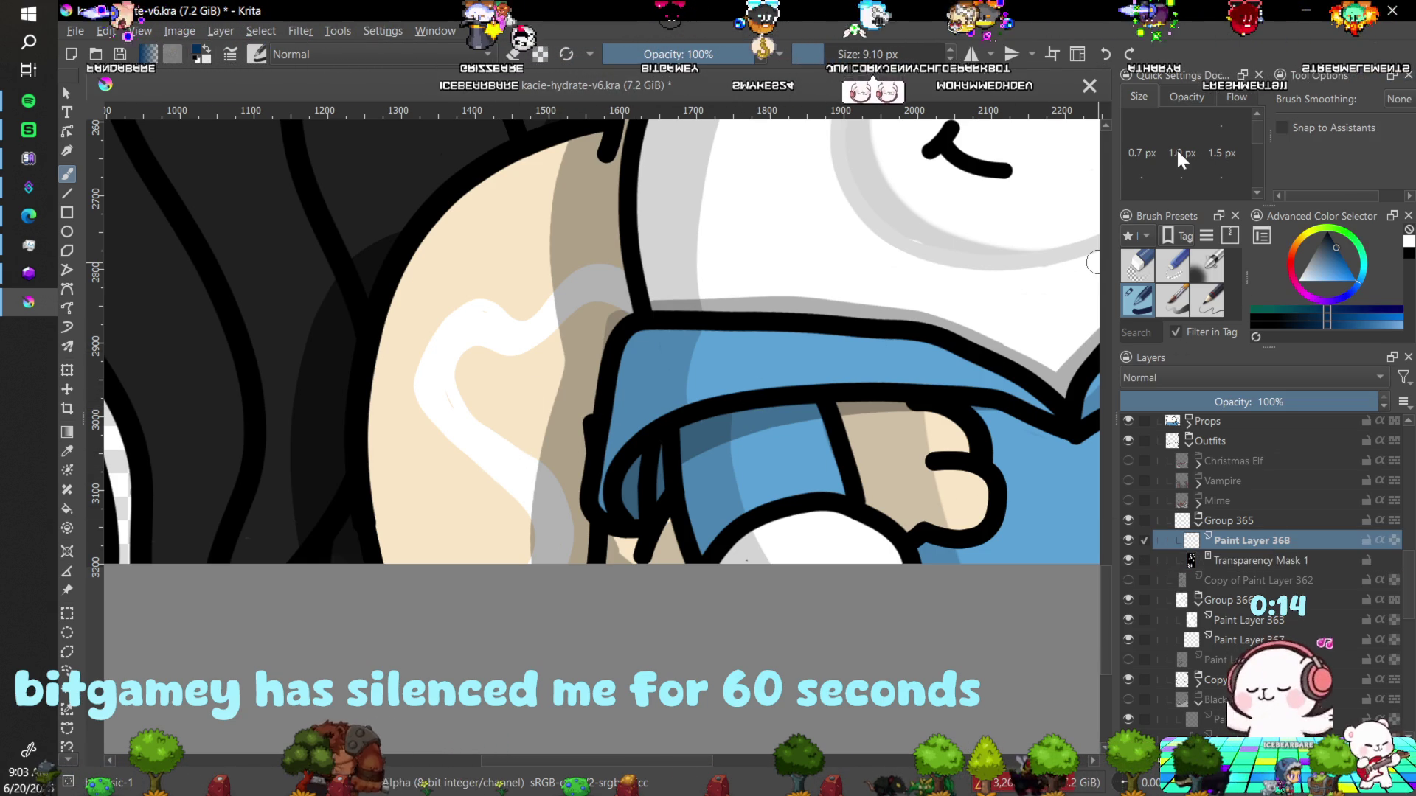
Enlarge the brush to about 58 px and paint navy scalloped petals across the upper shoulder.
mouse_move(487, 282)
mouse_down()
mouse_move(516, 282)
mouse_move(461, 193)
mouse_up()
drag(442, 310, 424, 254)
drag(383, 325, 428, 332)
mouse_move(507, 163)
mouse_down()
mouse_move(596, 159)
mouse_move(613, 280)
mouse_up()
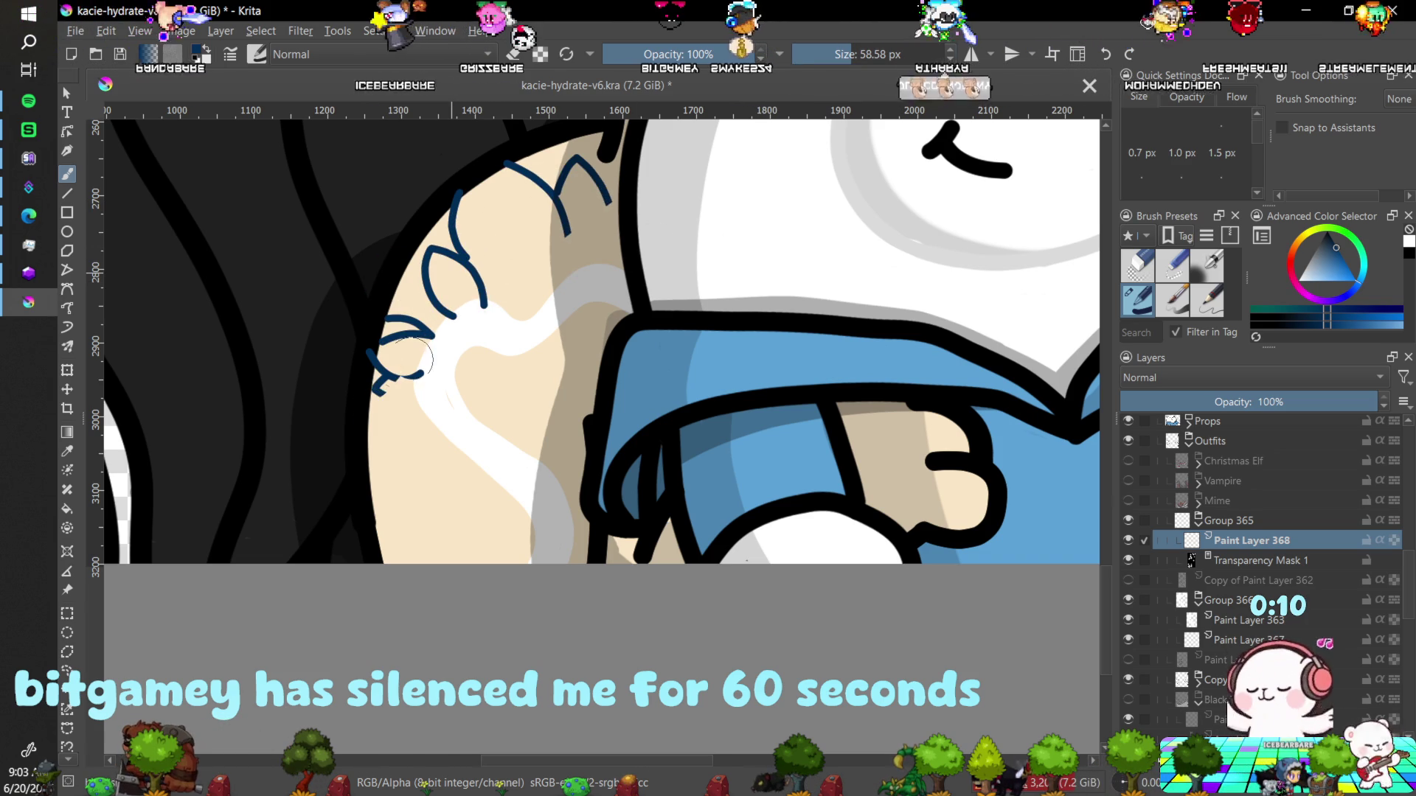
drag(368, 354, 435, 379)
drag(369, 487, 435, 459)
Build a lower cluster of scalloped petals, then select Paint Layer 363.
drag(576, 311, 542, 350)
drag(620, 316, 545, 346)
drag(542, 347, 594, 368)
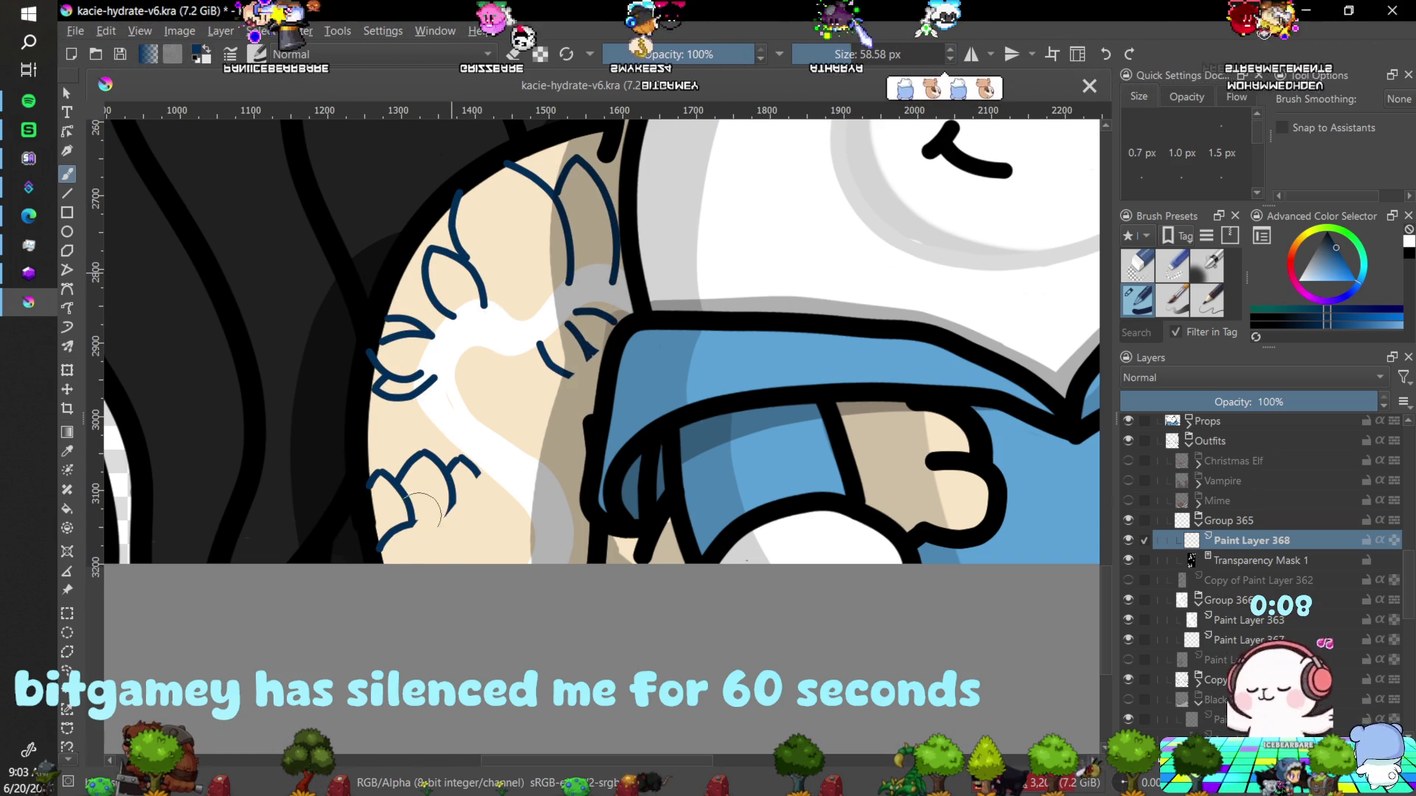
drag(369, 486, 443, 479)
mouse_move(376, 545)
mouse_down()
mouse_move(472, 508)
mouse_move(527, 525)
mouse_up()
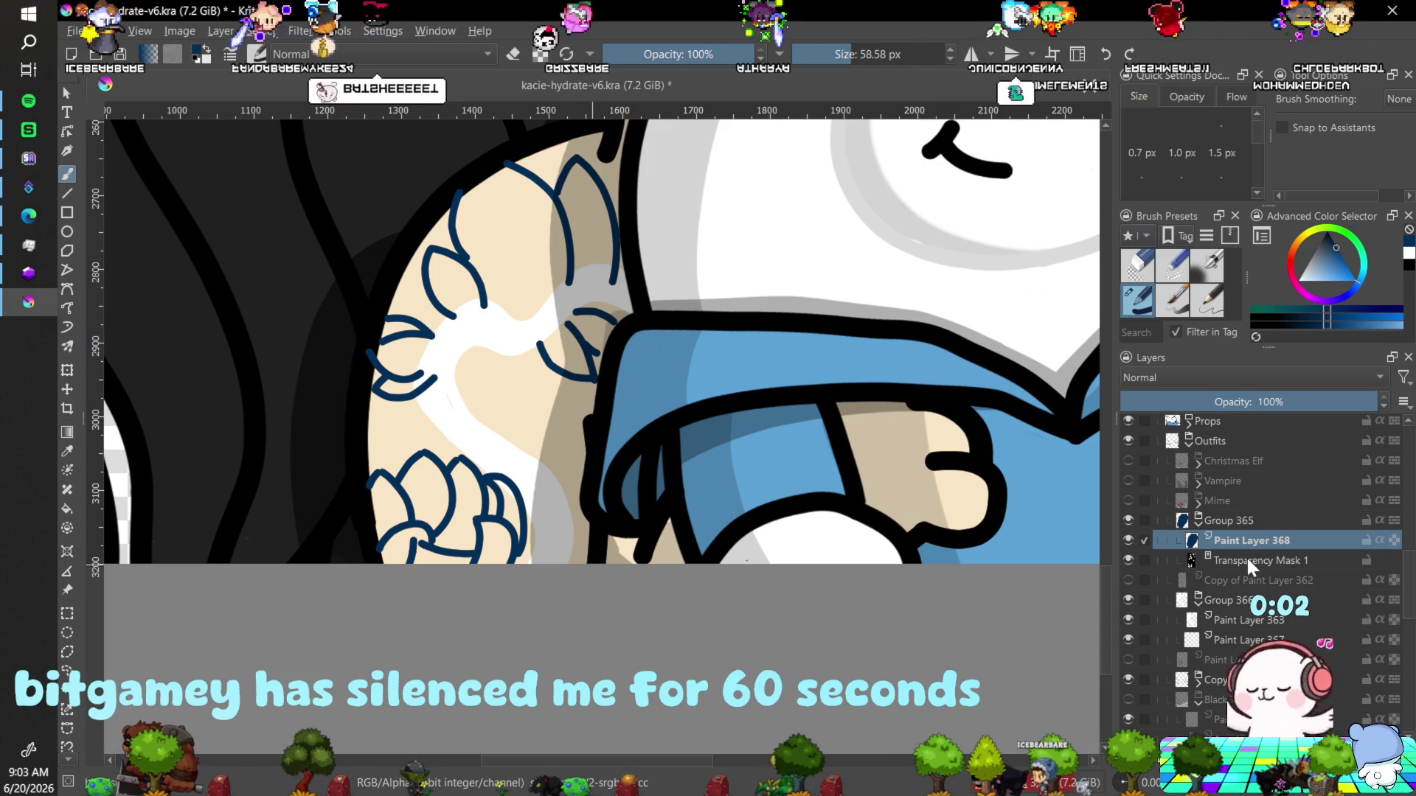
click(1257, 619)
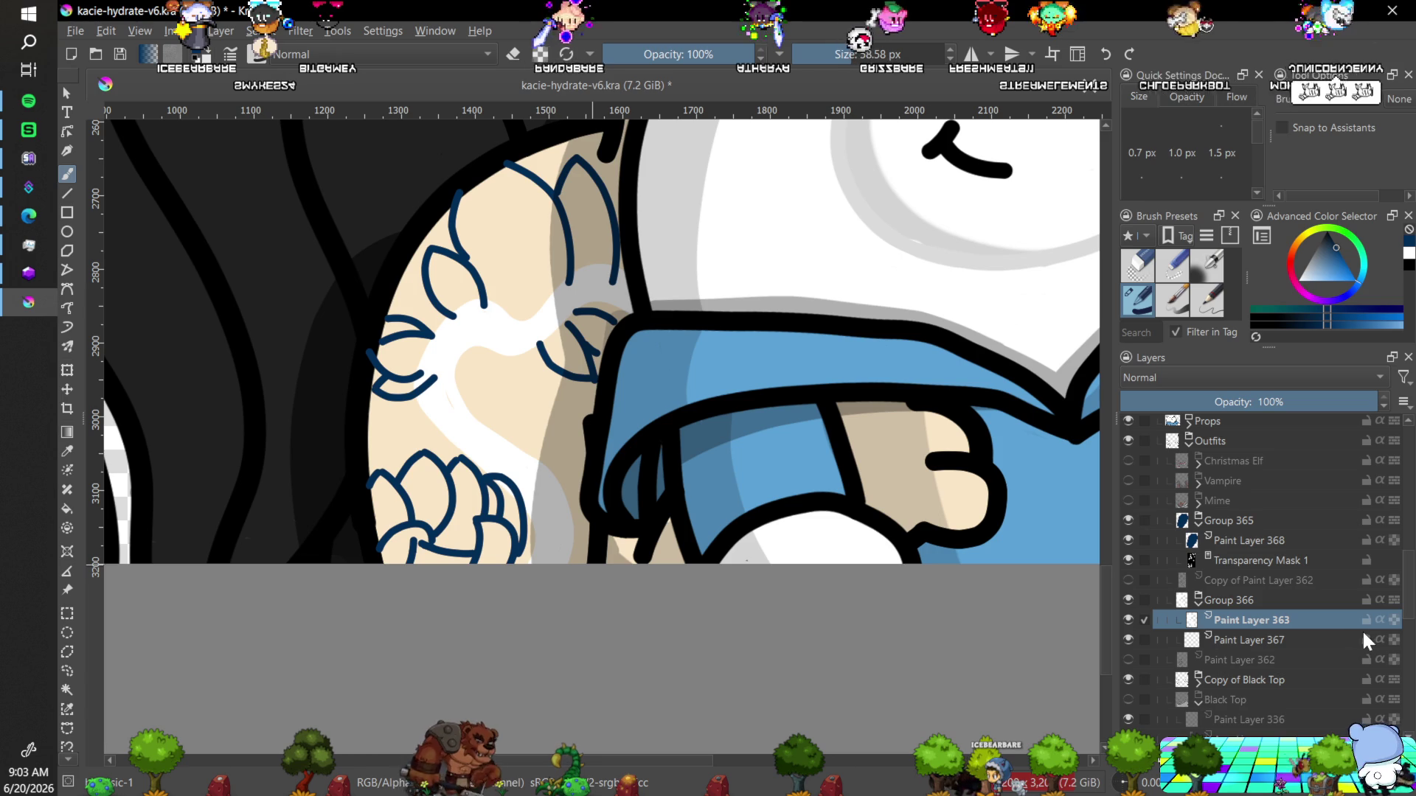
right_click(1342, 626)
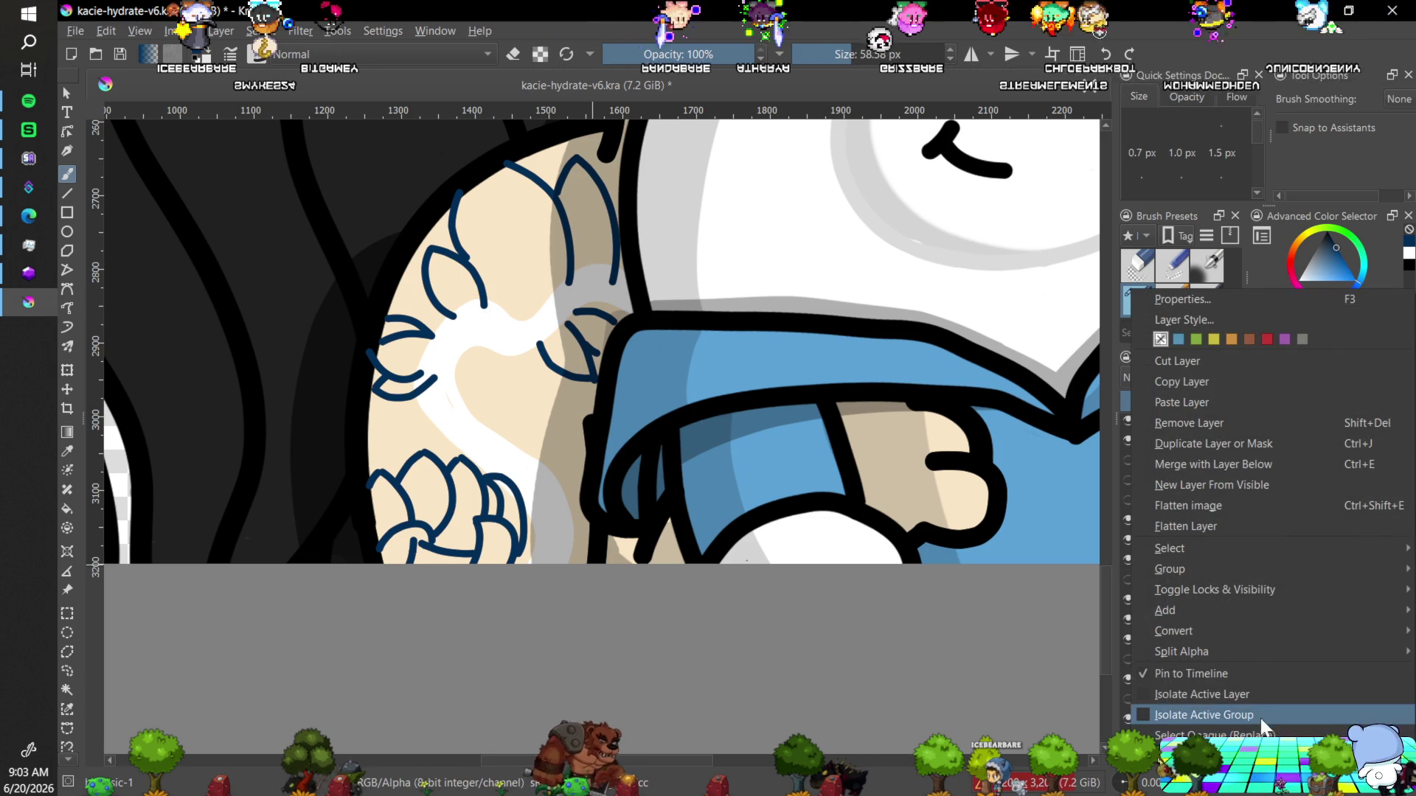
Convert Paint Layer 363 to a transparency mask and attach it to Paint Layer 367.
mouse_move(1185, 634)
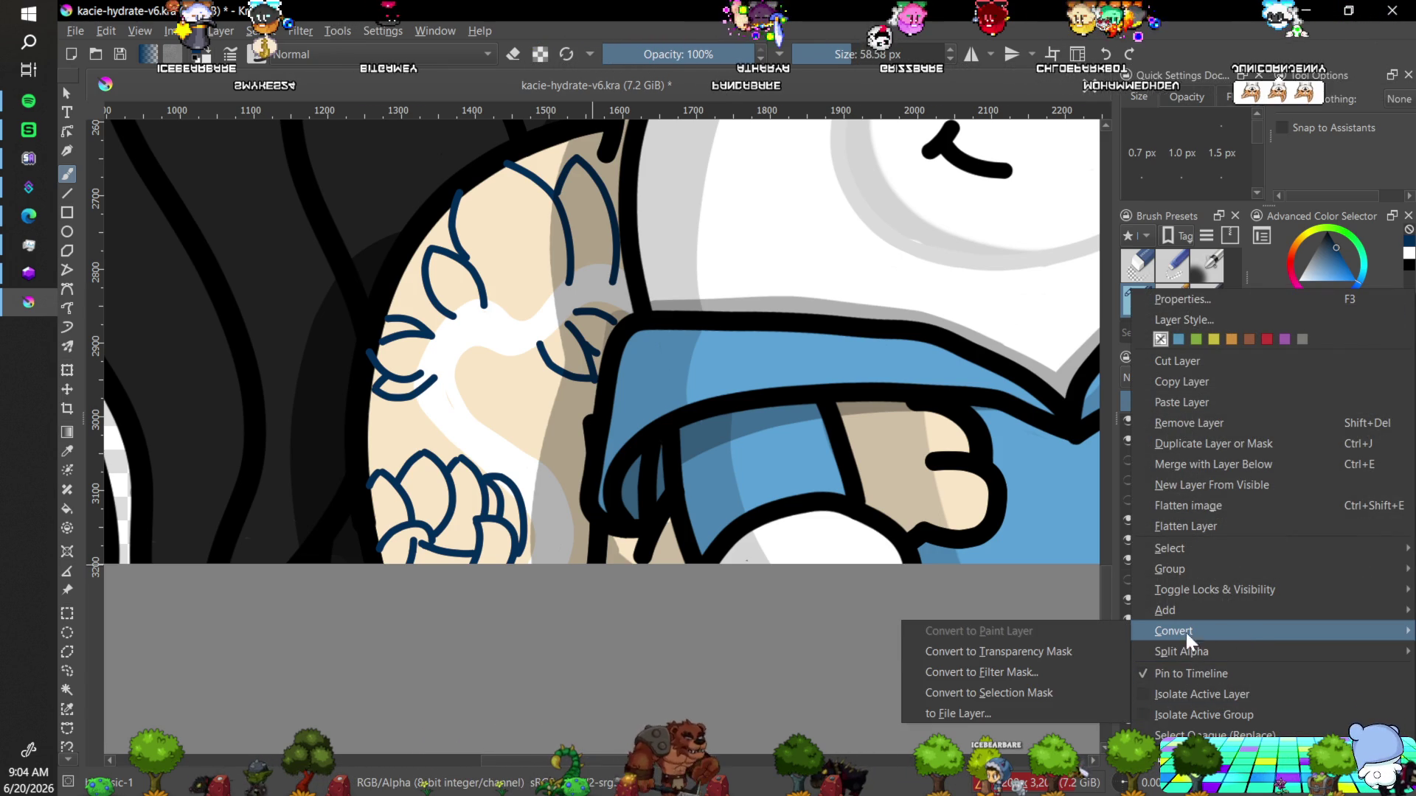
click(1073, 650)
mouse_move(1256, 621)
mouse_down()
mouse_move(1268, 642)
mouse_move(1278, 630)
mouse_up()
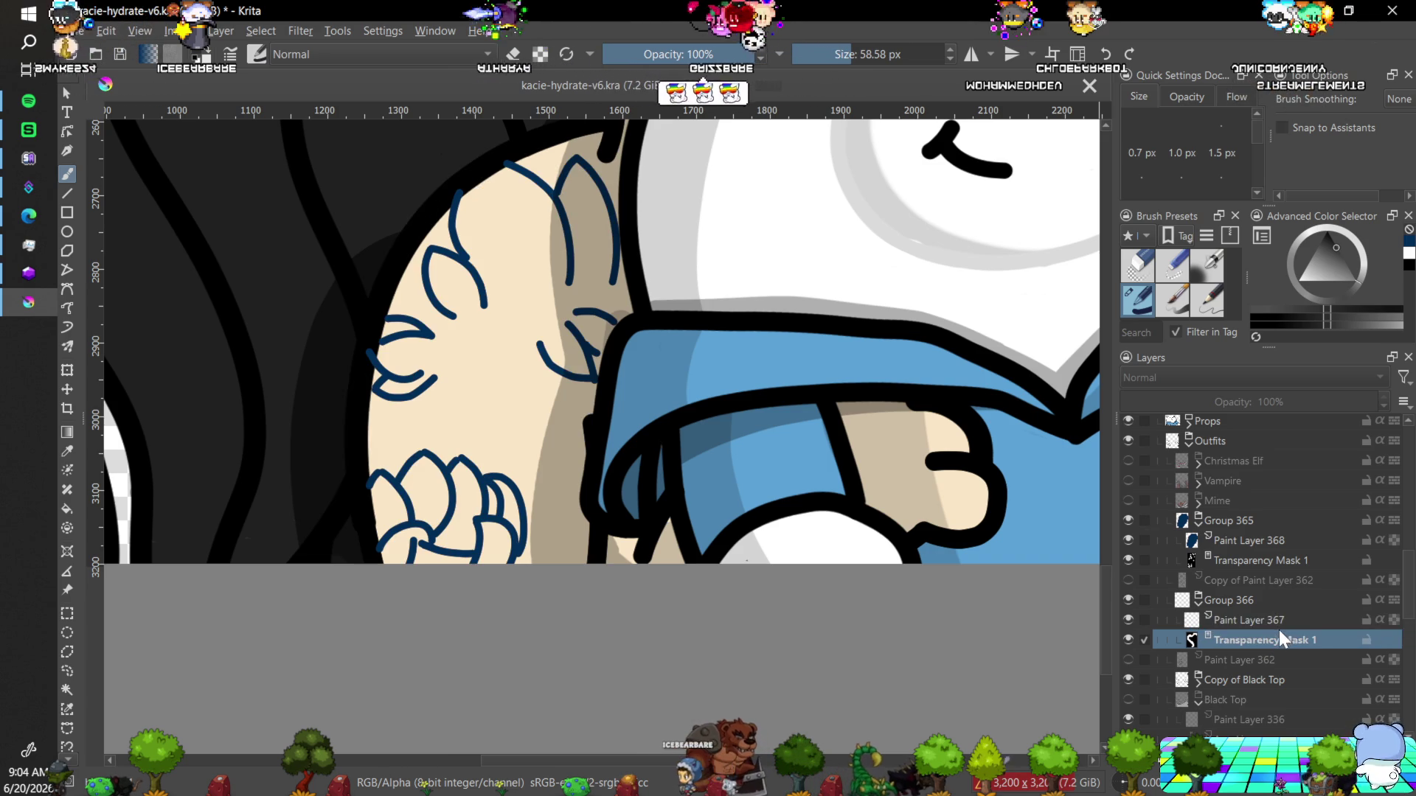
click(1257, 618)
Paint a thick dark-blue stem curving through the flowers down to the canvas bottom.
mouse_move(450, 413)
mouse_down()
mouse_move(516, 332)
mouse_move(627, 291)
mouse_up()
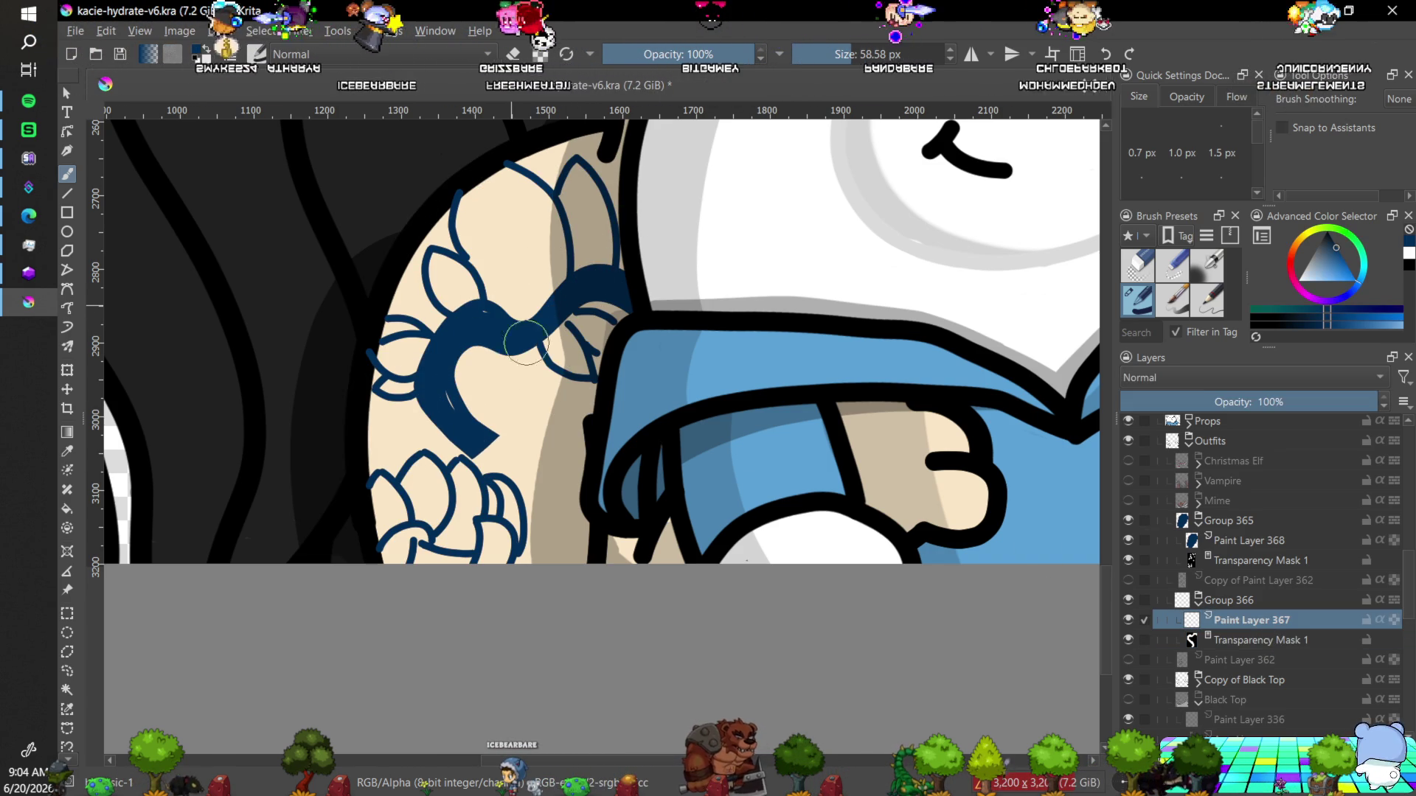
mouse_move(443, 332)
mouse_down()
mouse_move(464, 420)
mouse_move(568, 560)
mouse_up()
drag(633, 469, 568, 579)
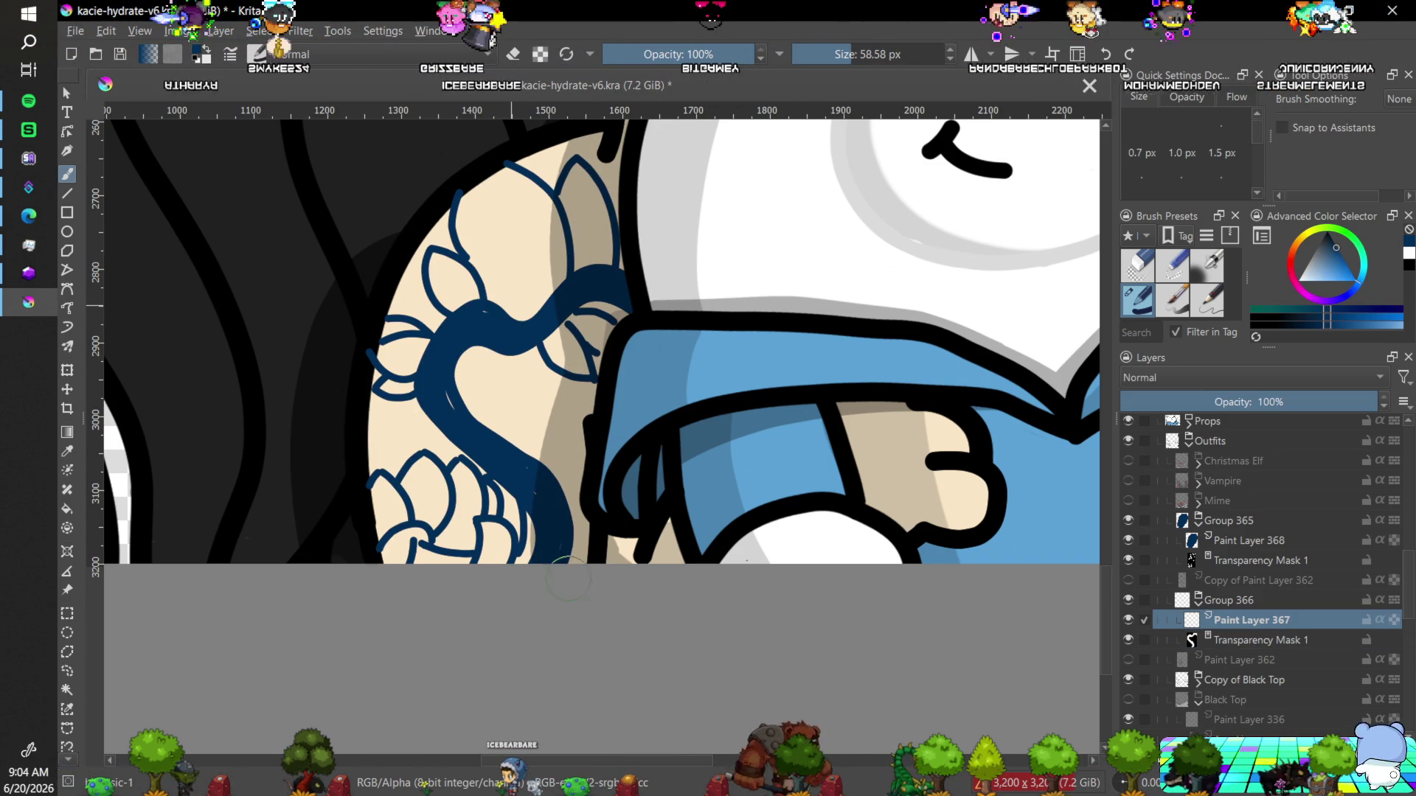
Quick Group Group 365 and Group 366 into Group 369 and set its opacity to about 55%.
click(1197, 603)
click(1197, 522)
click(1230, 560)
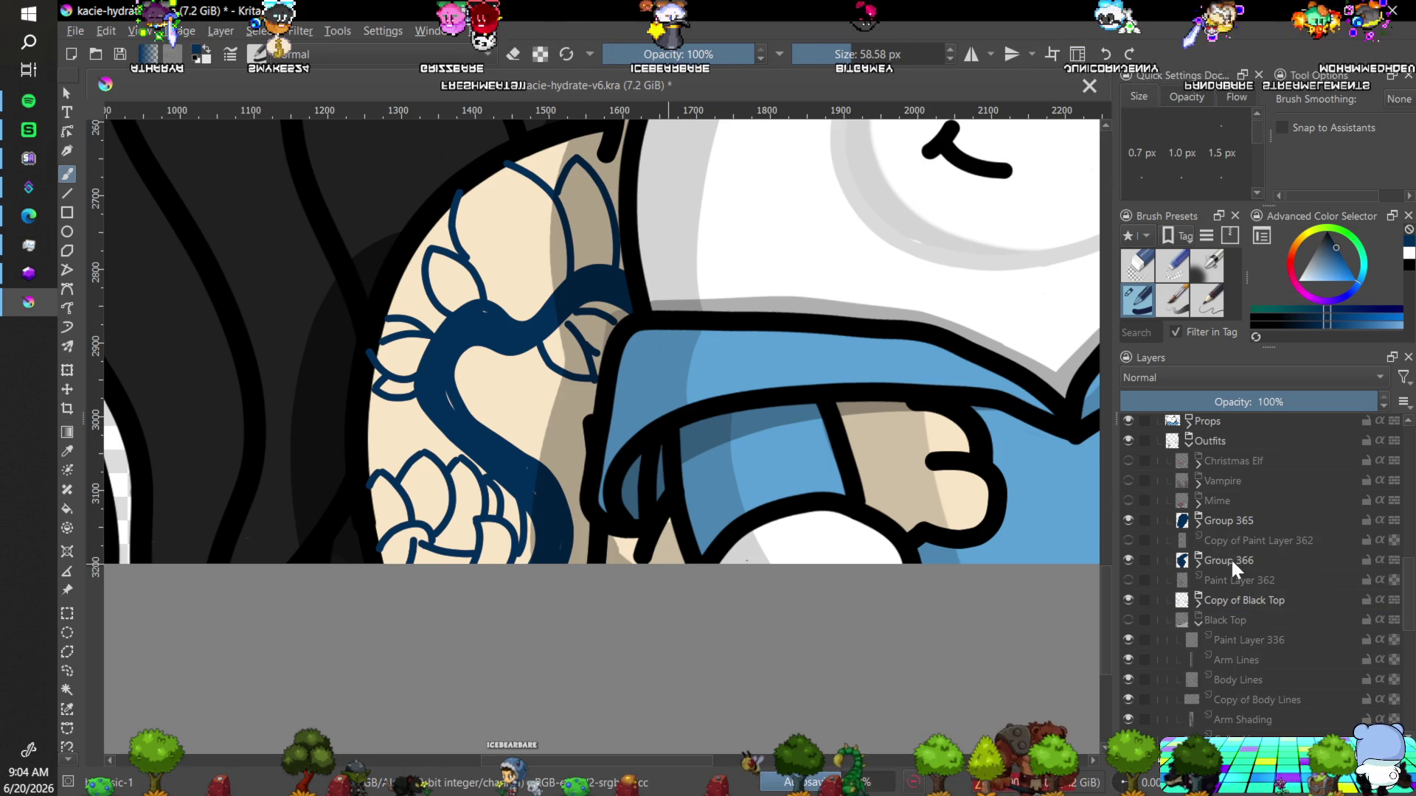
drag(1224, 562, 1245, 531)
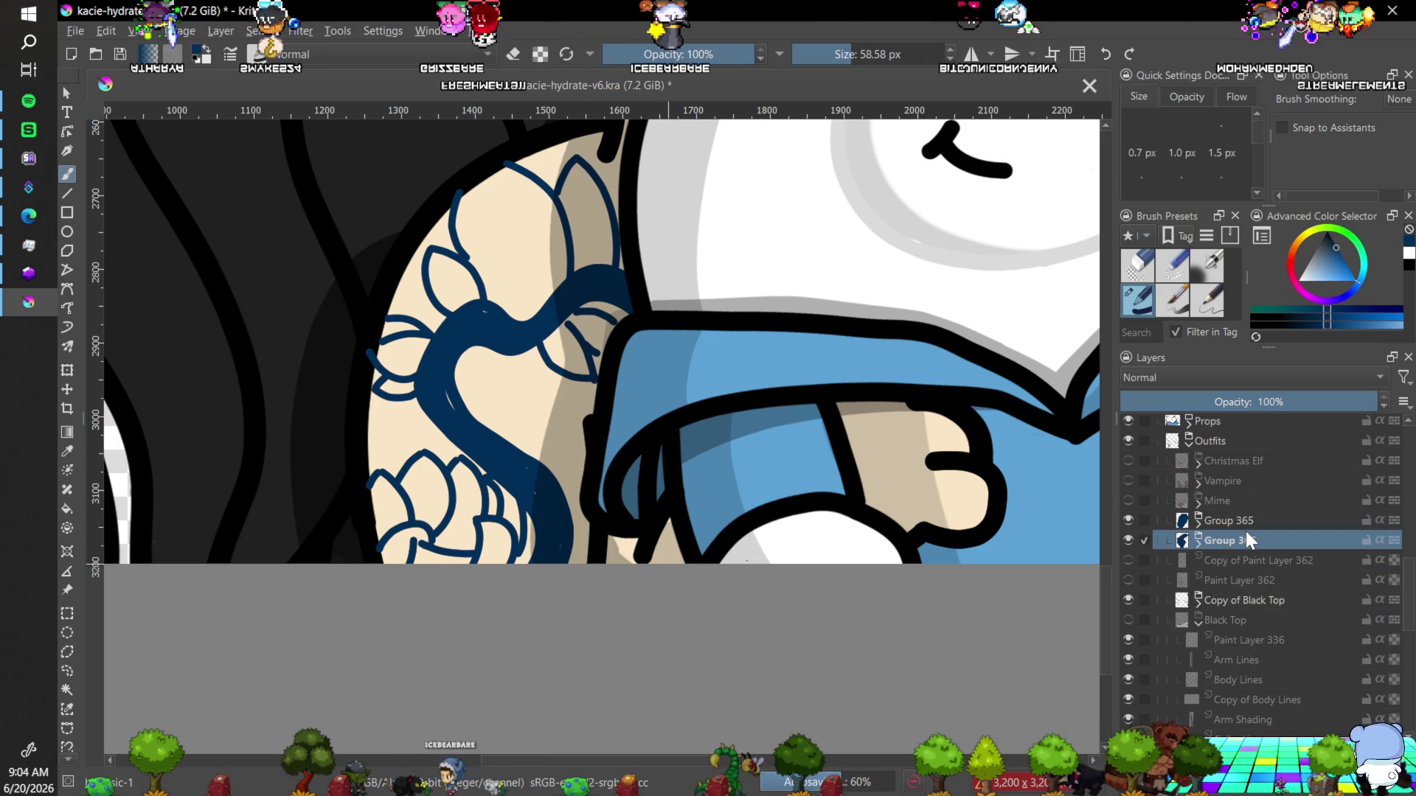
ctrl+click(1232, 520)
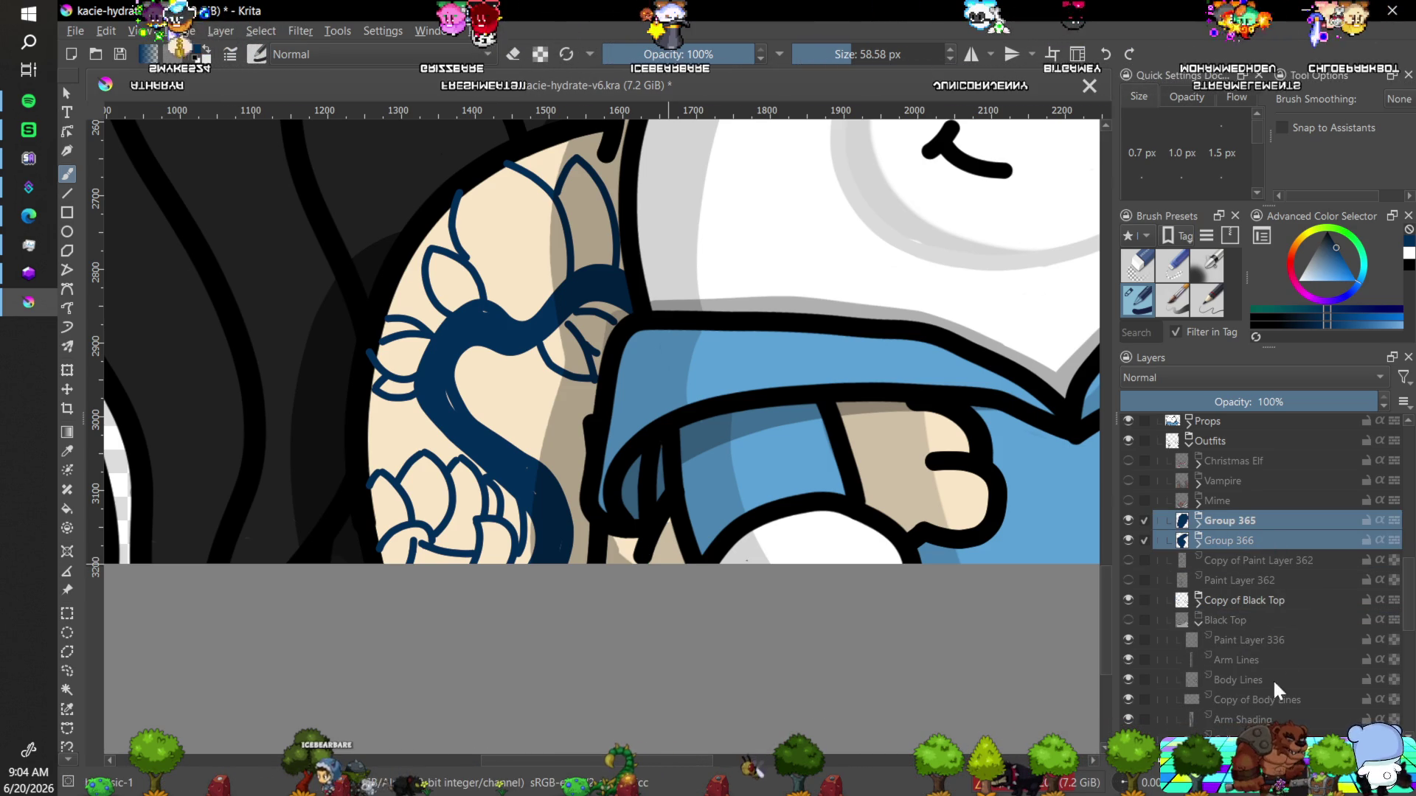
right_click(1231, 530)
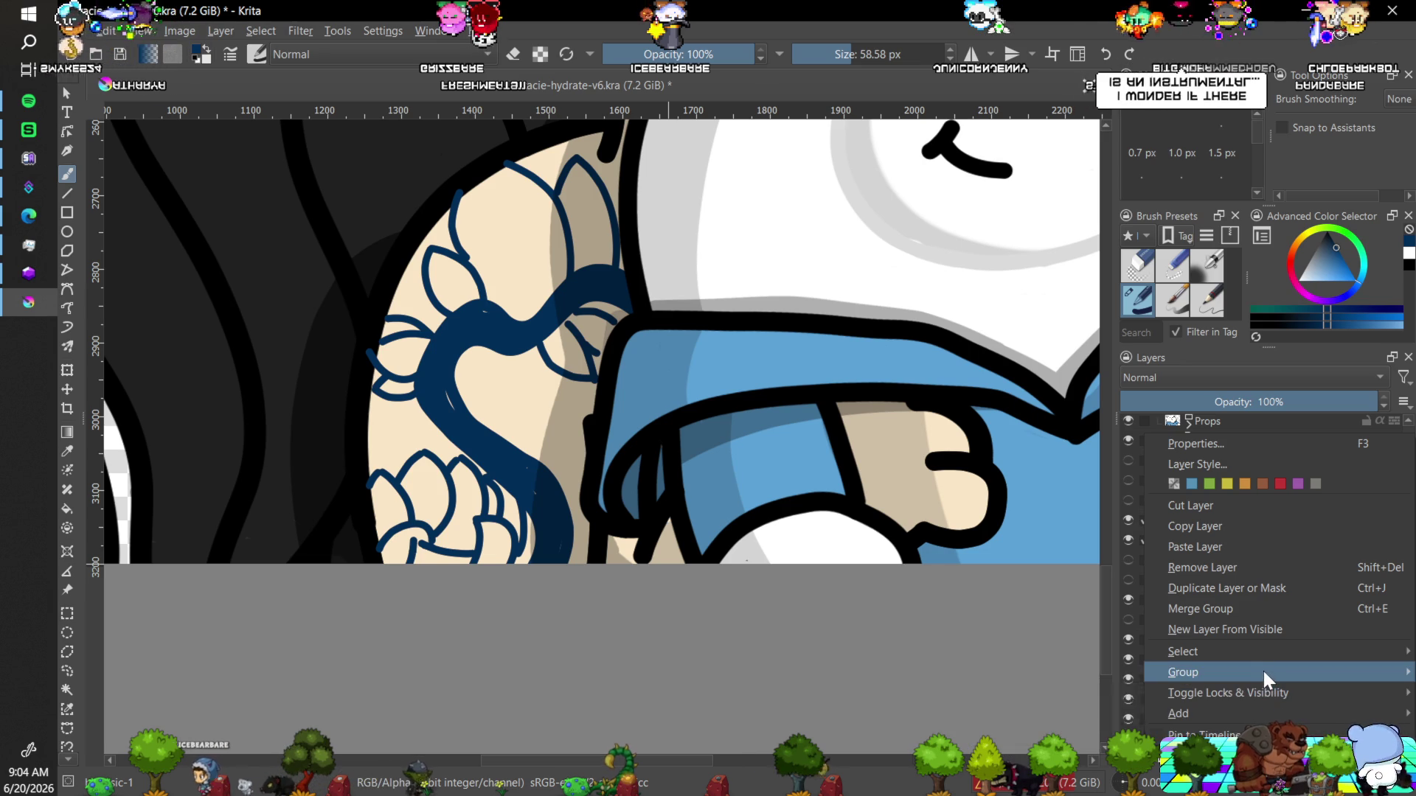
mouse_move(1263, 669)
click(1116, 671)
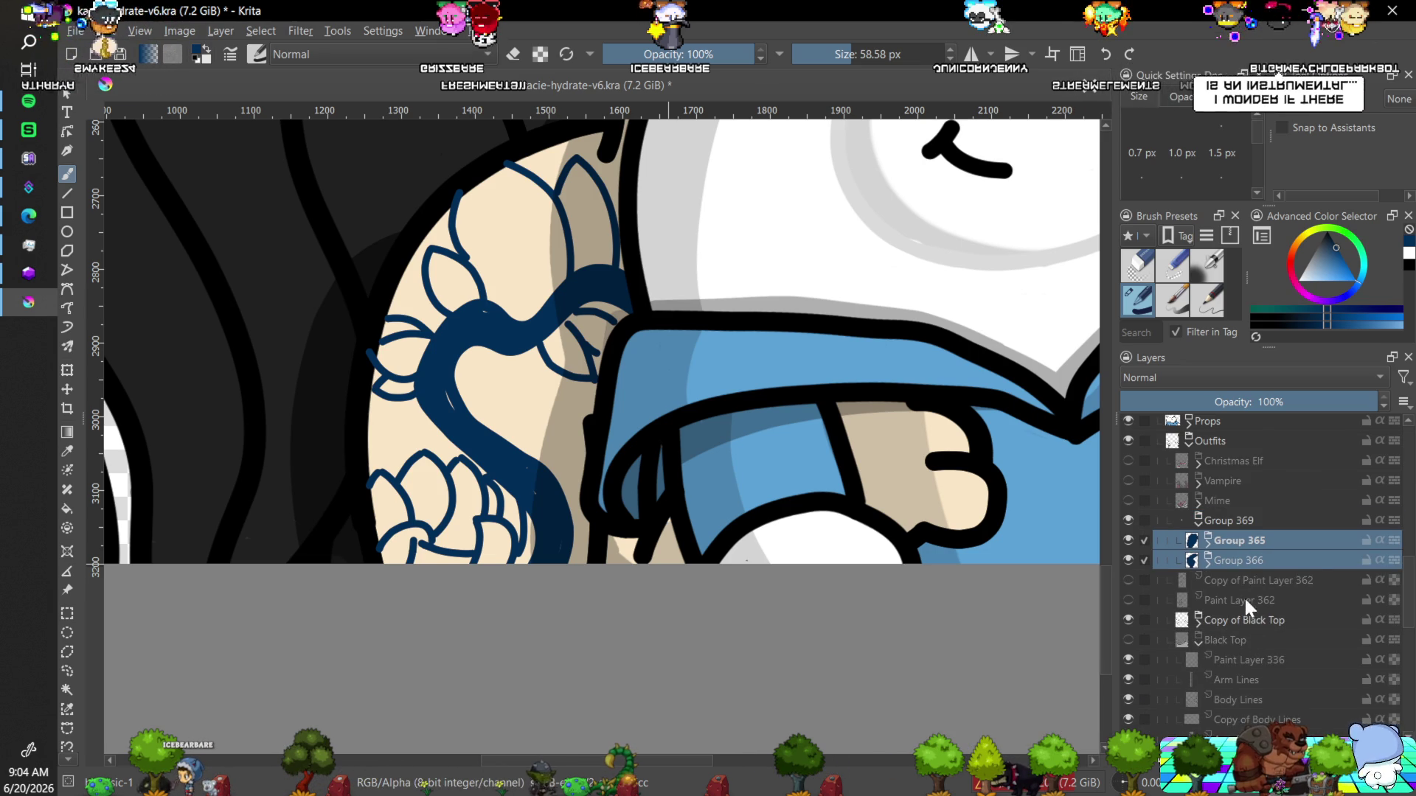
click(1262, 401)
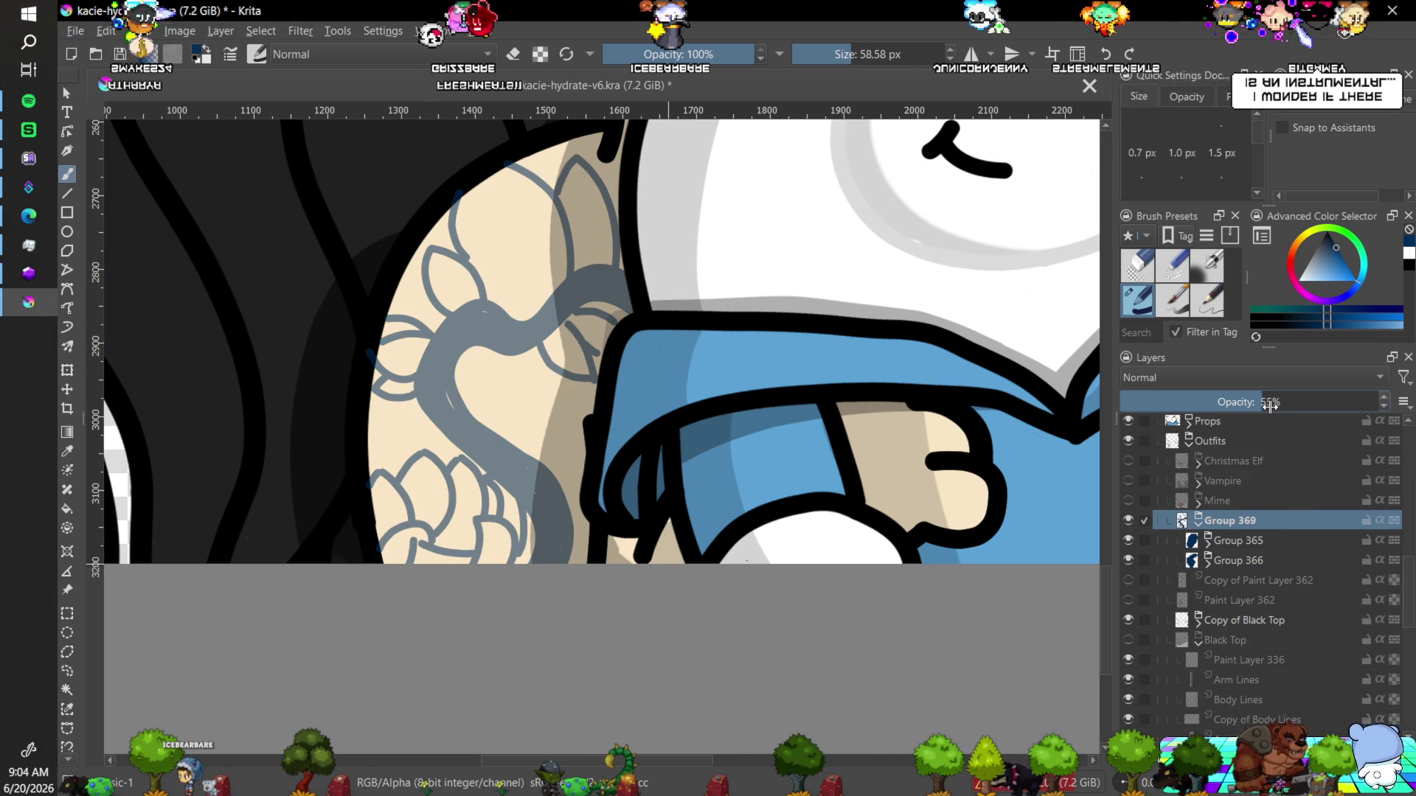
key(minus)
key(minus)
key(minus)
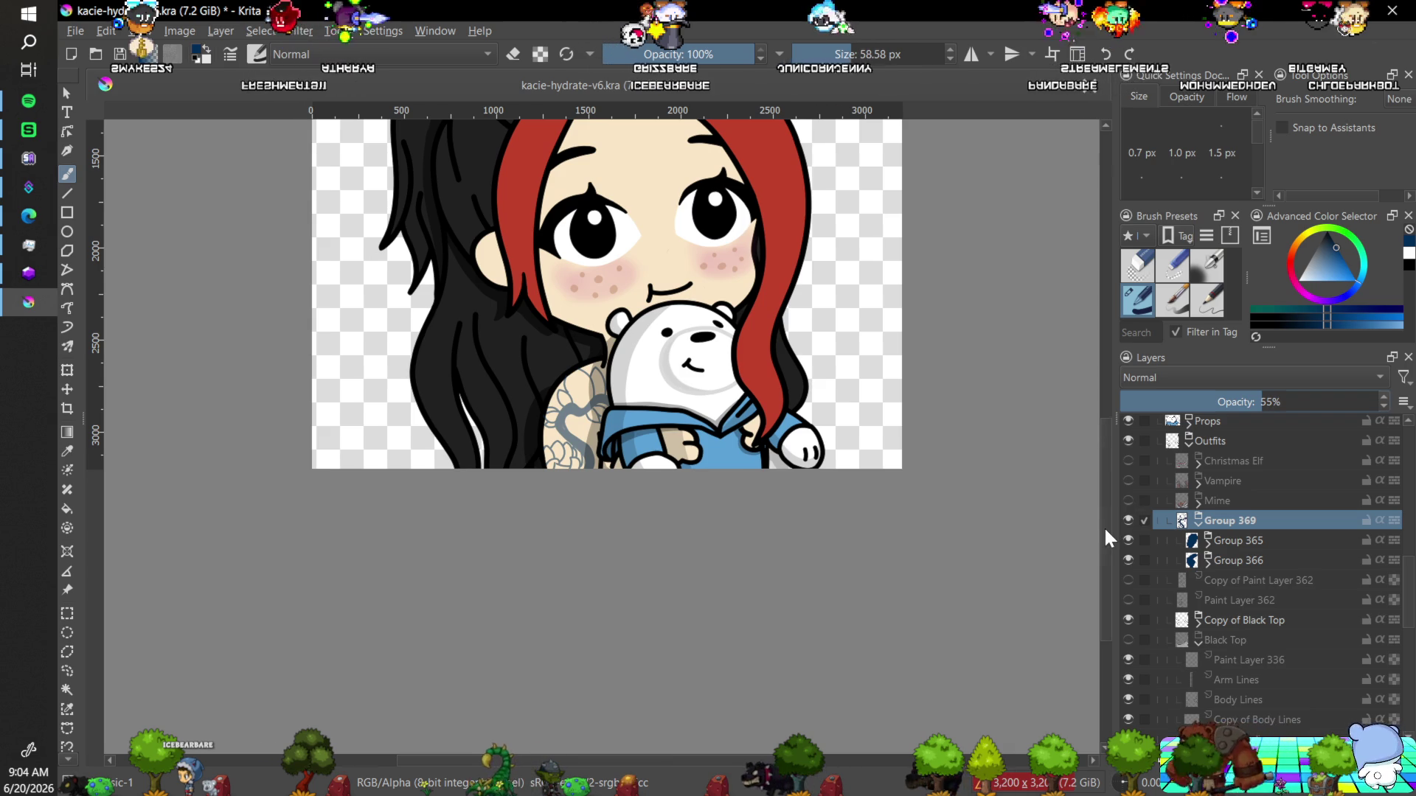
key(minus)
key(minus)
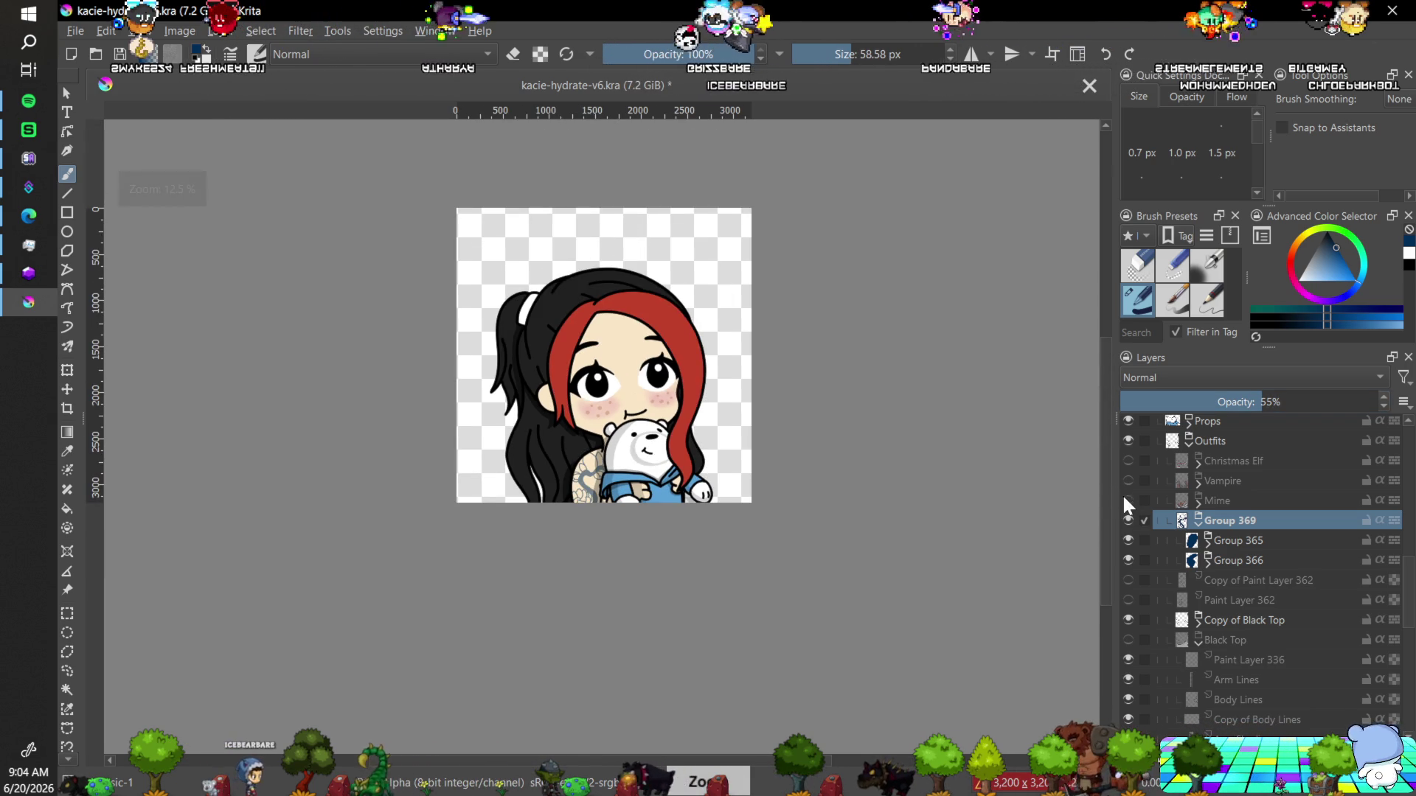
key(plus)
key(plus)
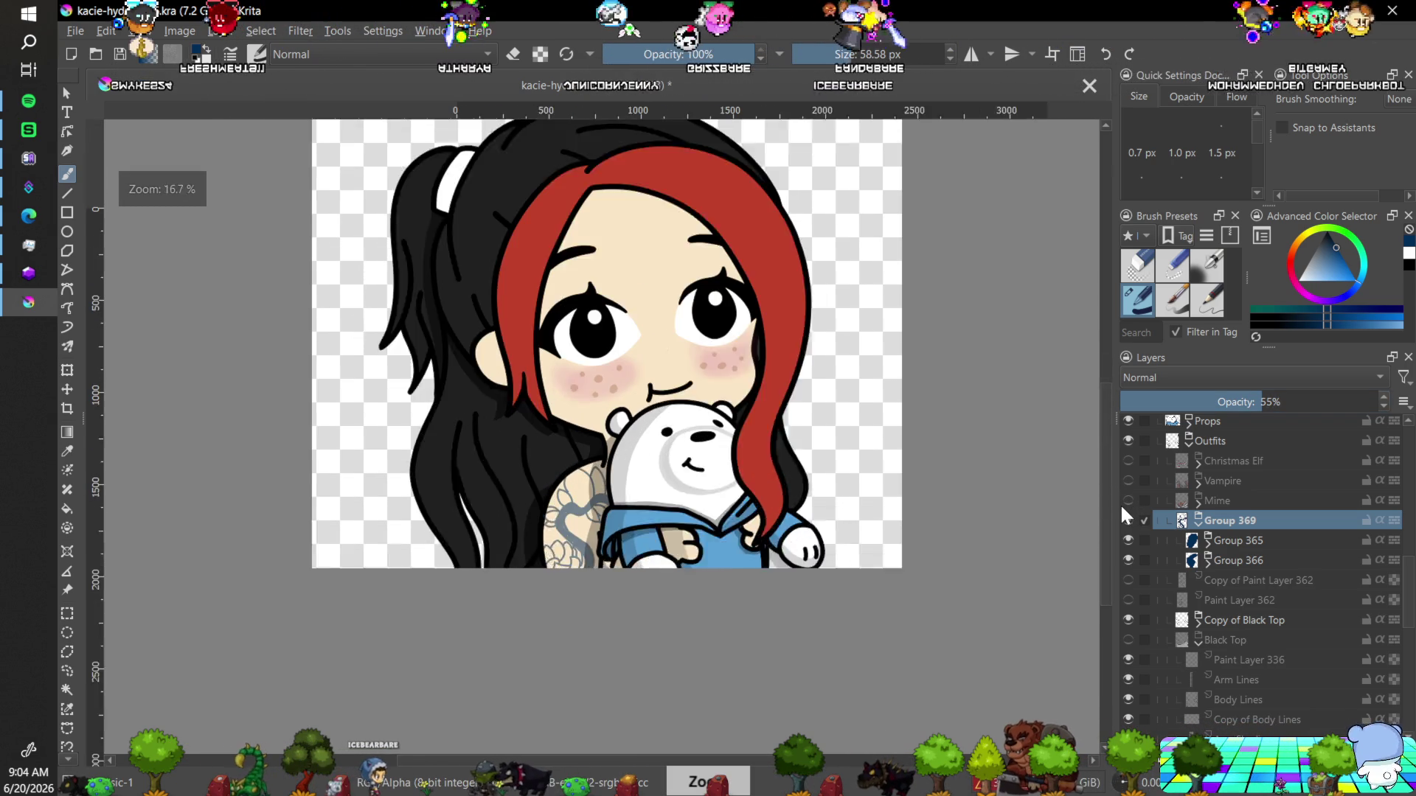
key(plus)
key(minus)
key(minus)
key(minus)
key(plus)
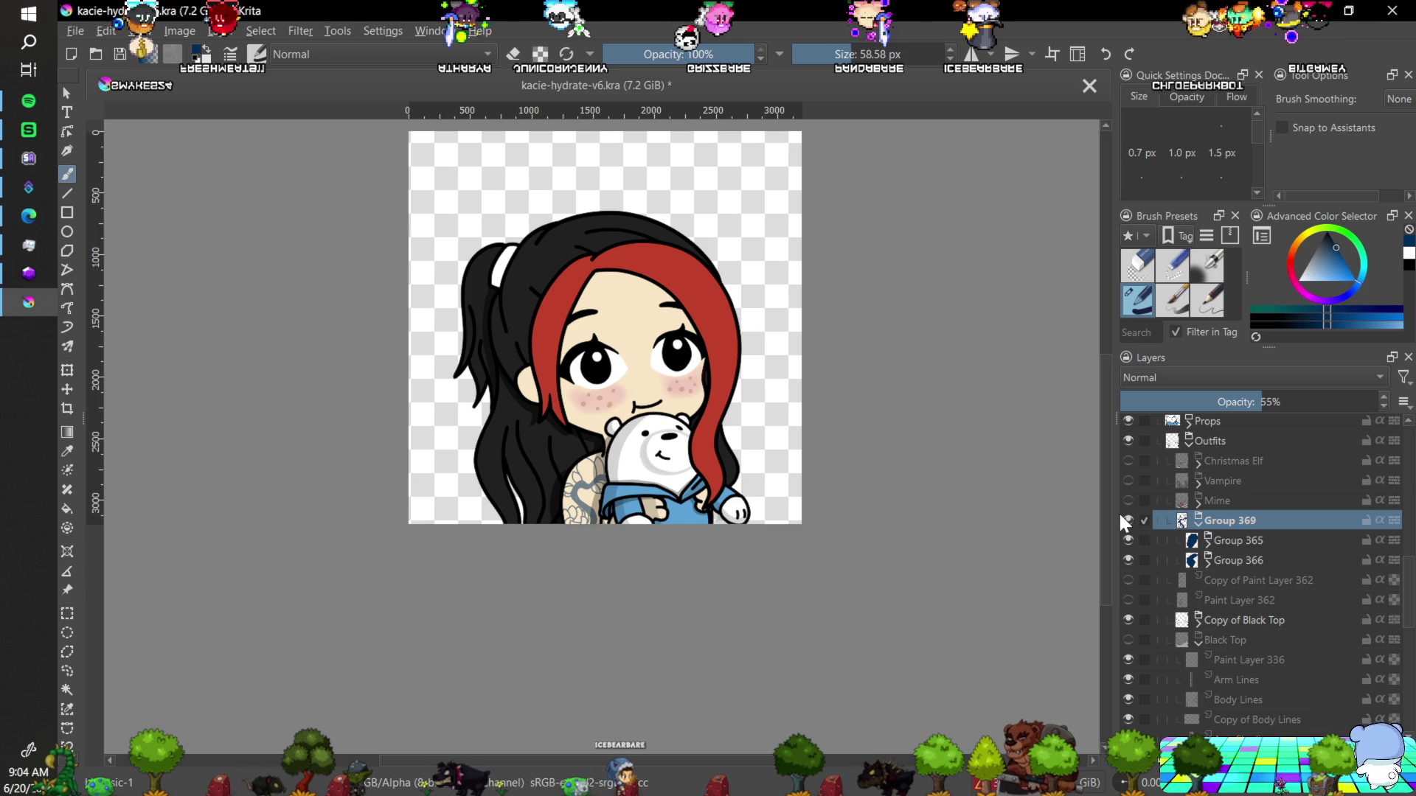
key(minus)
key(plus)
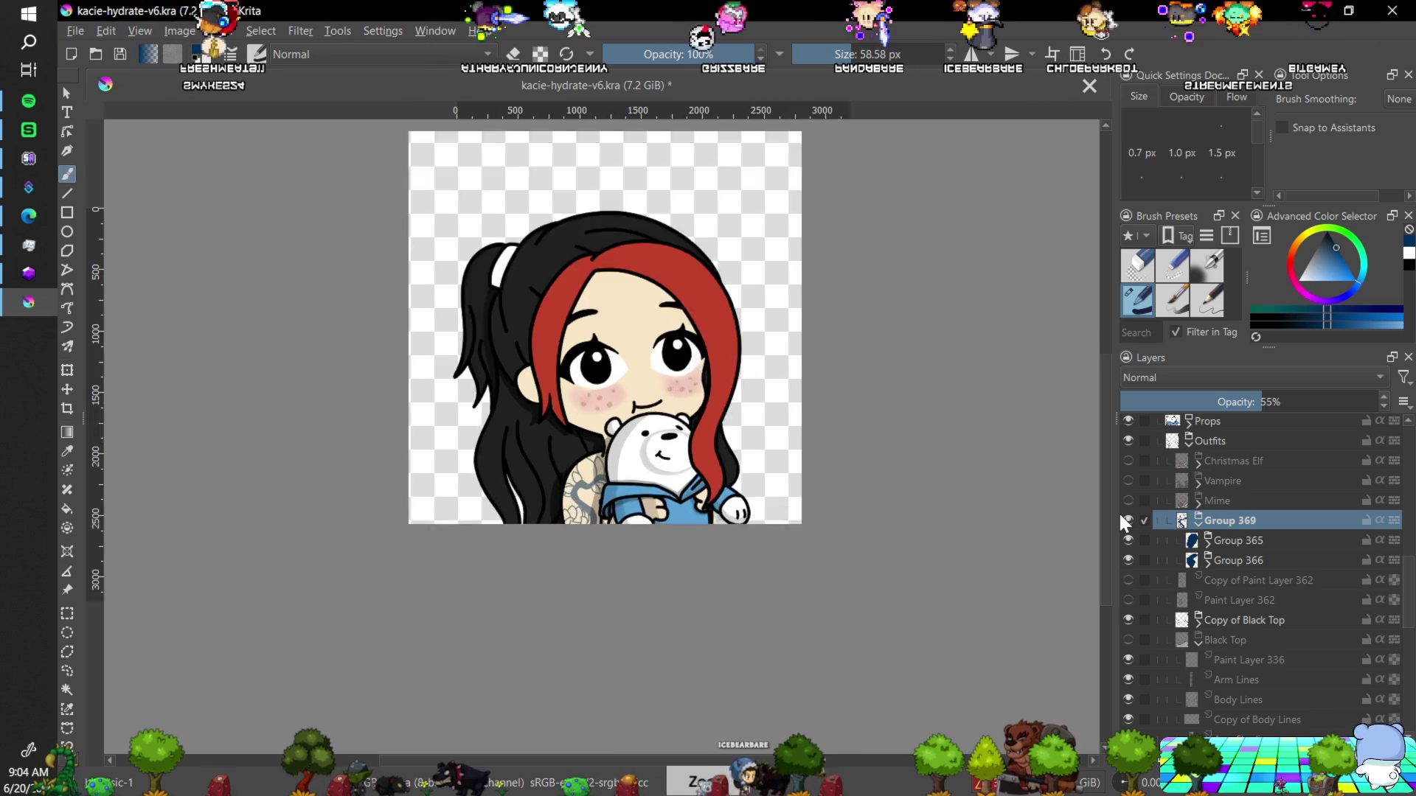
key(plus)
key(plus)
key(plus)
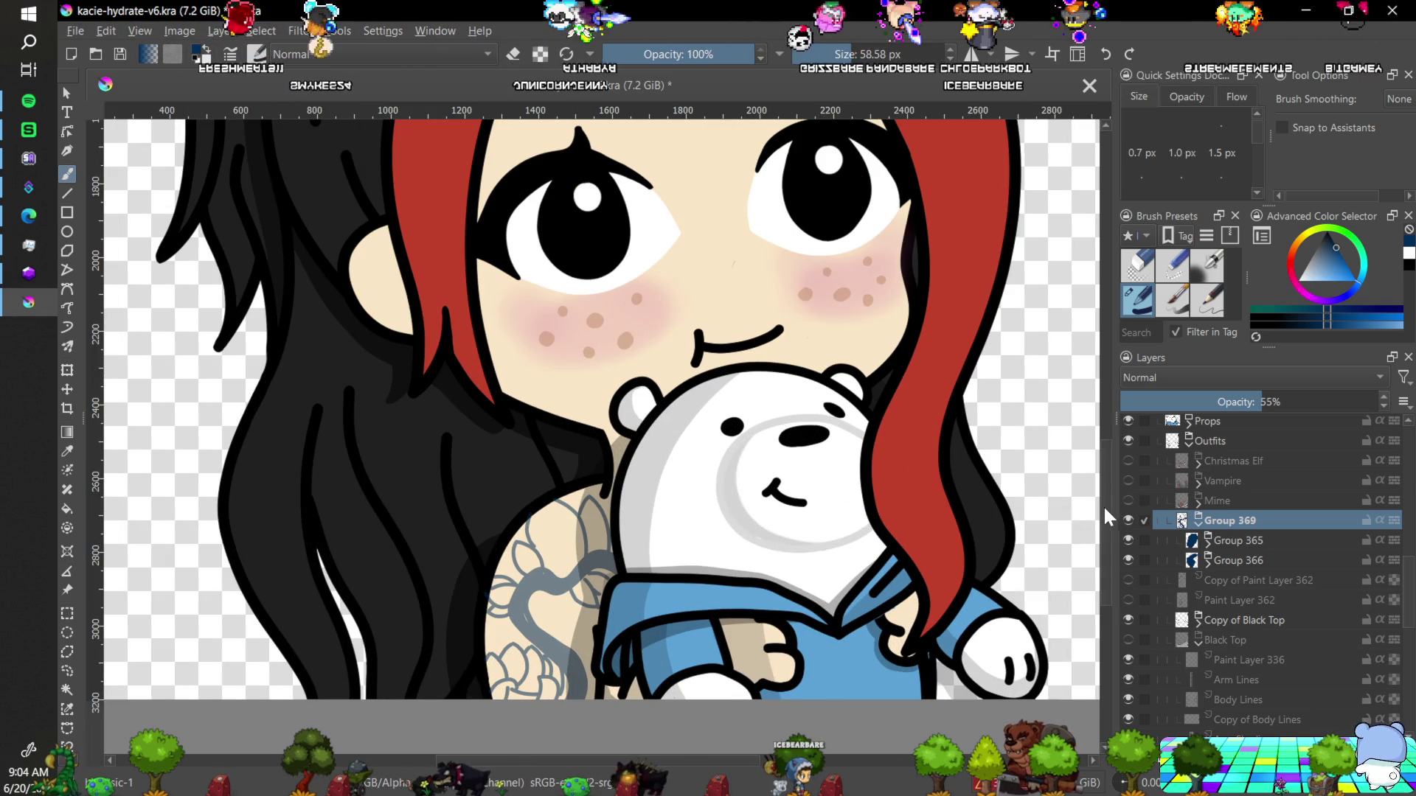
key(plus)
key(plus)
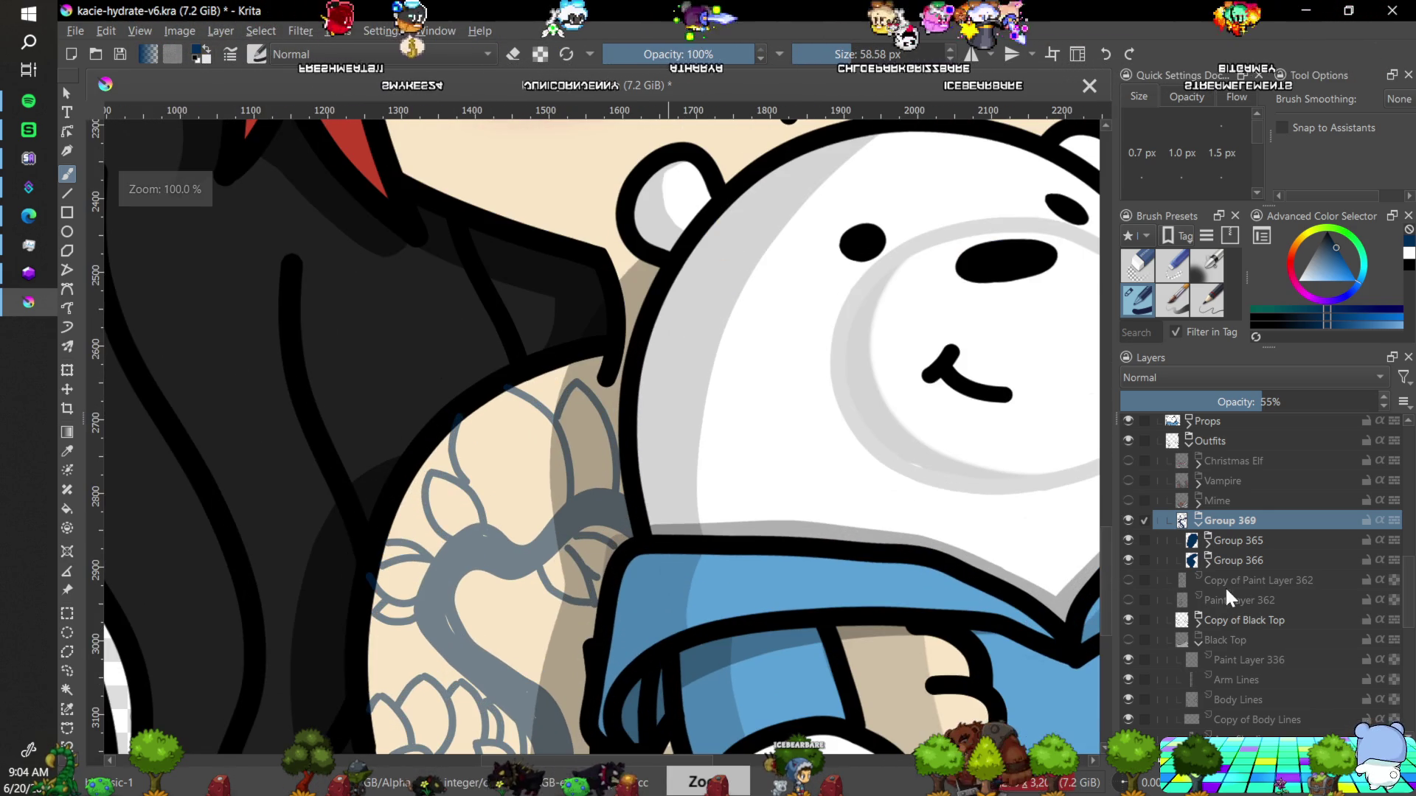
Expand Group 365, select Transparency Mask 1, toggle its visibility, and pick a pale colour.
click(1208, 540)
click(1218, 583)
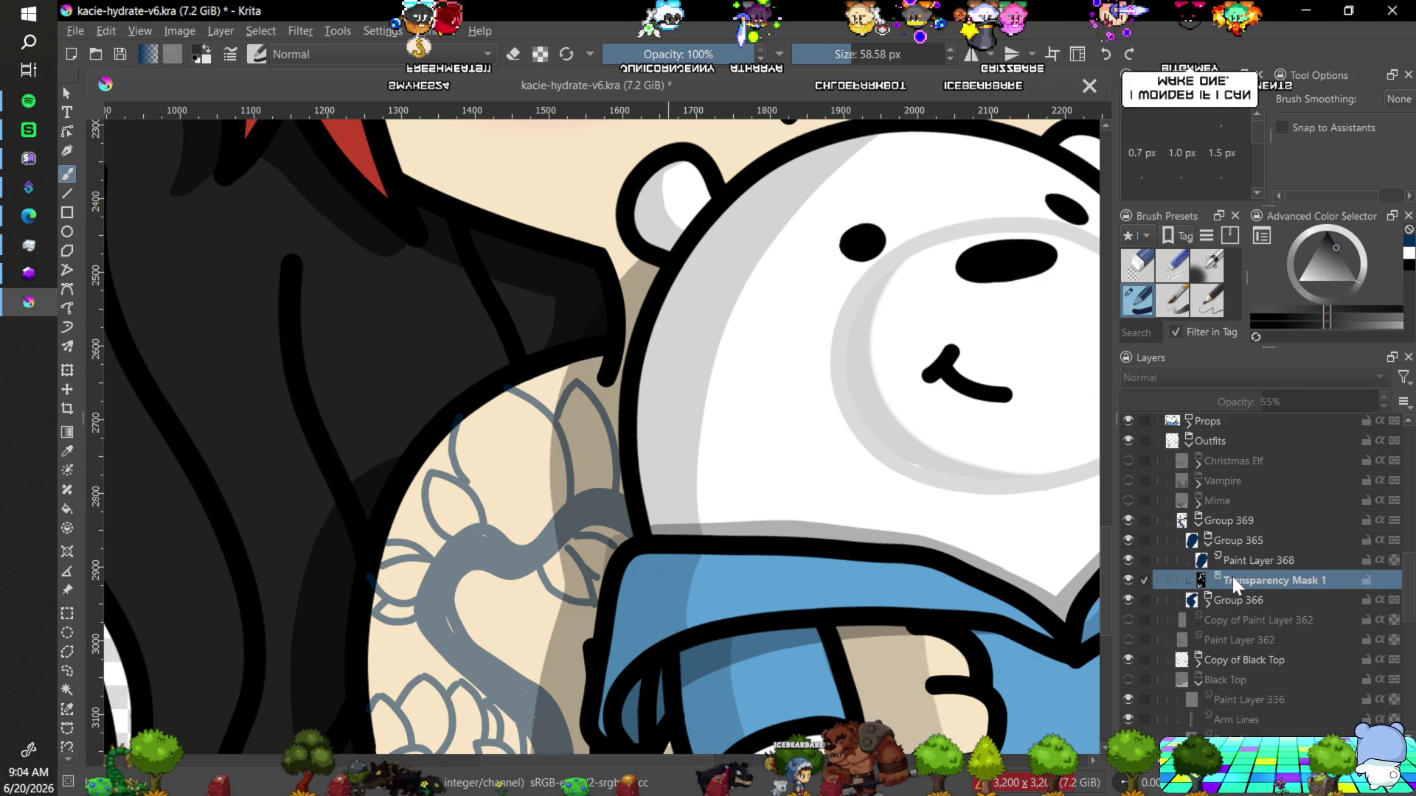
click(1129, 580)
click(1129, 579)
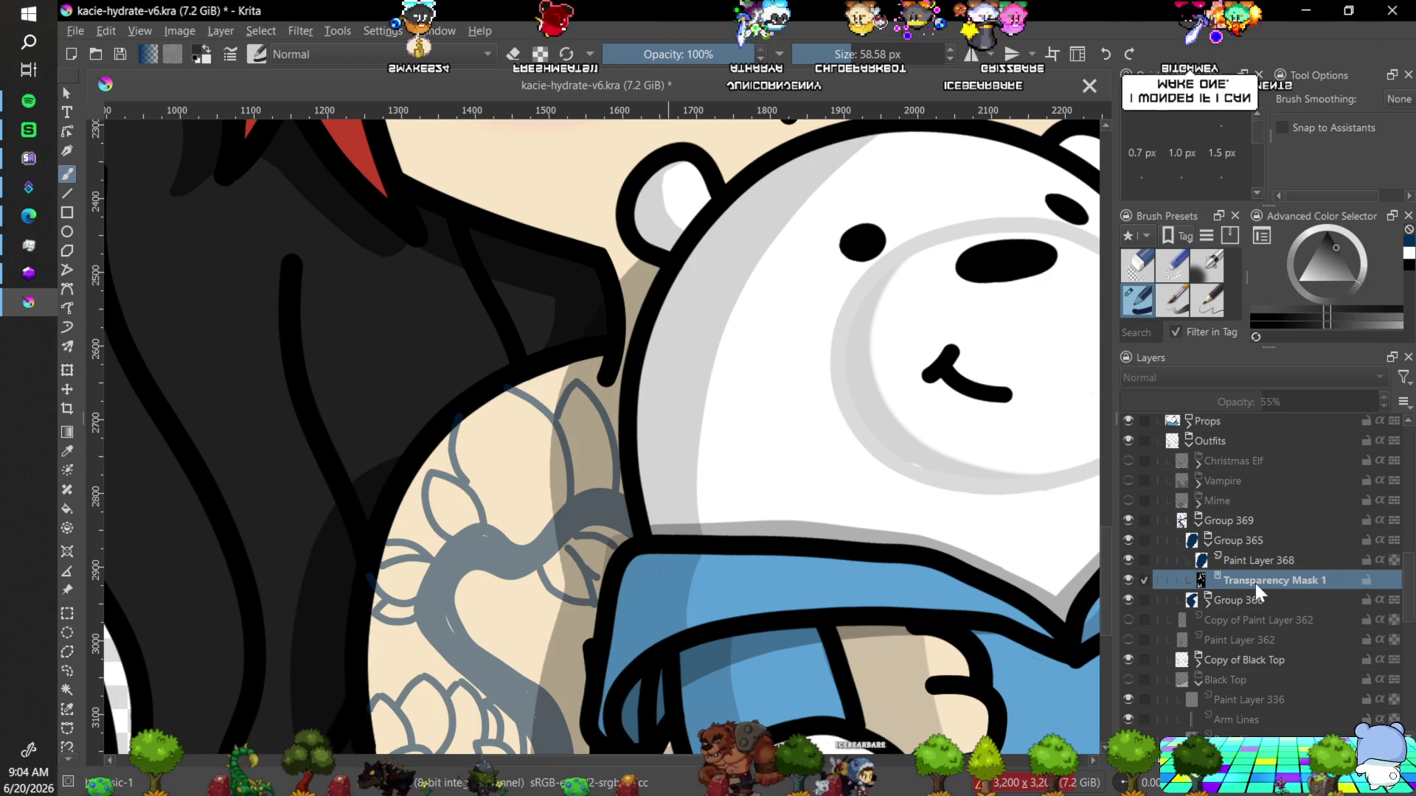
click(1251, 320)
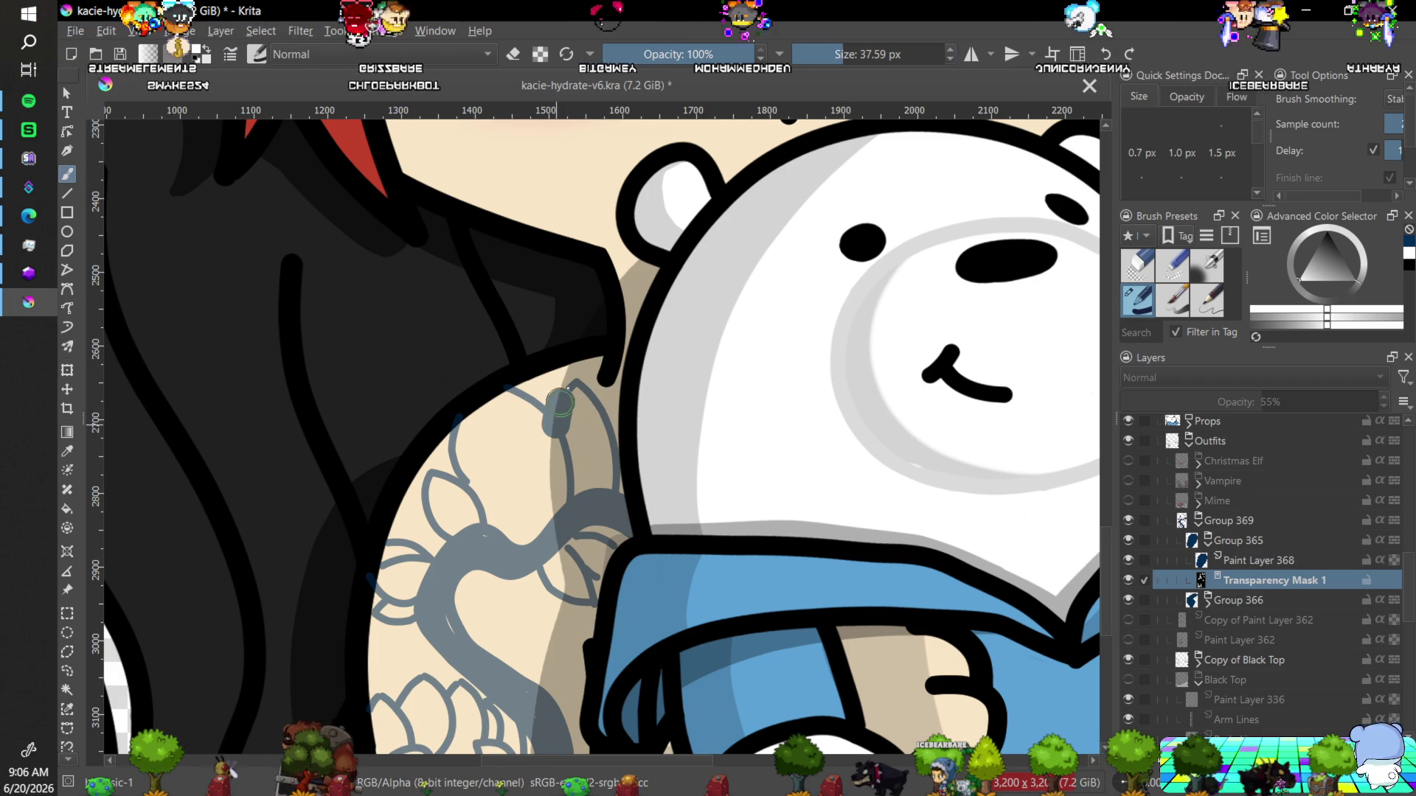
Shrink the brush to about 20 px, undo a stray grey stroke, and zoom out to 12.5%.
key(ctrl)
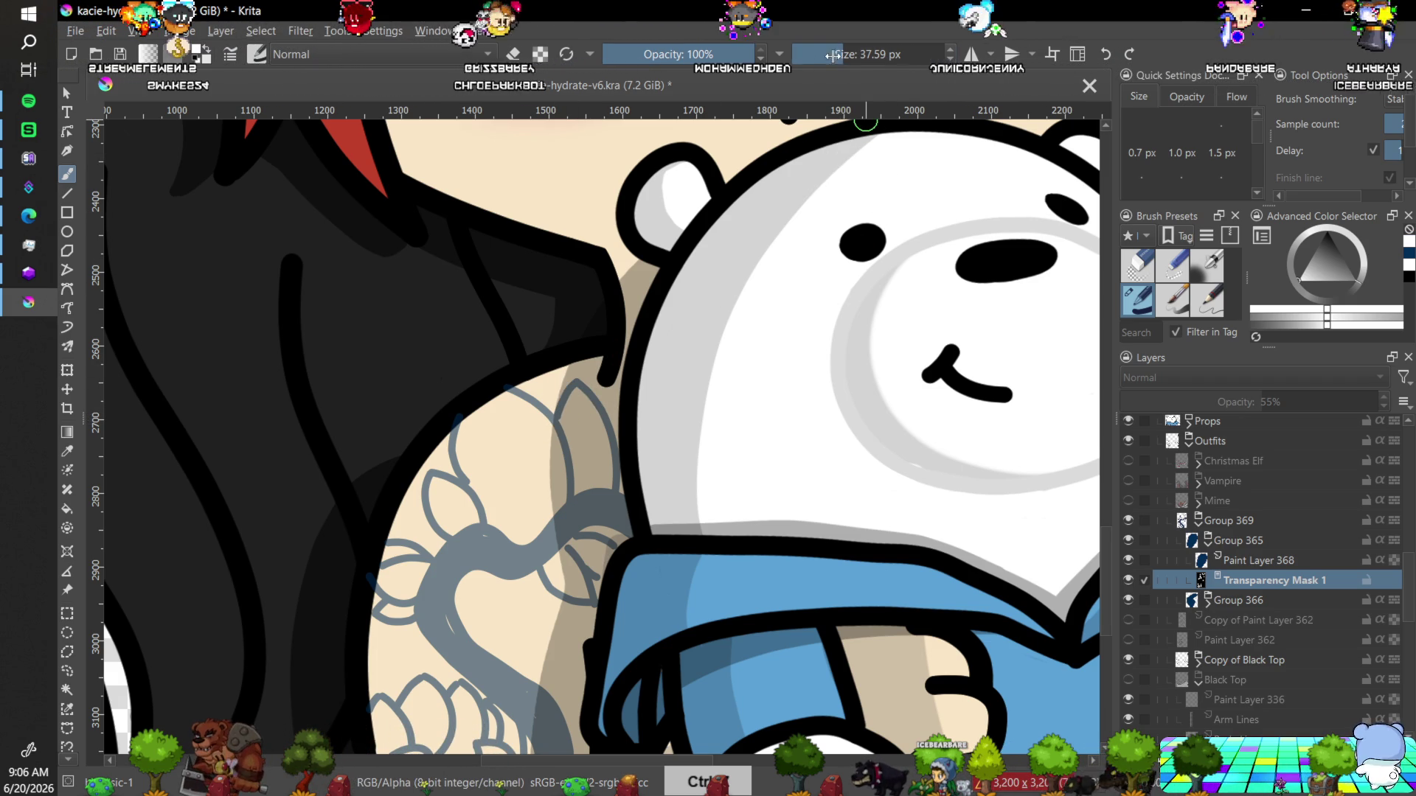
drag(872, 130, 559, 420)
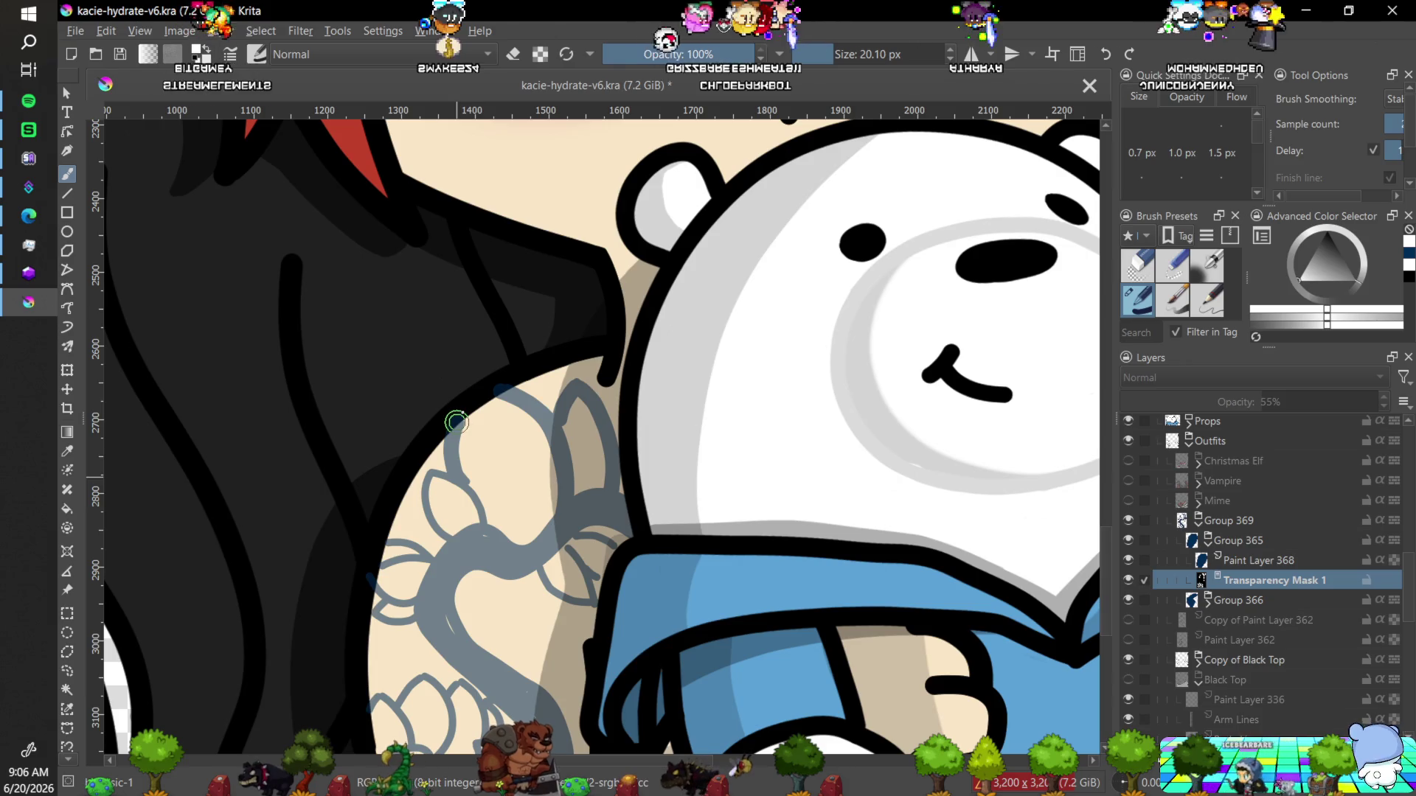
key(ctrl+z)
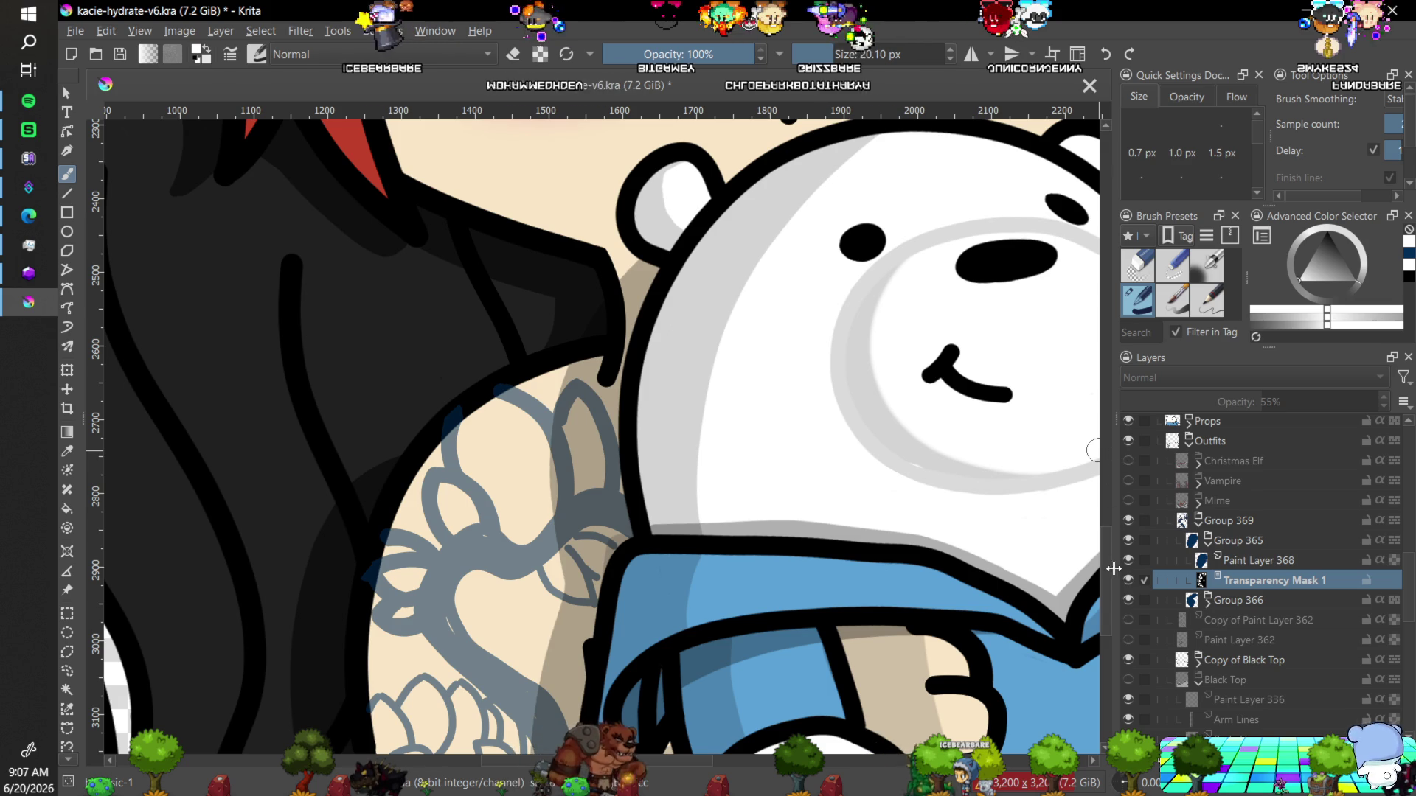
scroll(1103, 582, down, 5)
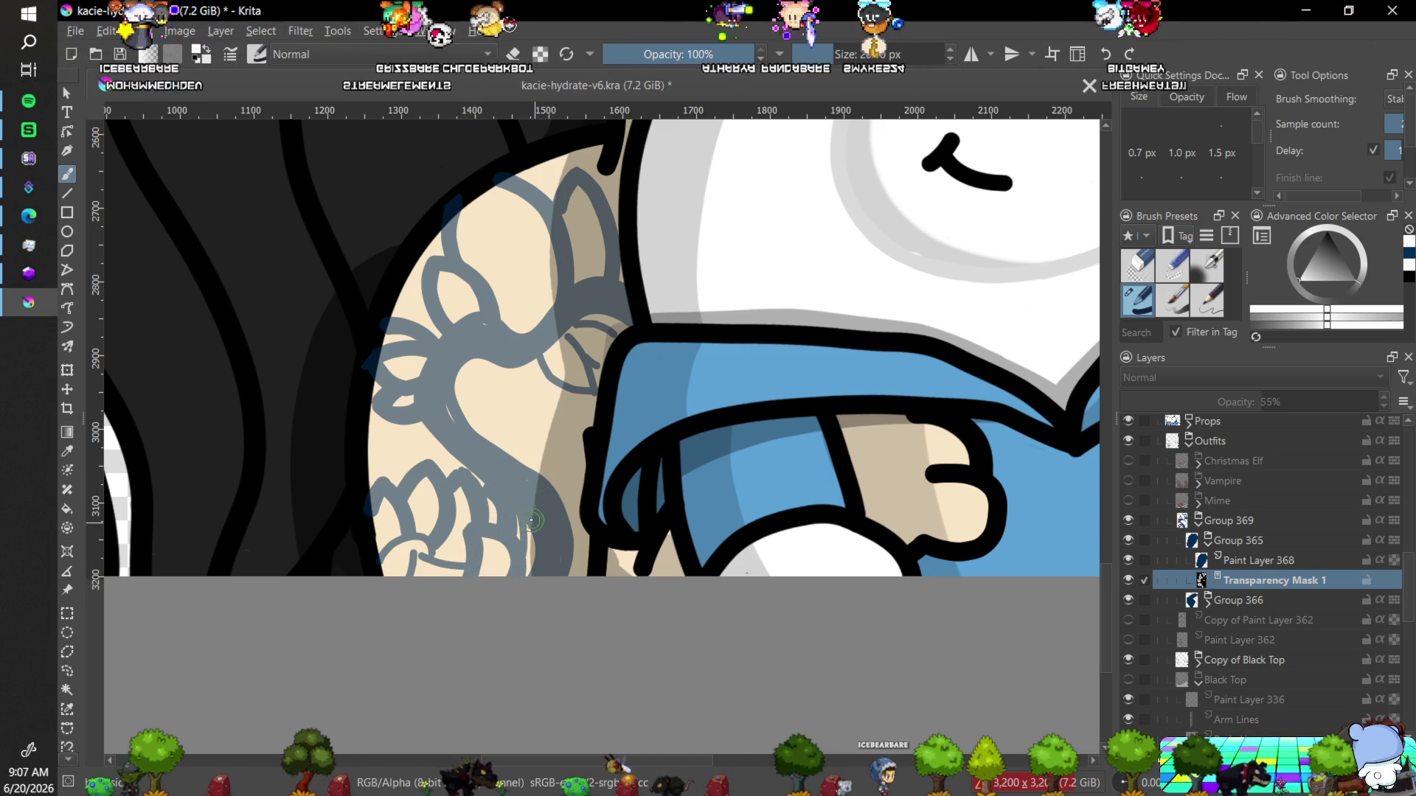
key(ctrl)
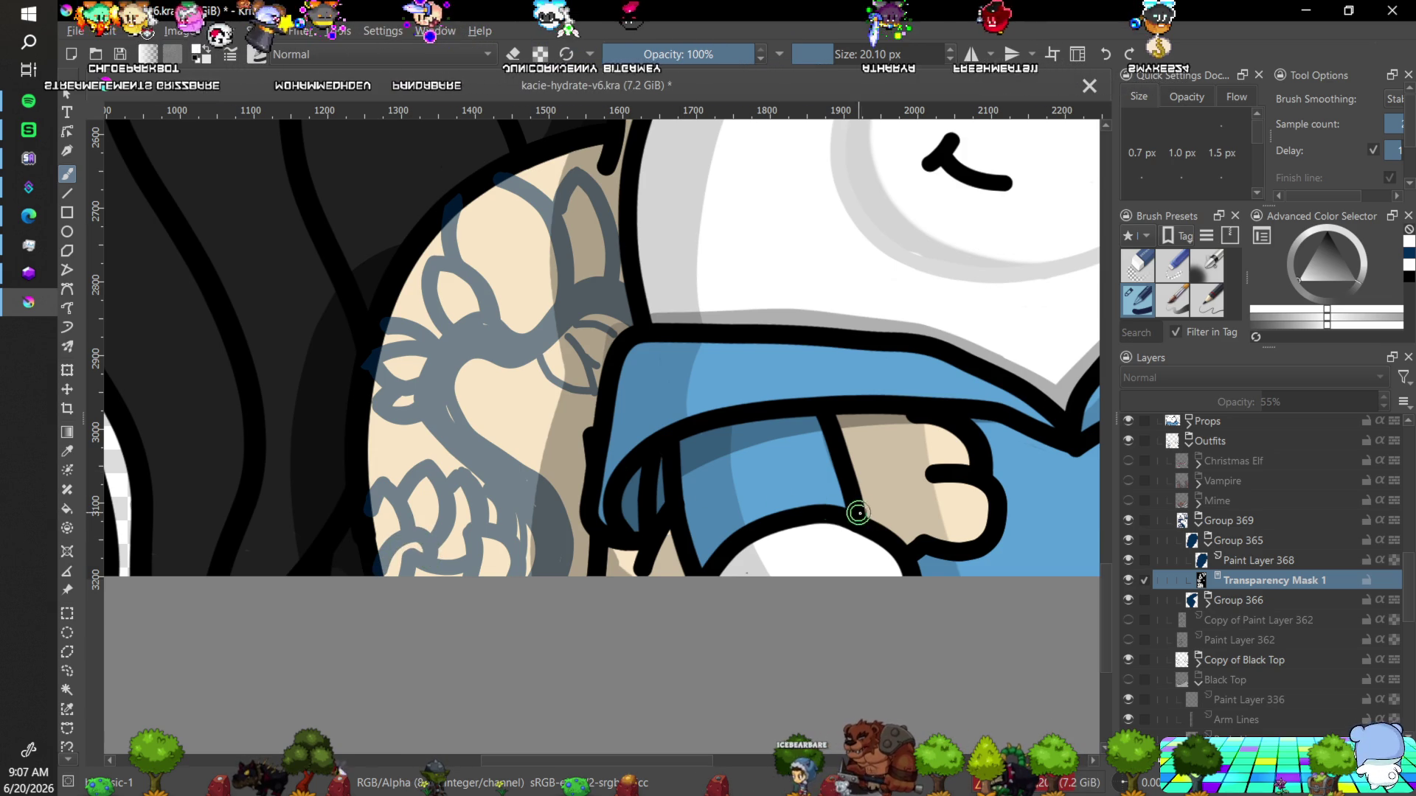
scroll(858, 513, down, 6)
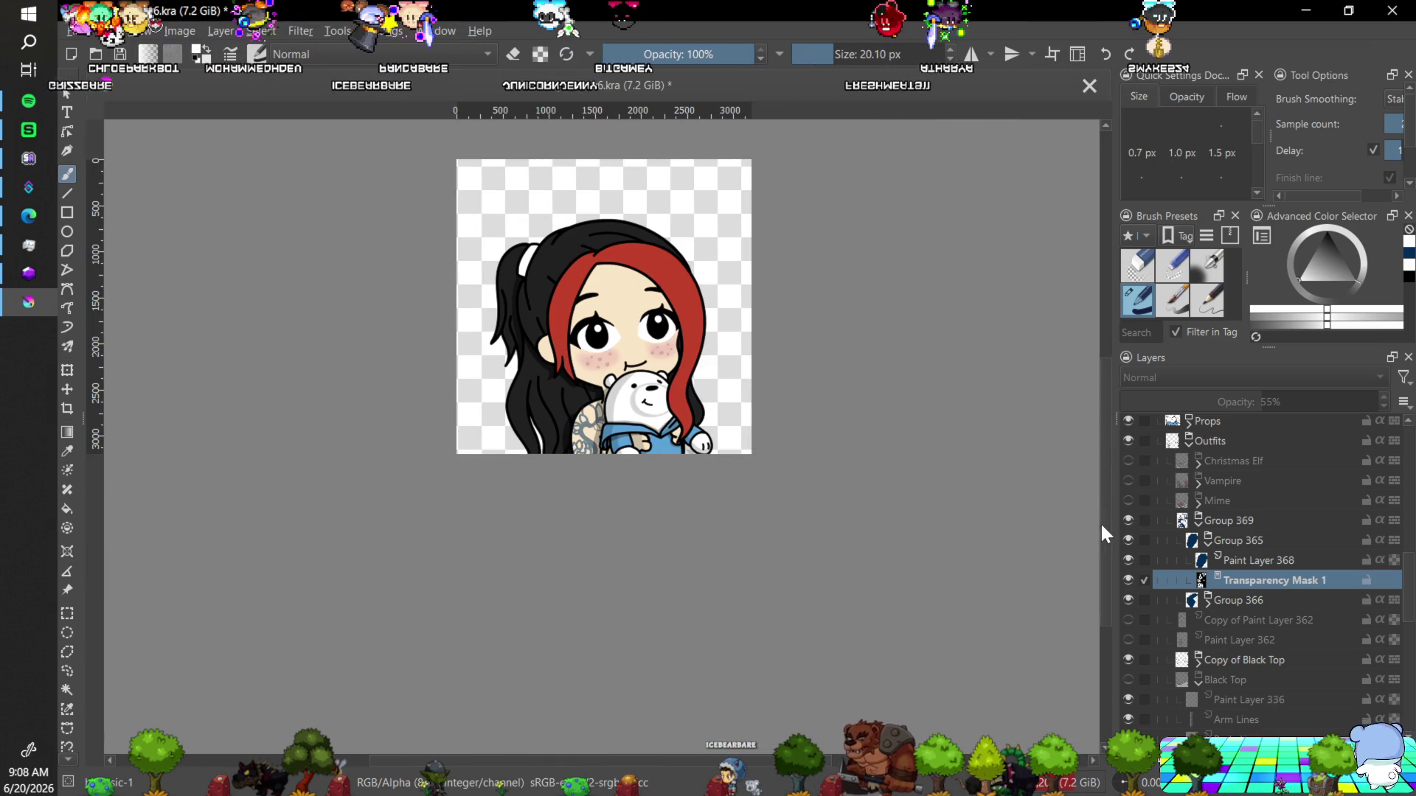
scroll(1099, 498, up, 1)
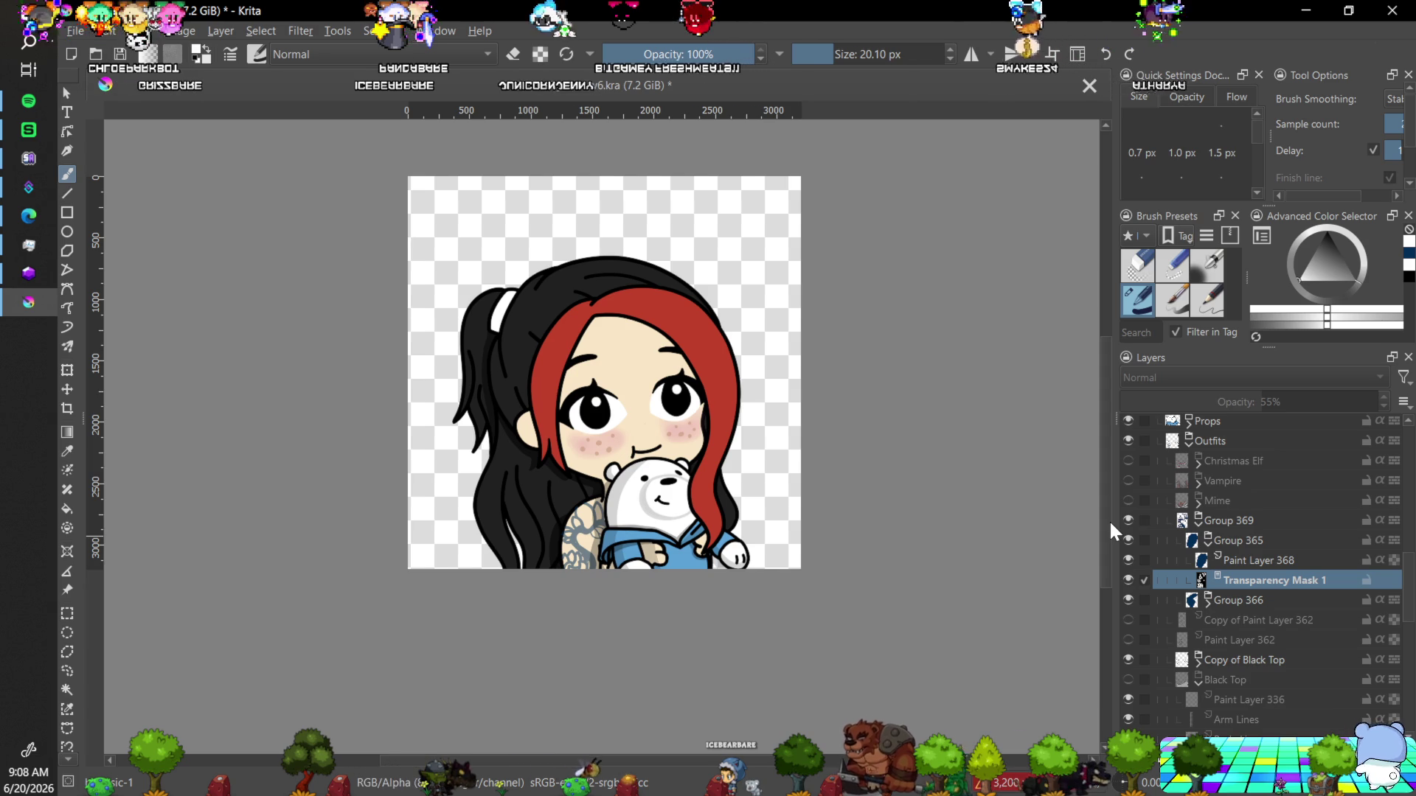
key(plus)
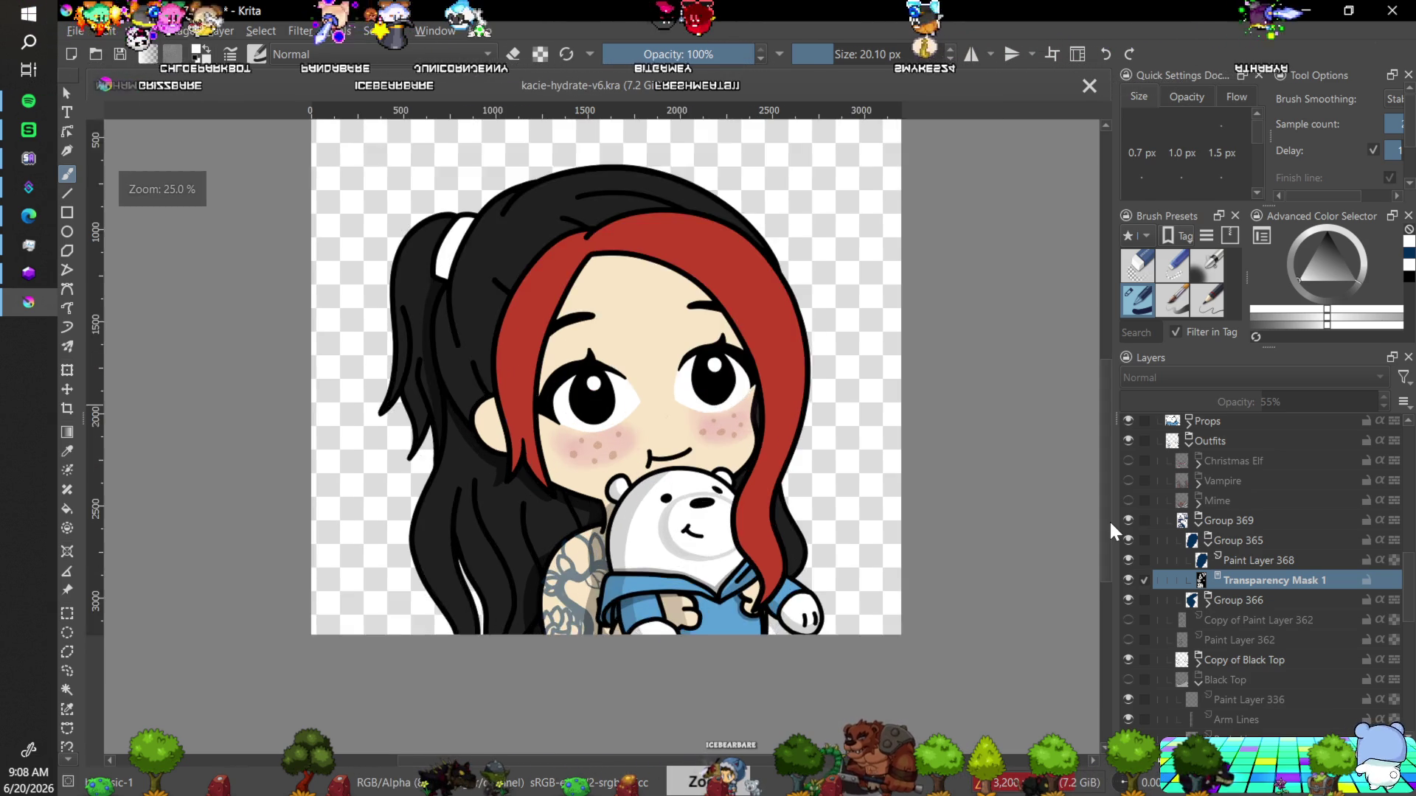
key(plus)
key(plus)
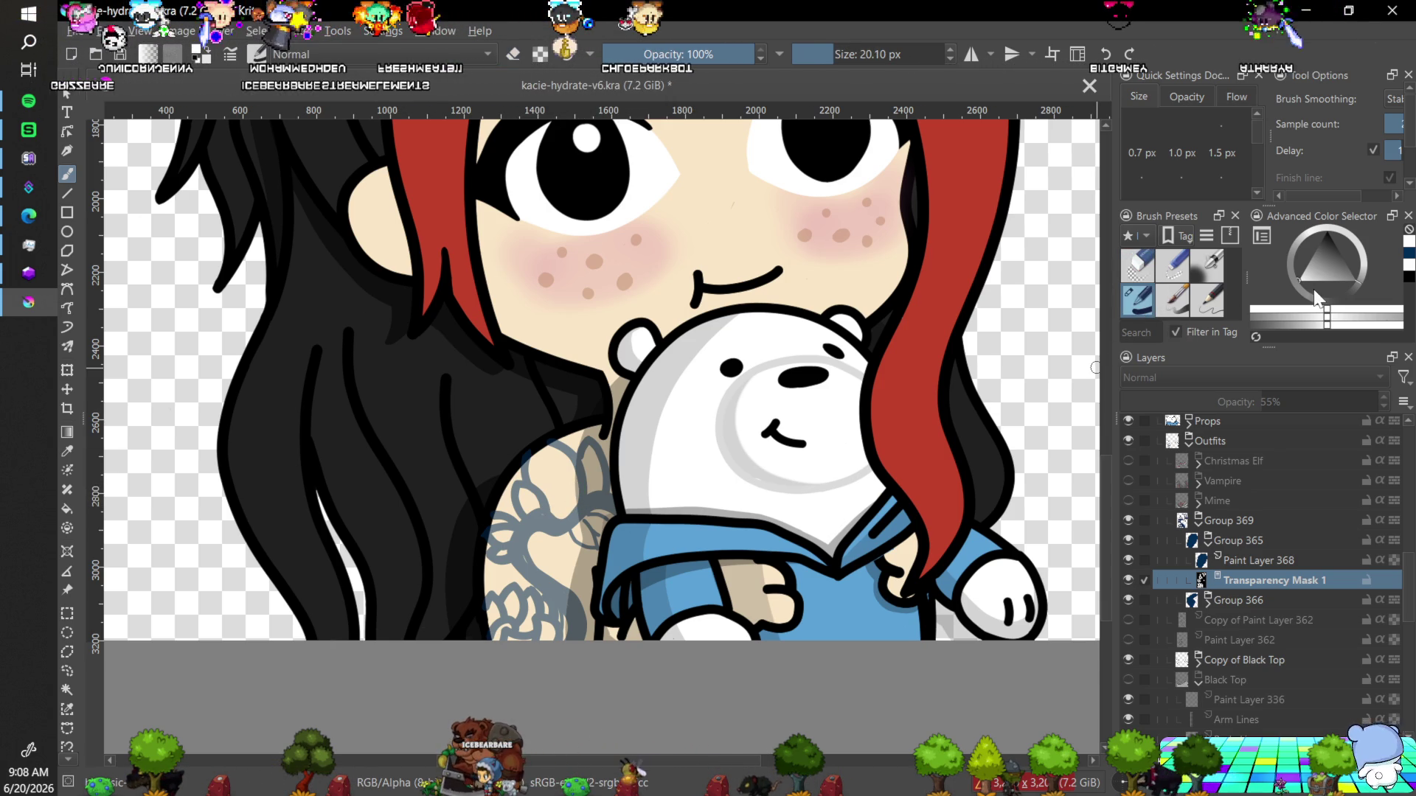
Swap colours back to white and paint a short mask touch-up at the top of the shoulder.
key(x)
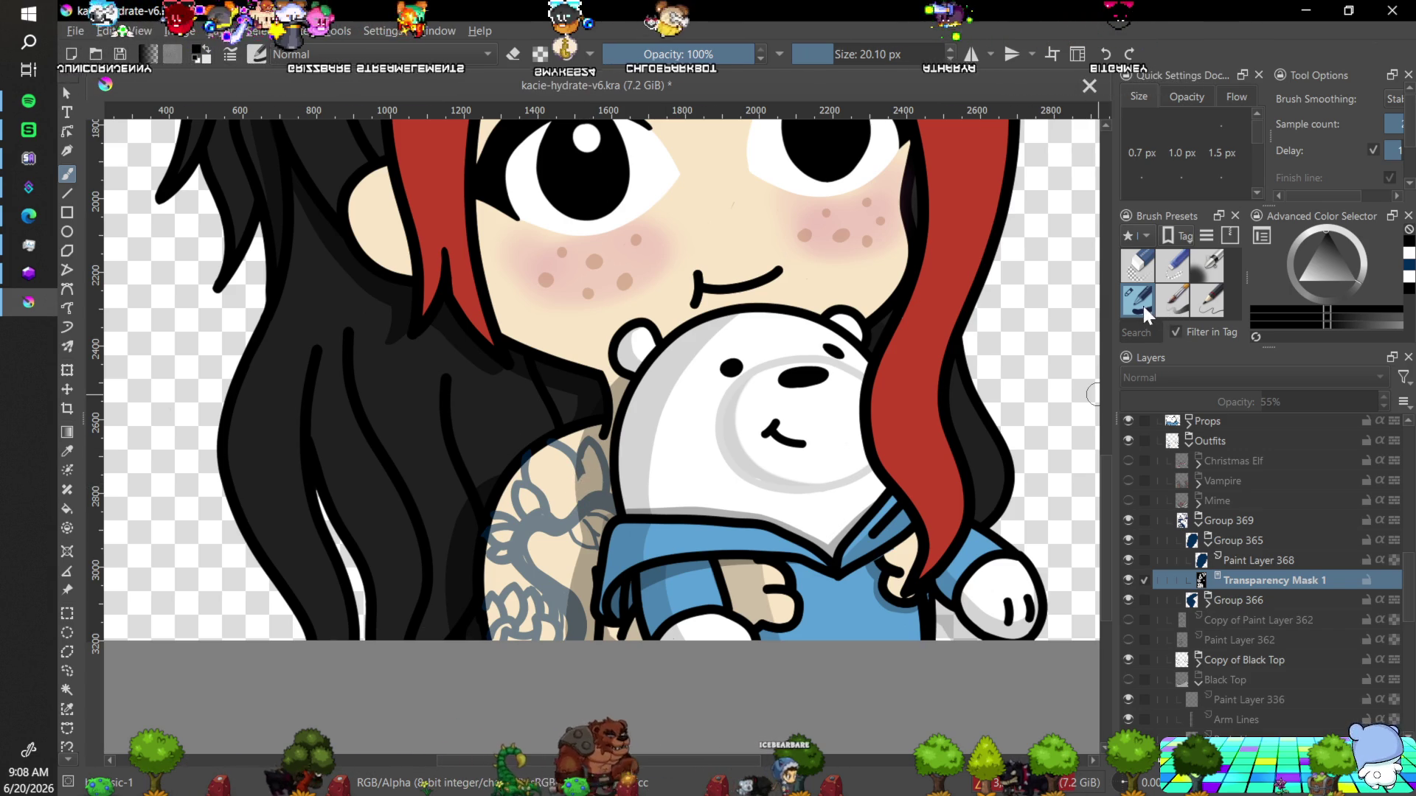
key(x)
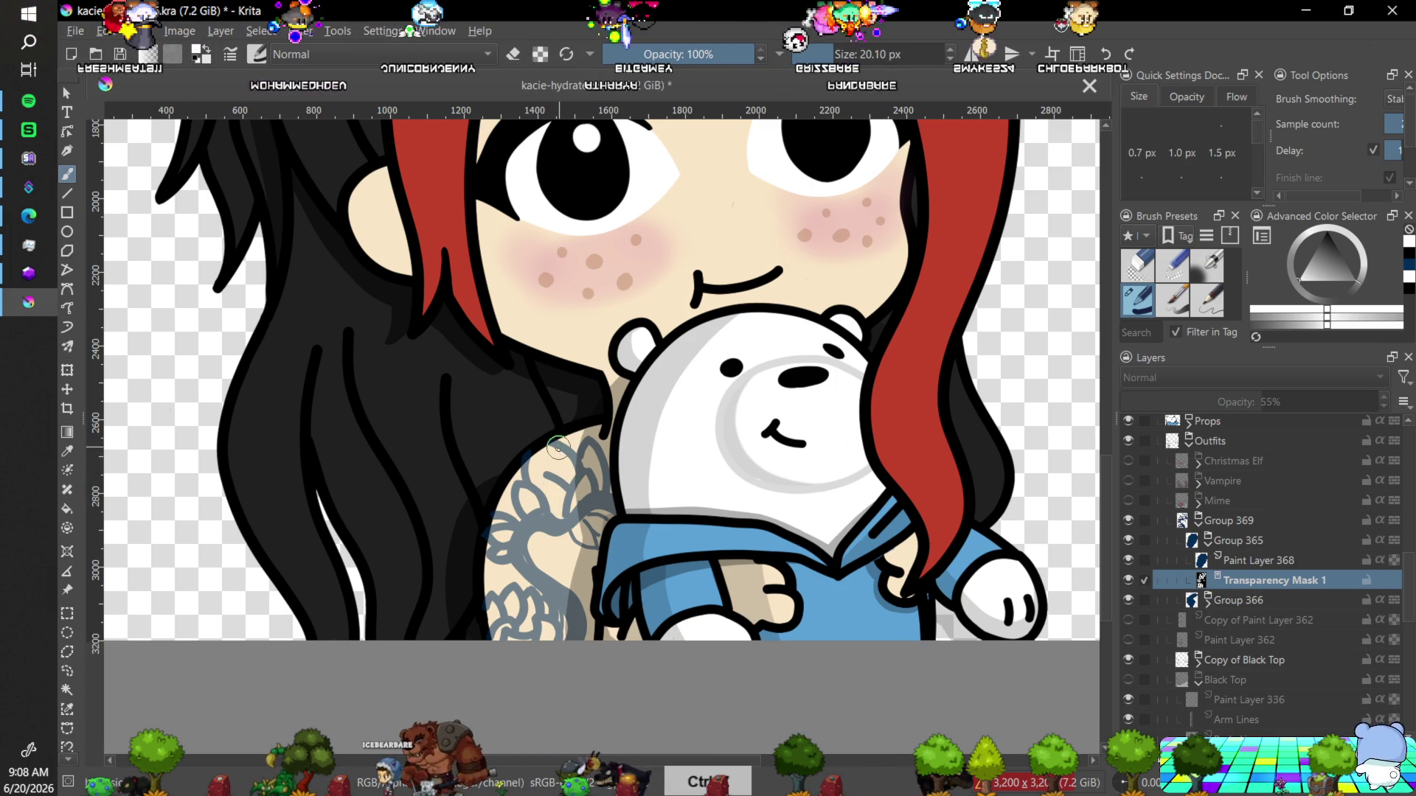
drag(555, 480, 545, 476)
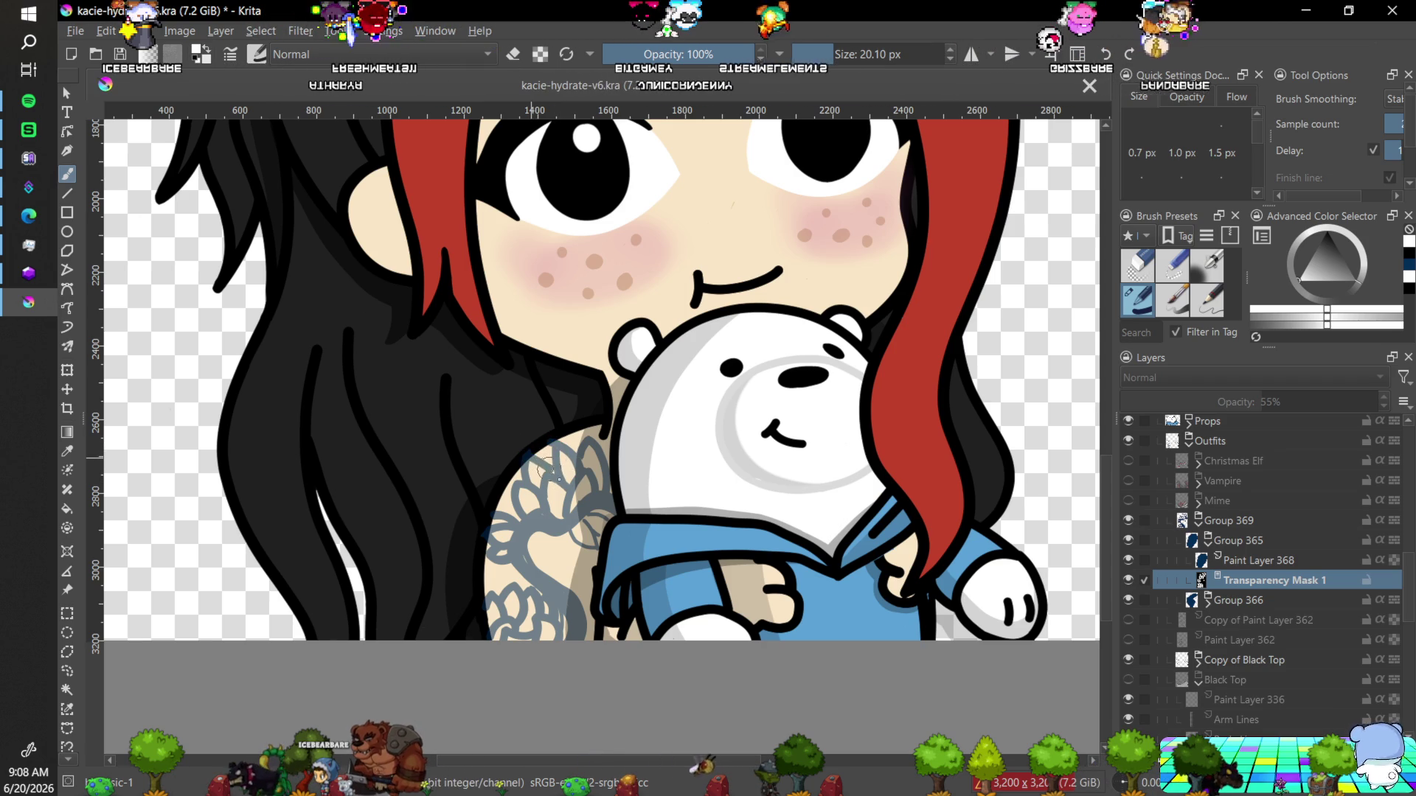
key(ctrl)
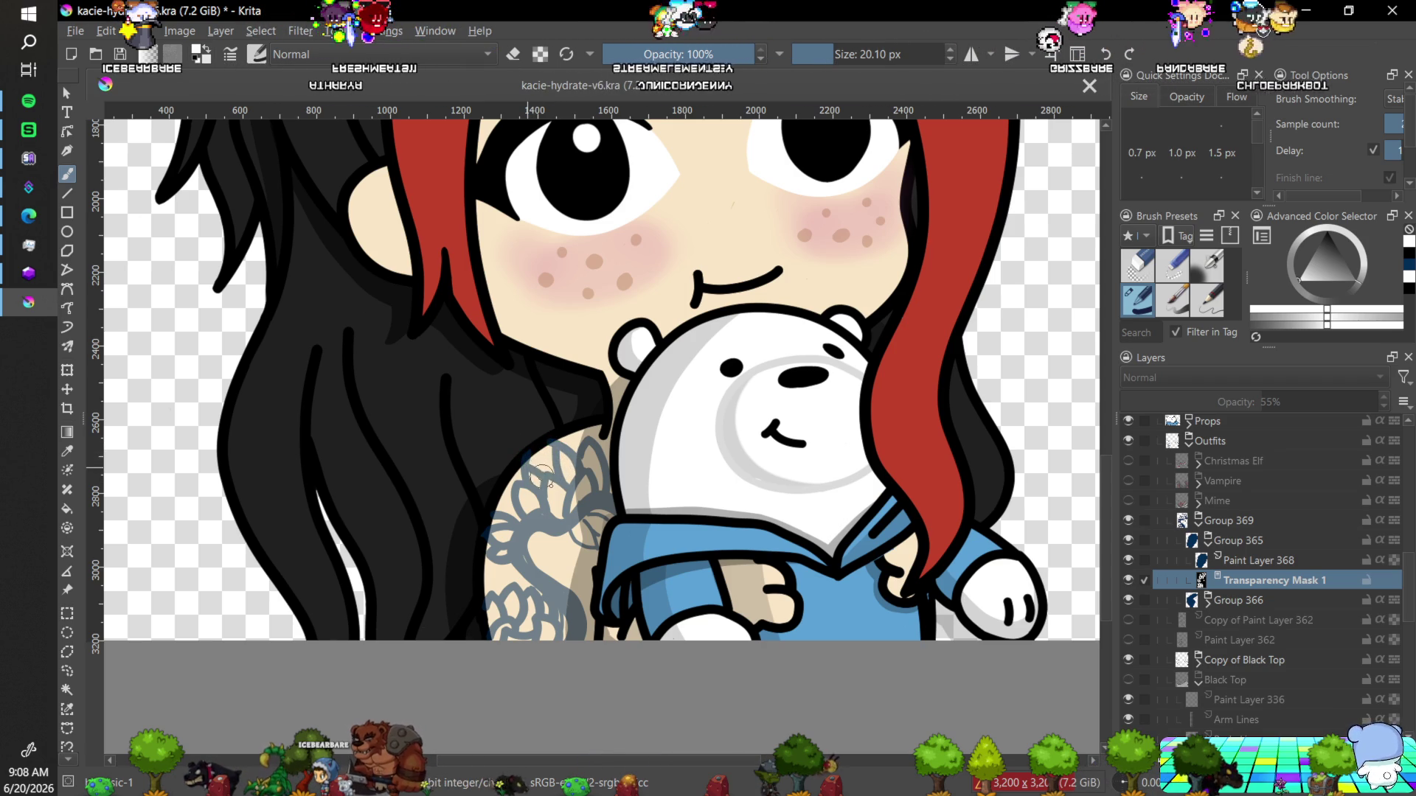
key(ctrl)
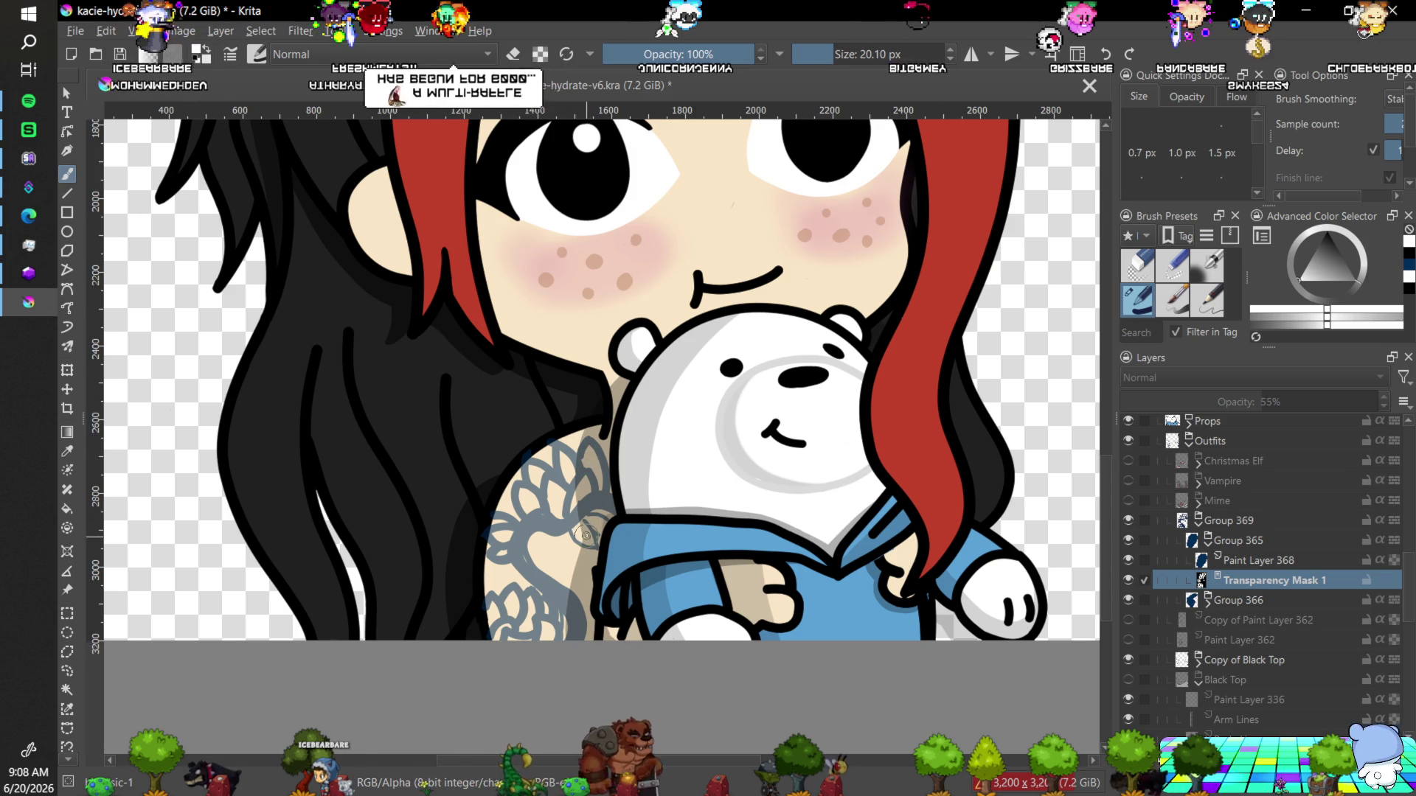
key(ctrl)
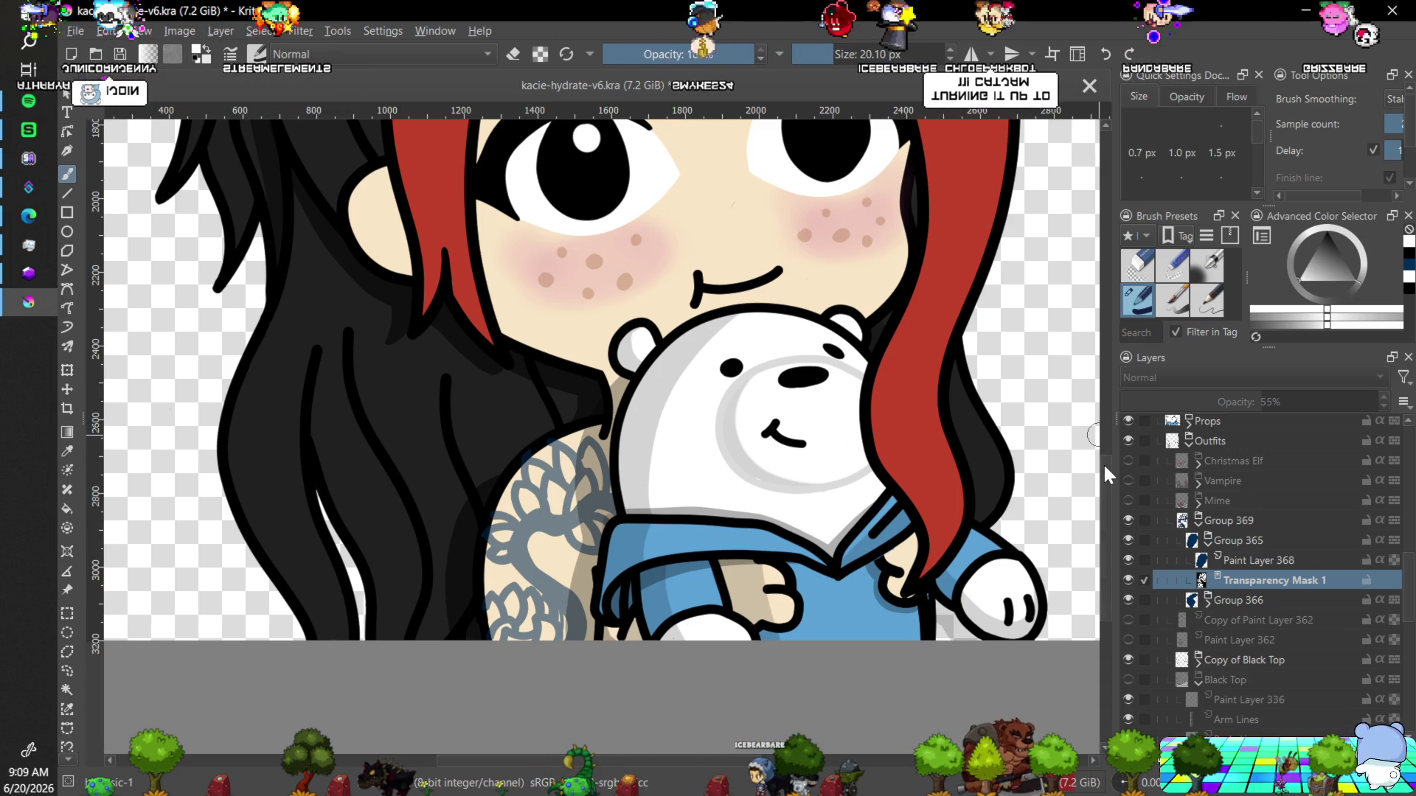
scroll(1103, 462, down, 3)
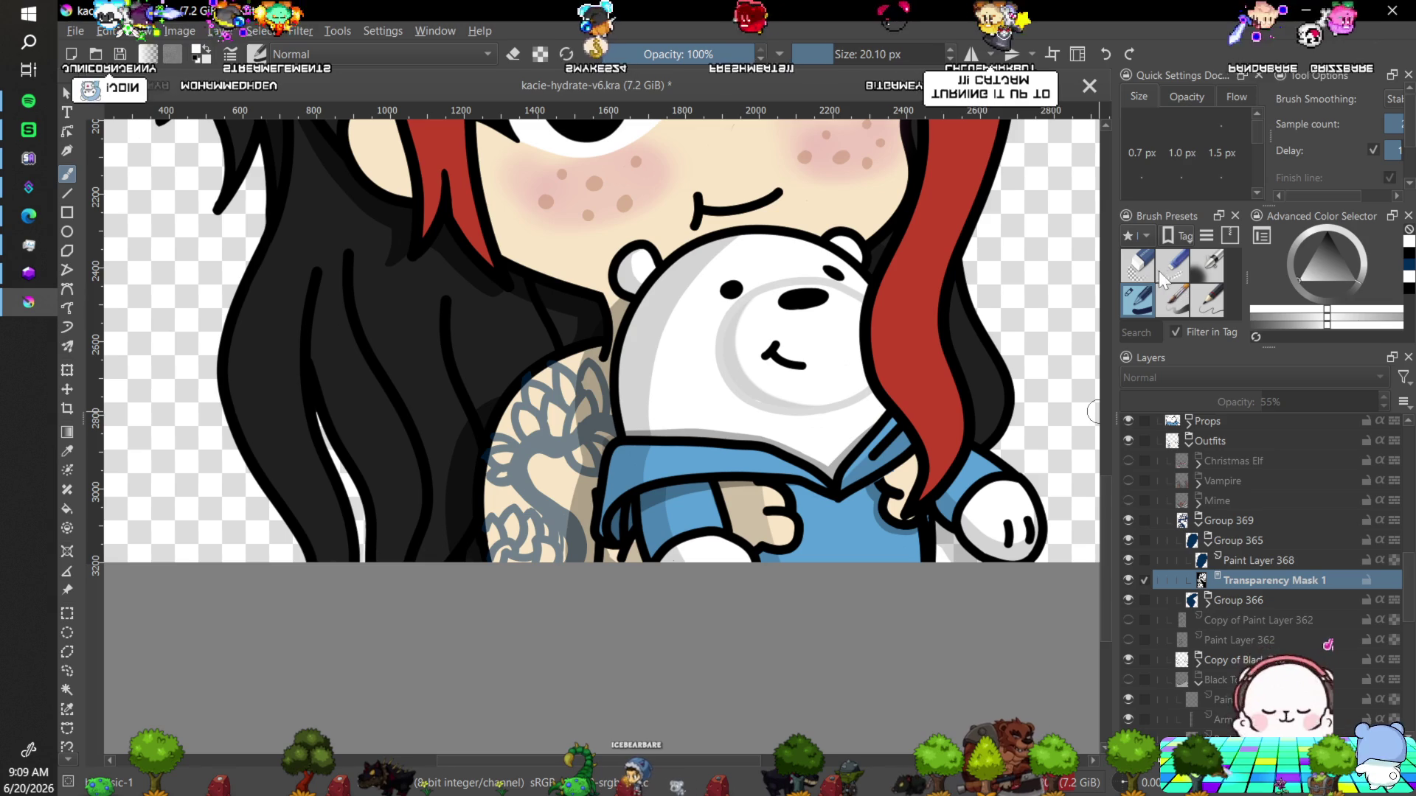
Select the eraser preset, then return to the black ink pen preset.
click(1139, 269)
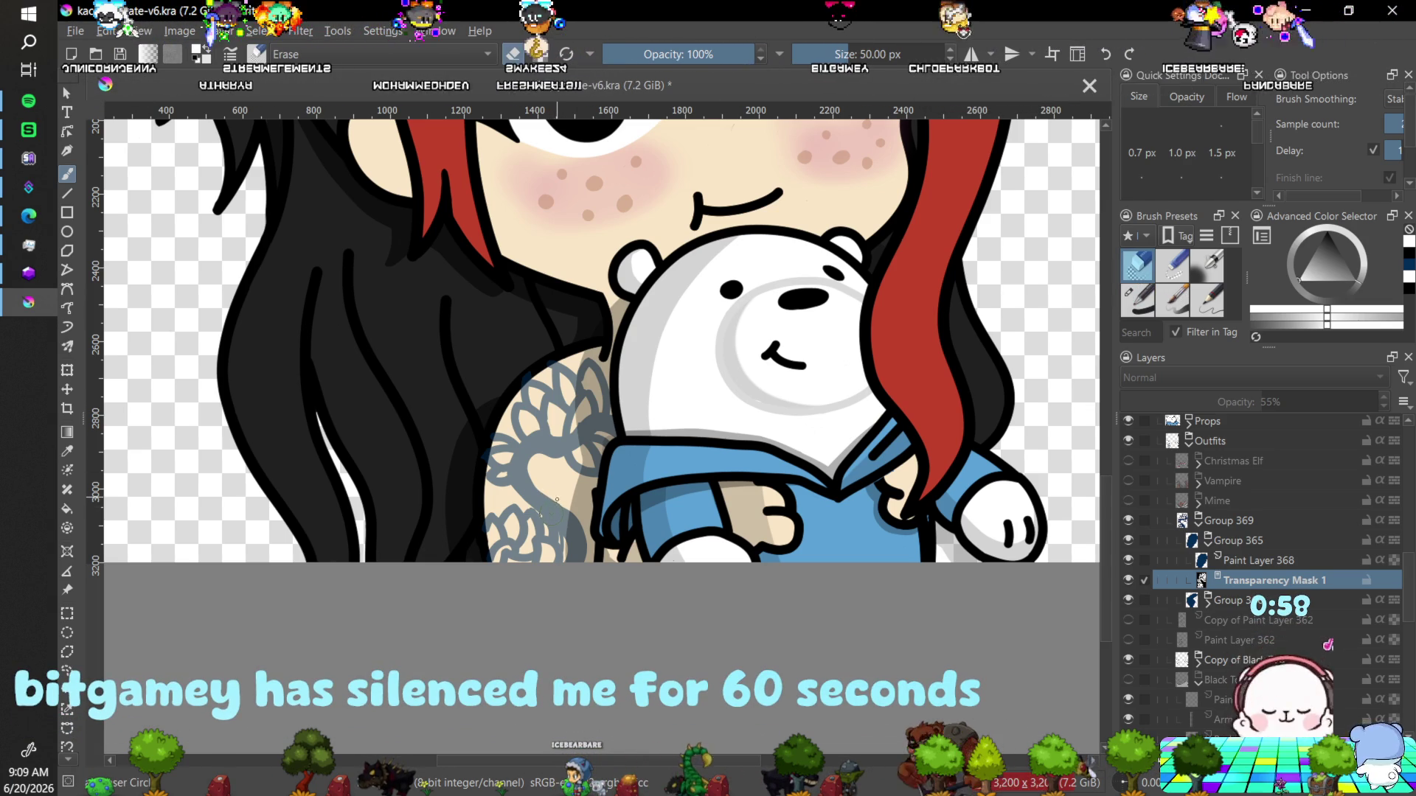
click(1305, 322)
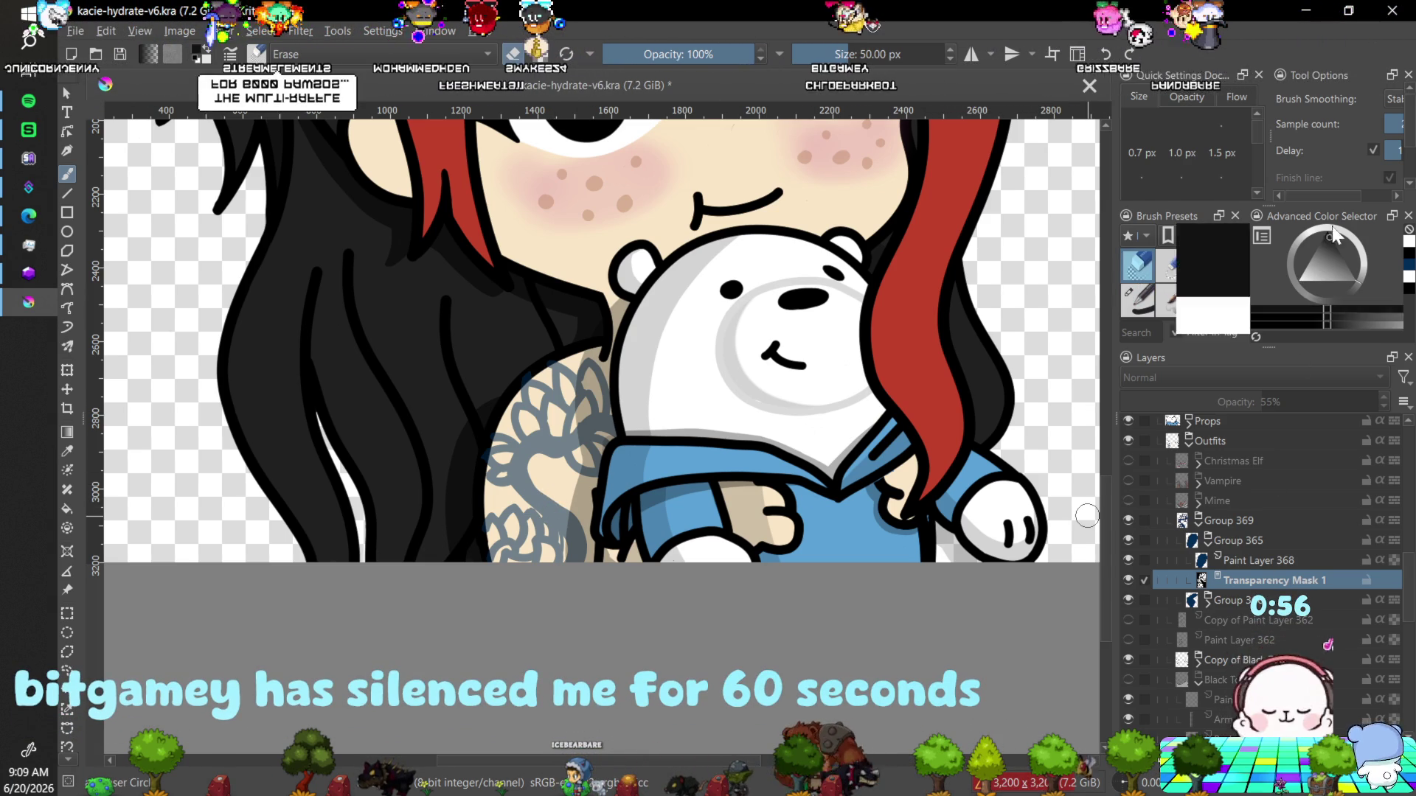
click(1139, 299)
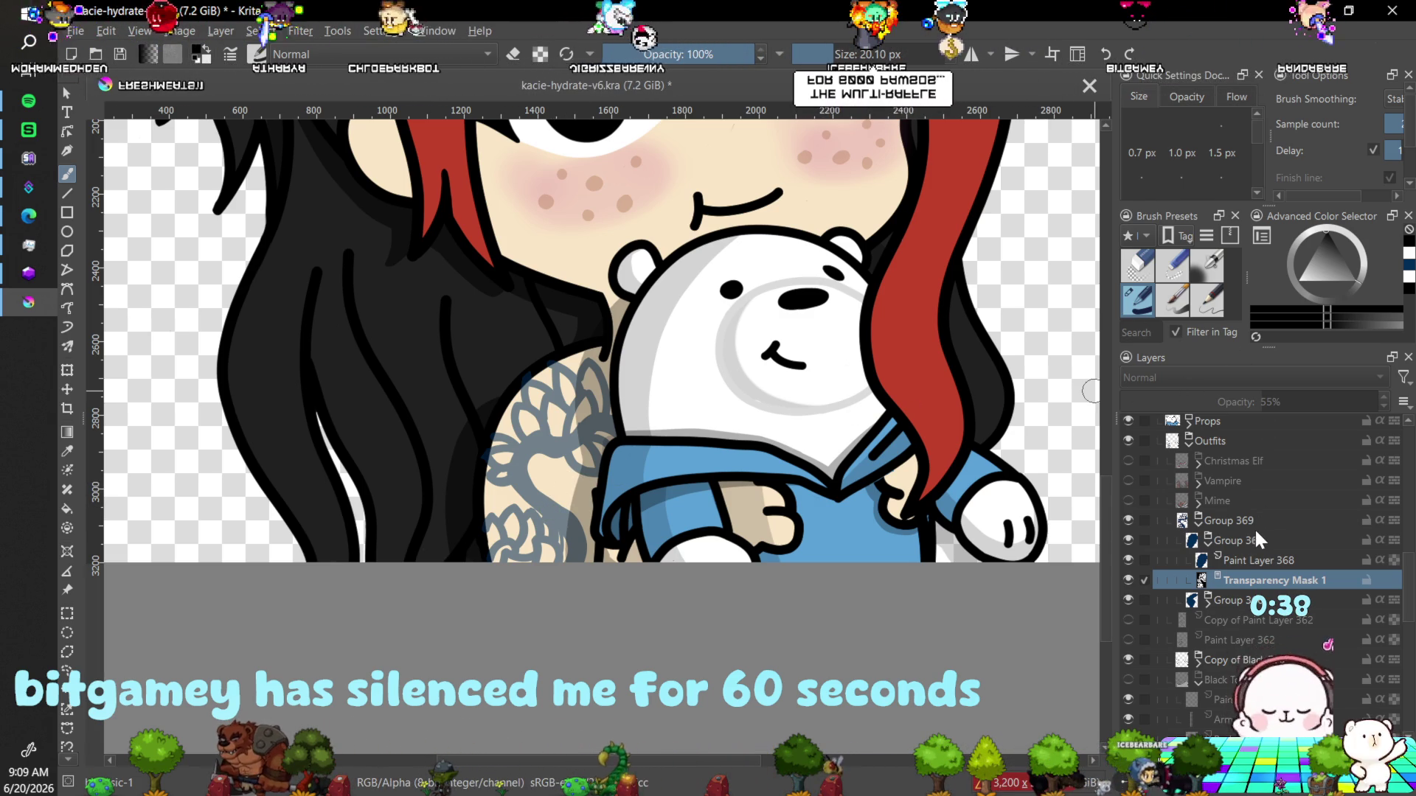
Toggle Groups 369 and 366 off and on to compare, expand Group 366, and select Paint Layer 367's transparency mask.
click(1126, 519)
click(1126, 519)
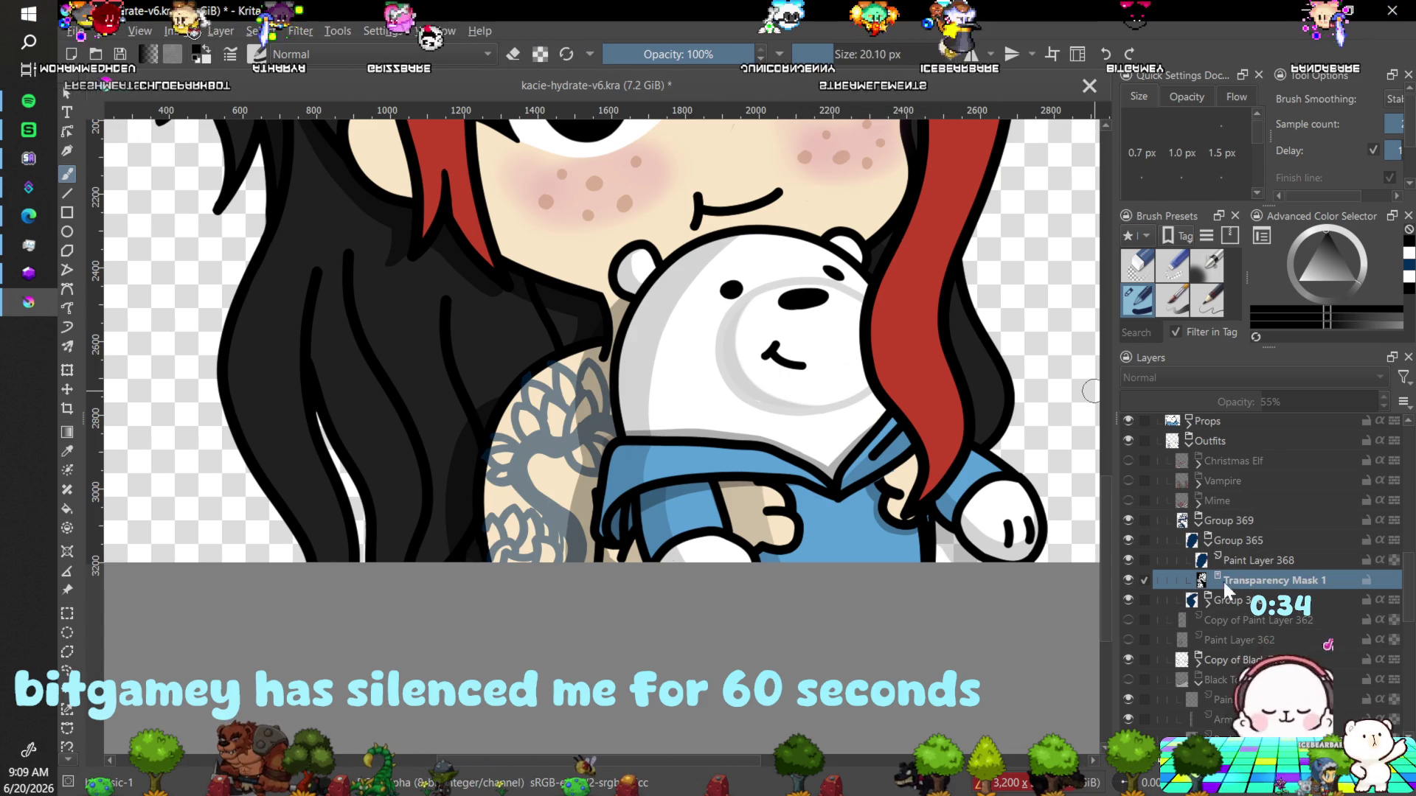
click(1208, 600)
click(1130, 598)
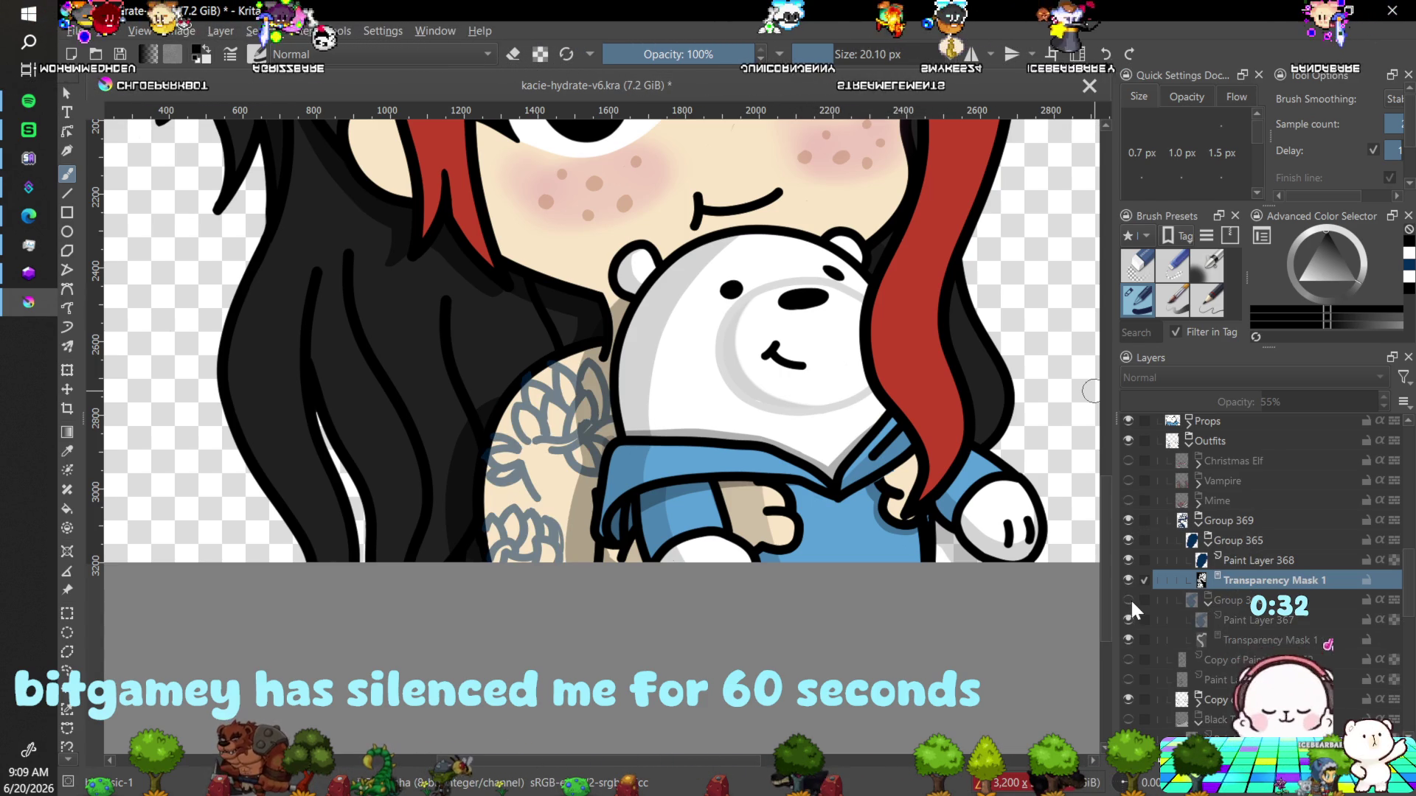
click(1130, 599)
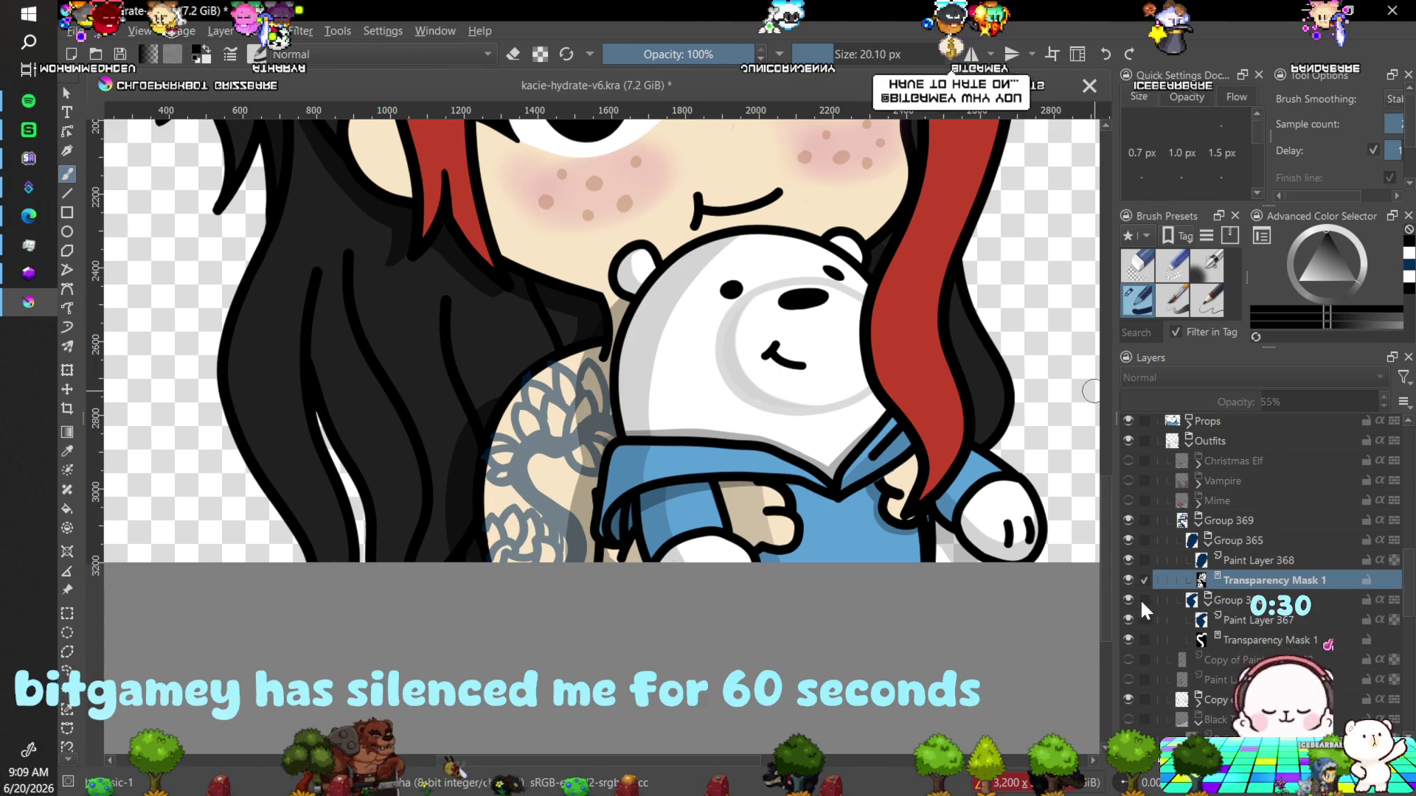
click(1229, 640)
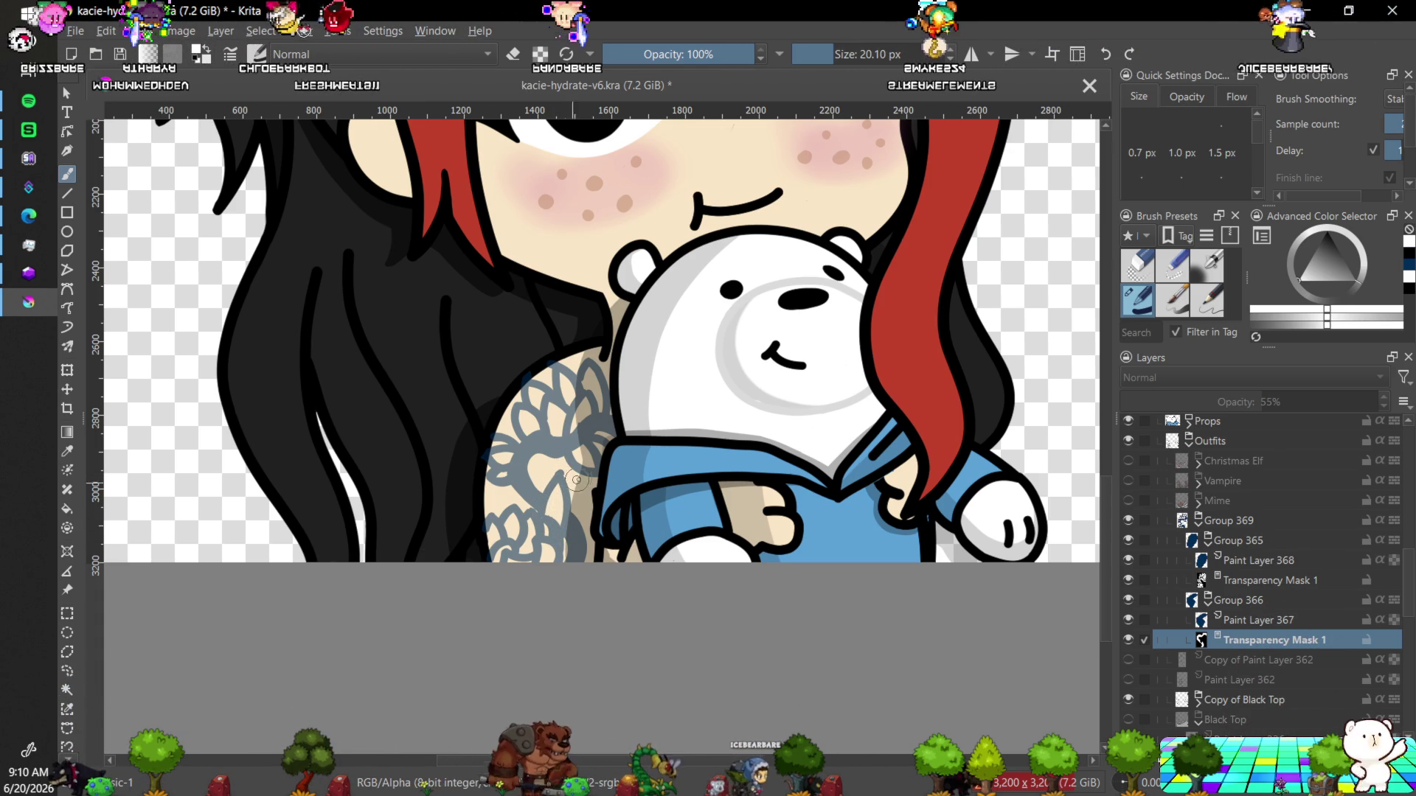
scroll(663, 492, down, 5)
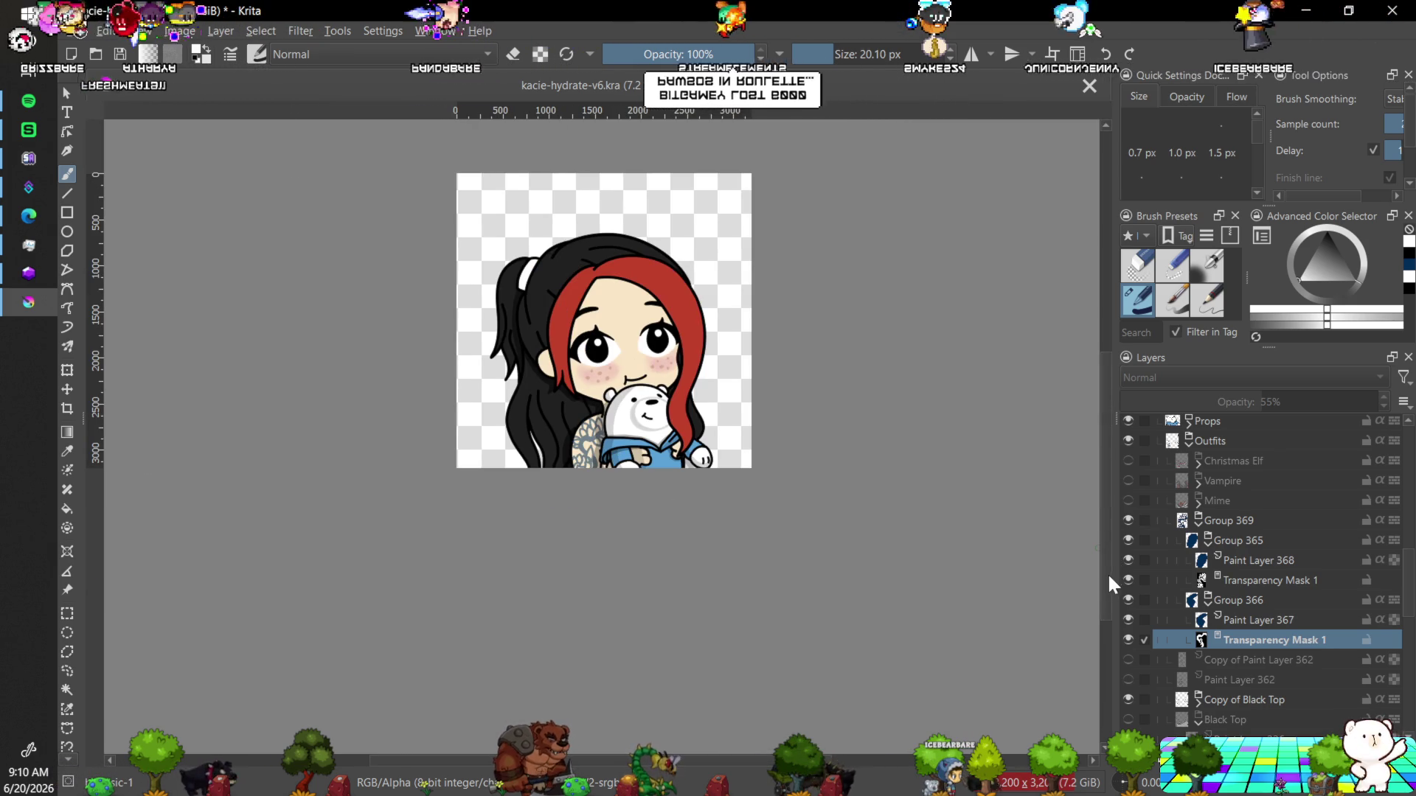
drag(1101, 585, 1103, 572)
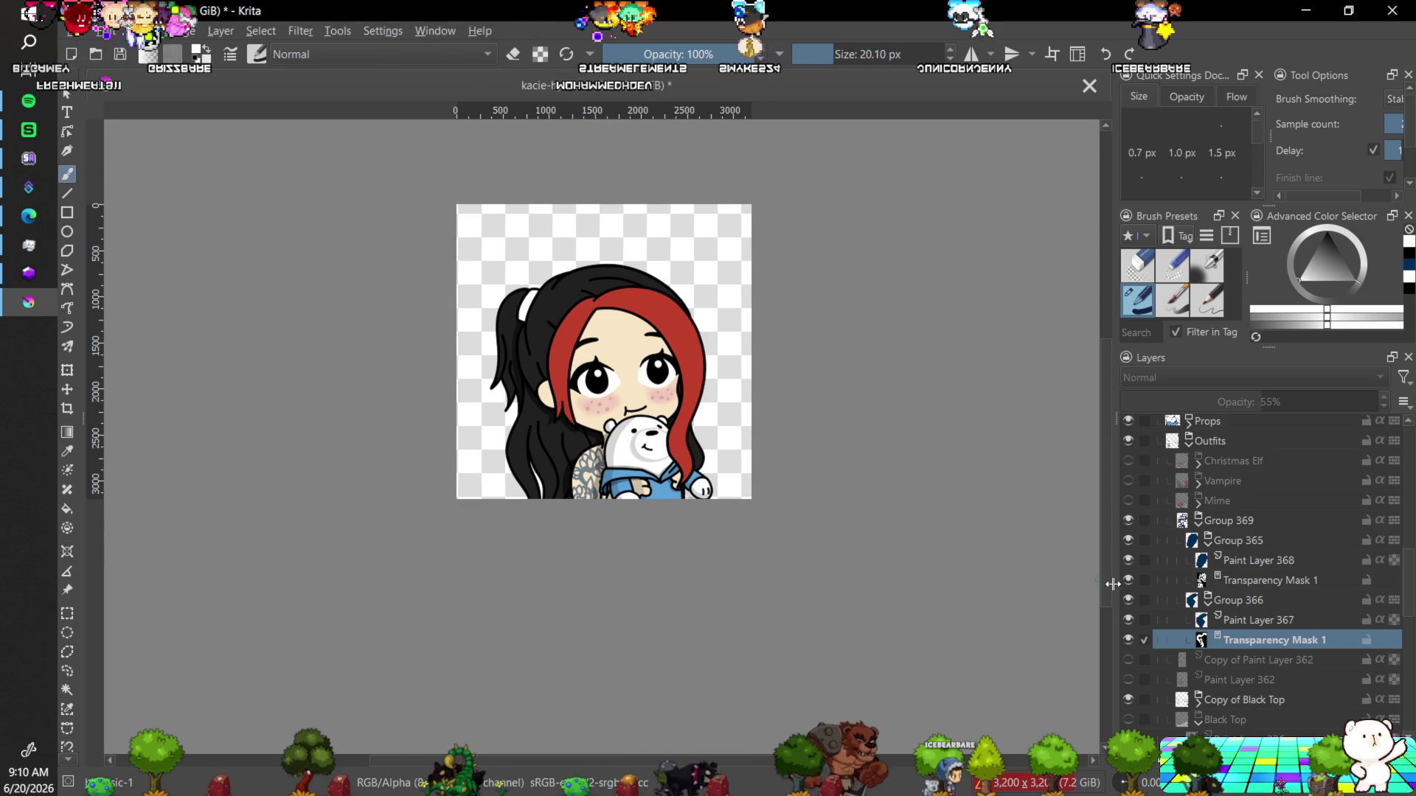
key(plus)
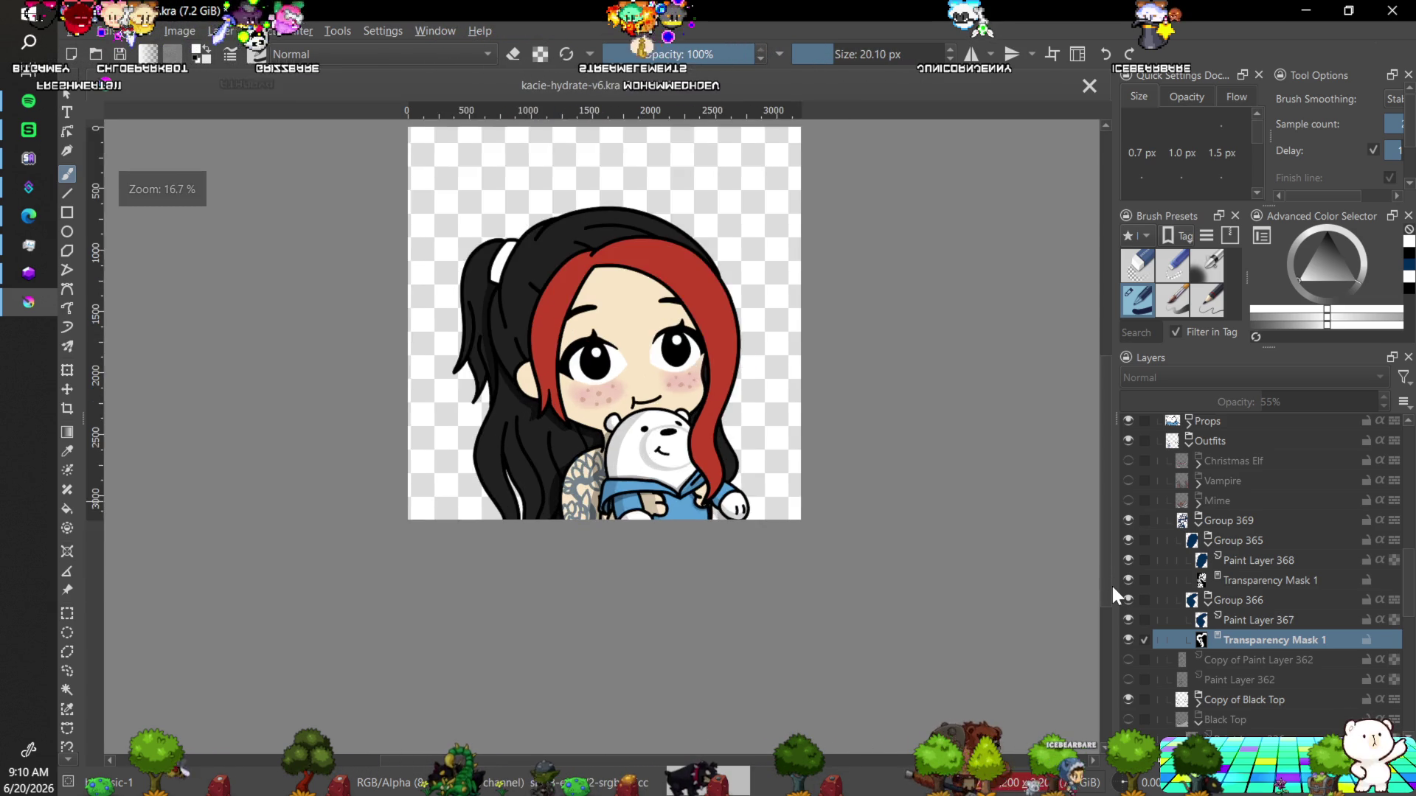
key(plus)
key(minus)
key(plus)
key(plus)
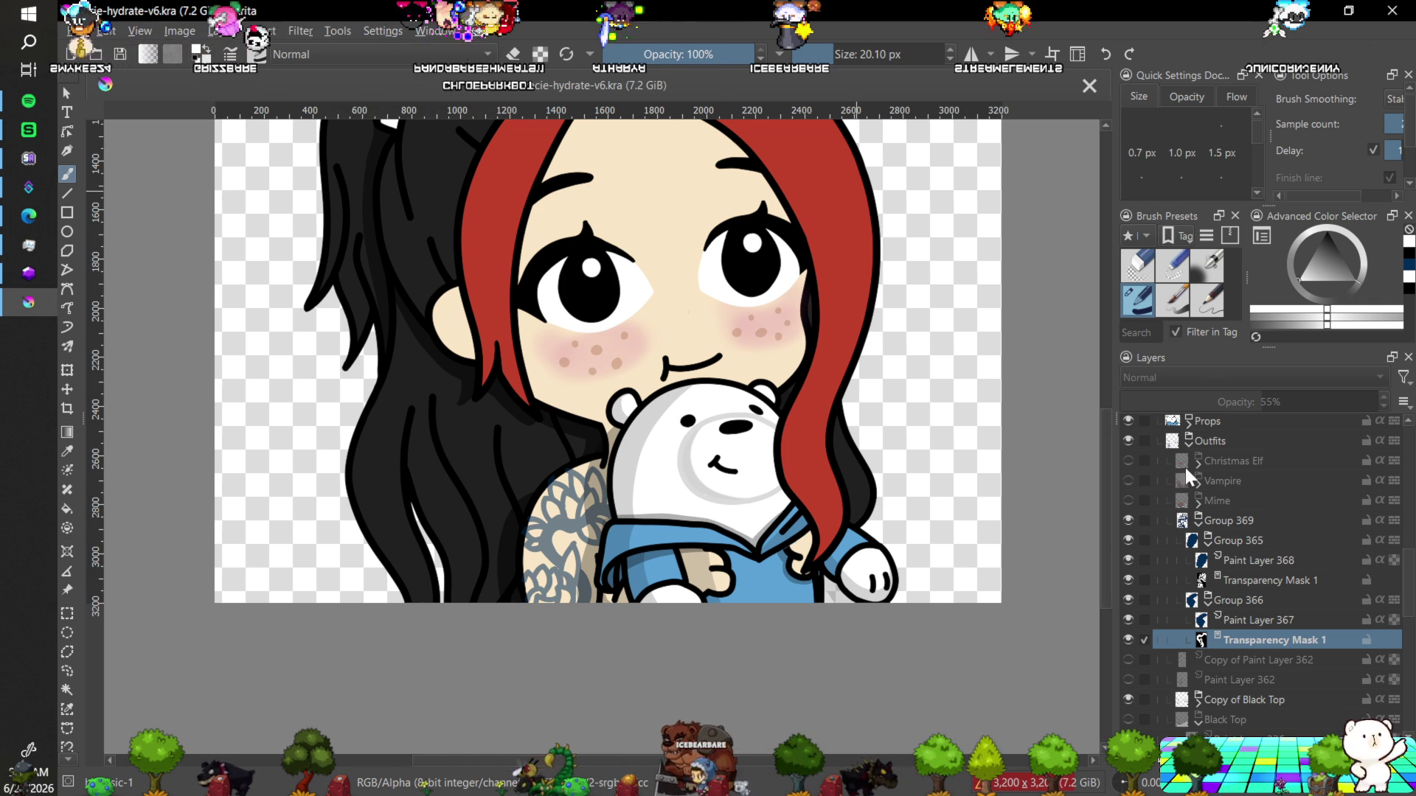
Paint on Paint Layer 367's Transparency Mask 1 to hide excess tattoo, then zoom out and back in.
mouse_move(1132, 500)
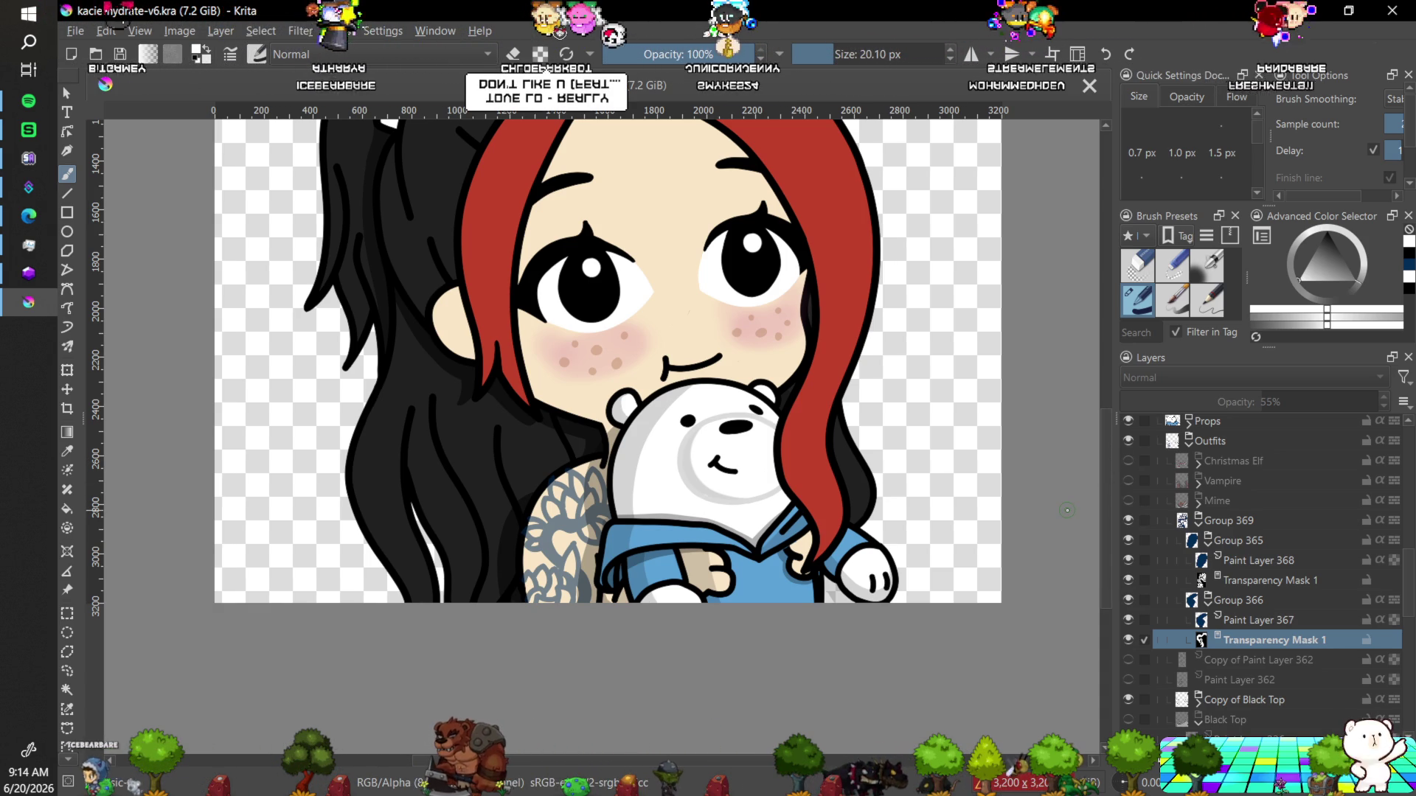
key(minus)
key(minus)
key(minus)
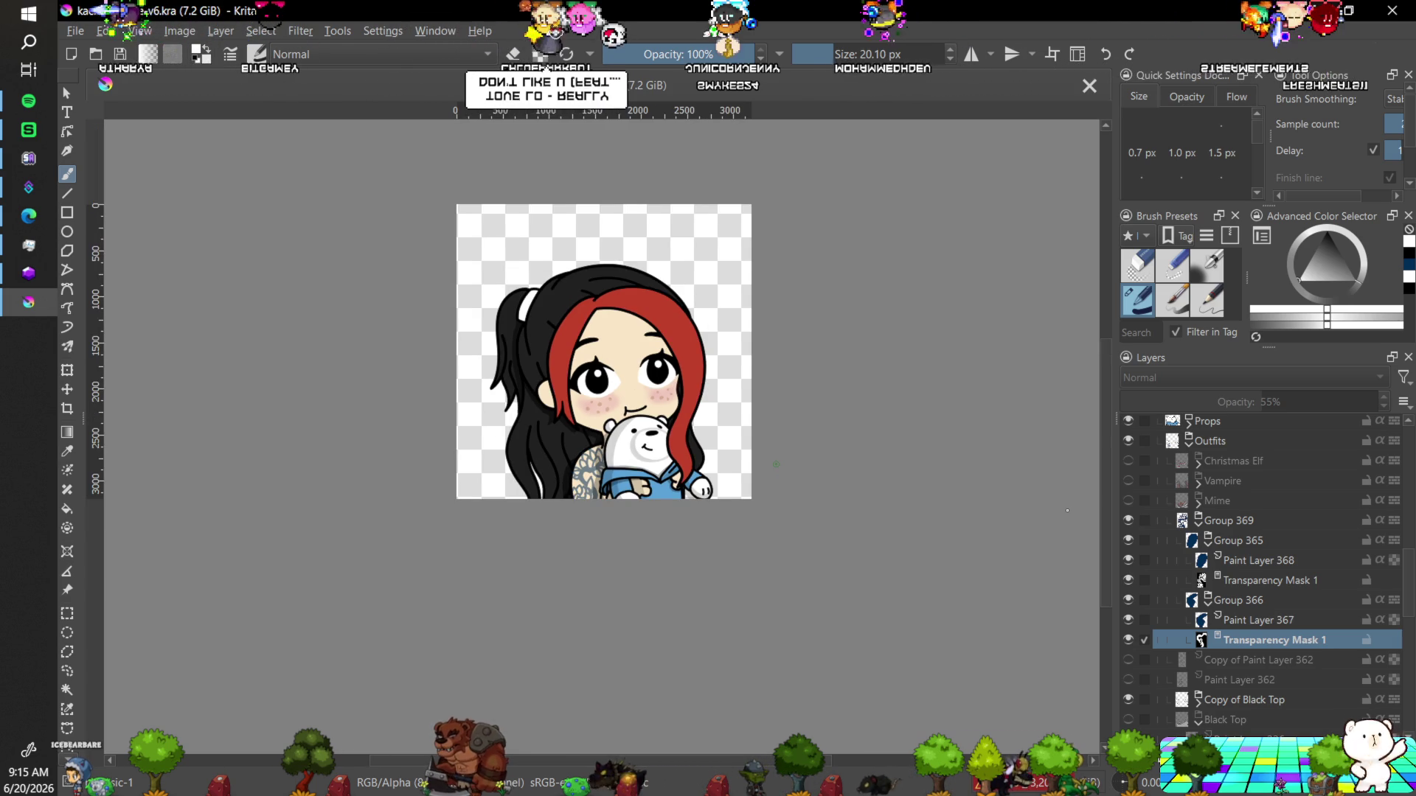
key(plus)
key(plus)
key(plus)
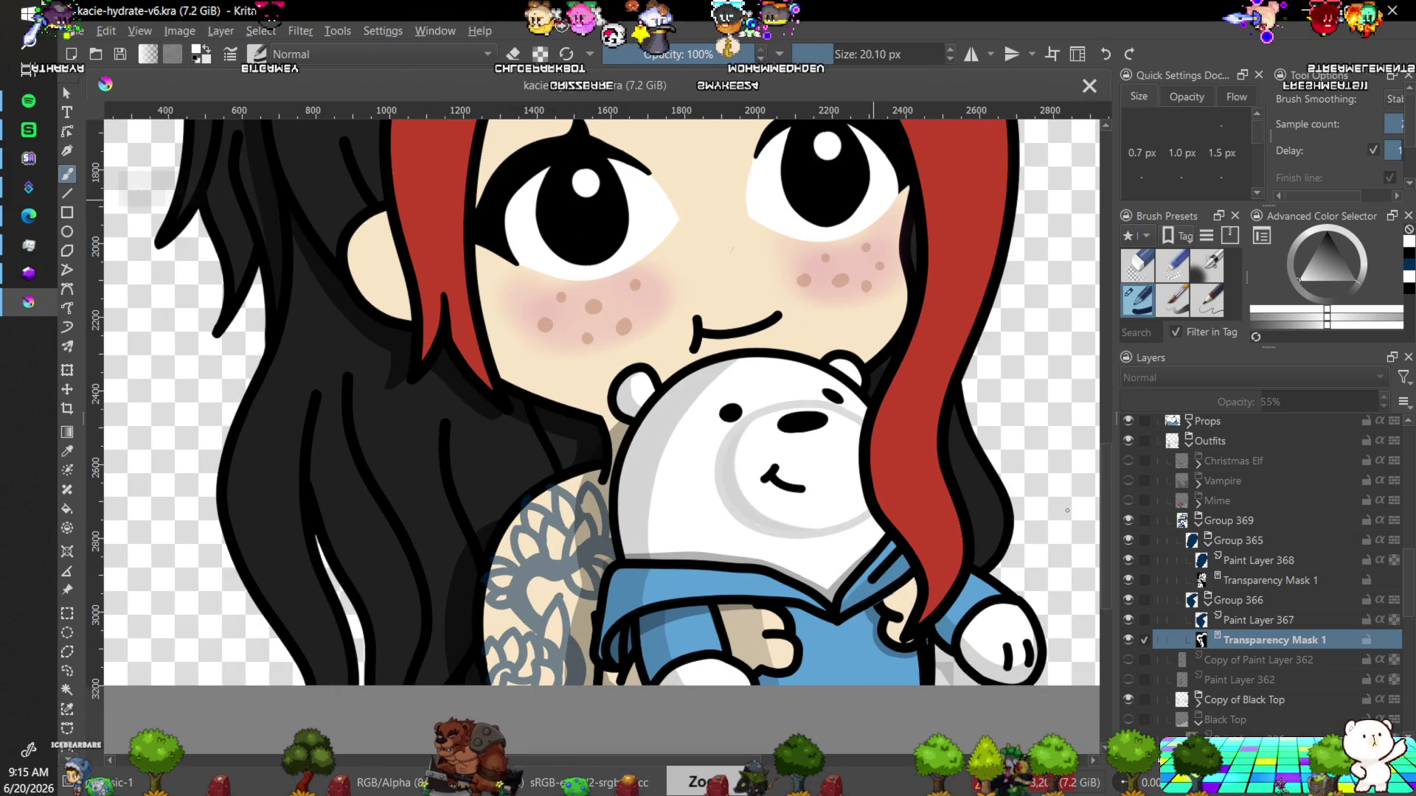
Select Group 369 with the Move tool and nudge the tattoo left with the arrow keys.
click(66, 388)
right_click(65, 387)
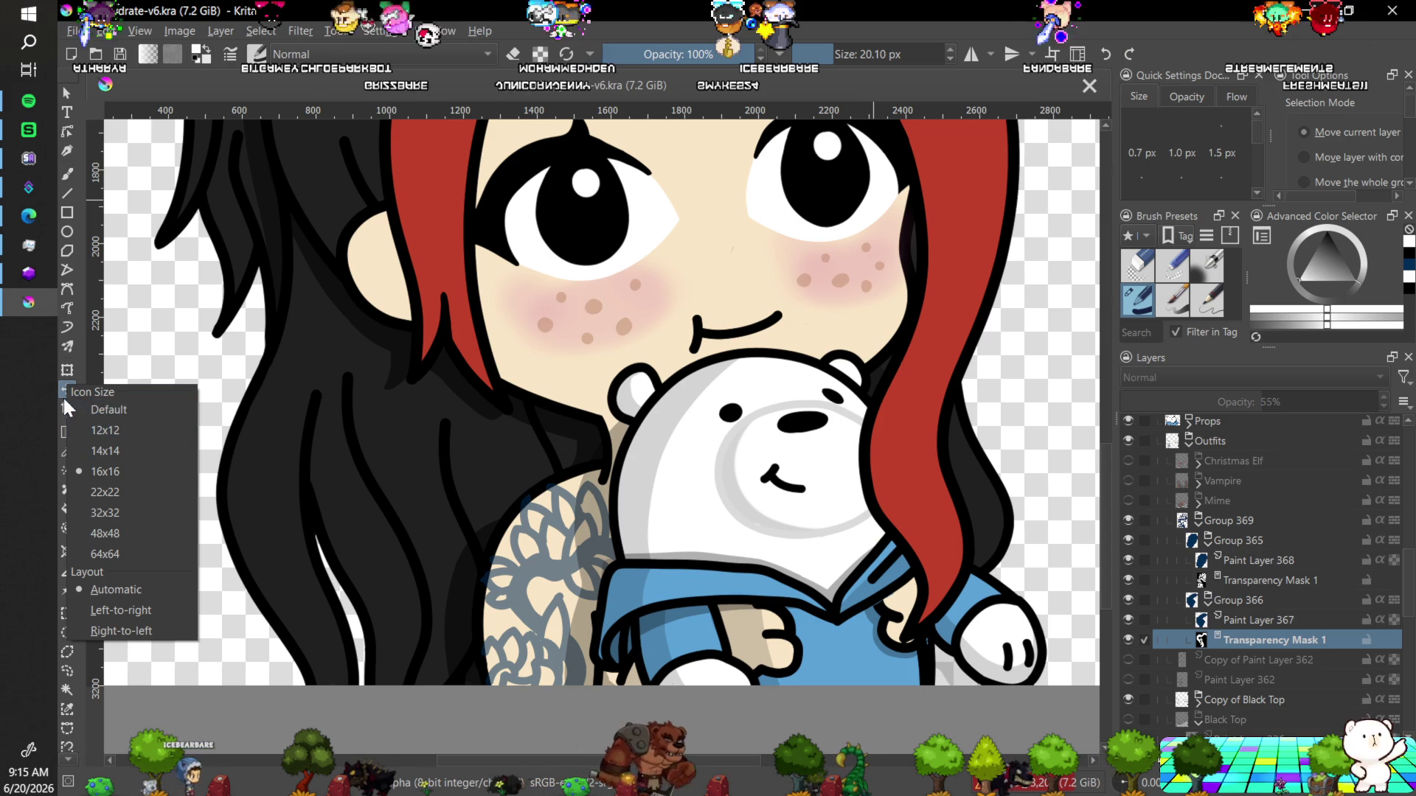
click(64, 390)
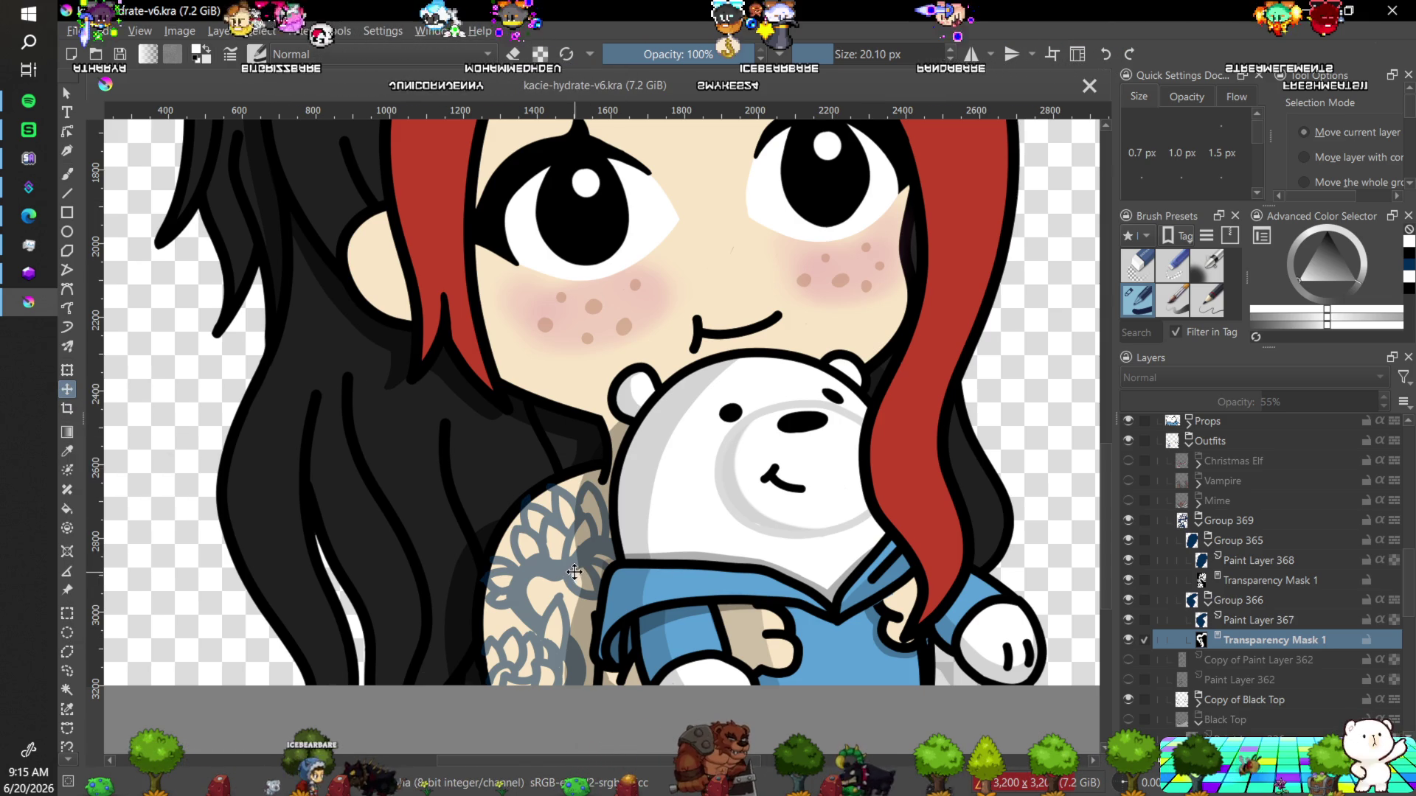
click(1213, 520)
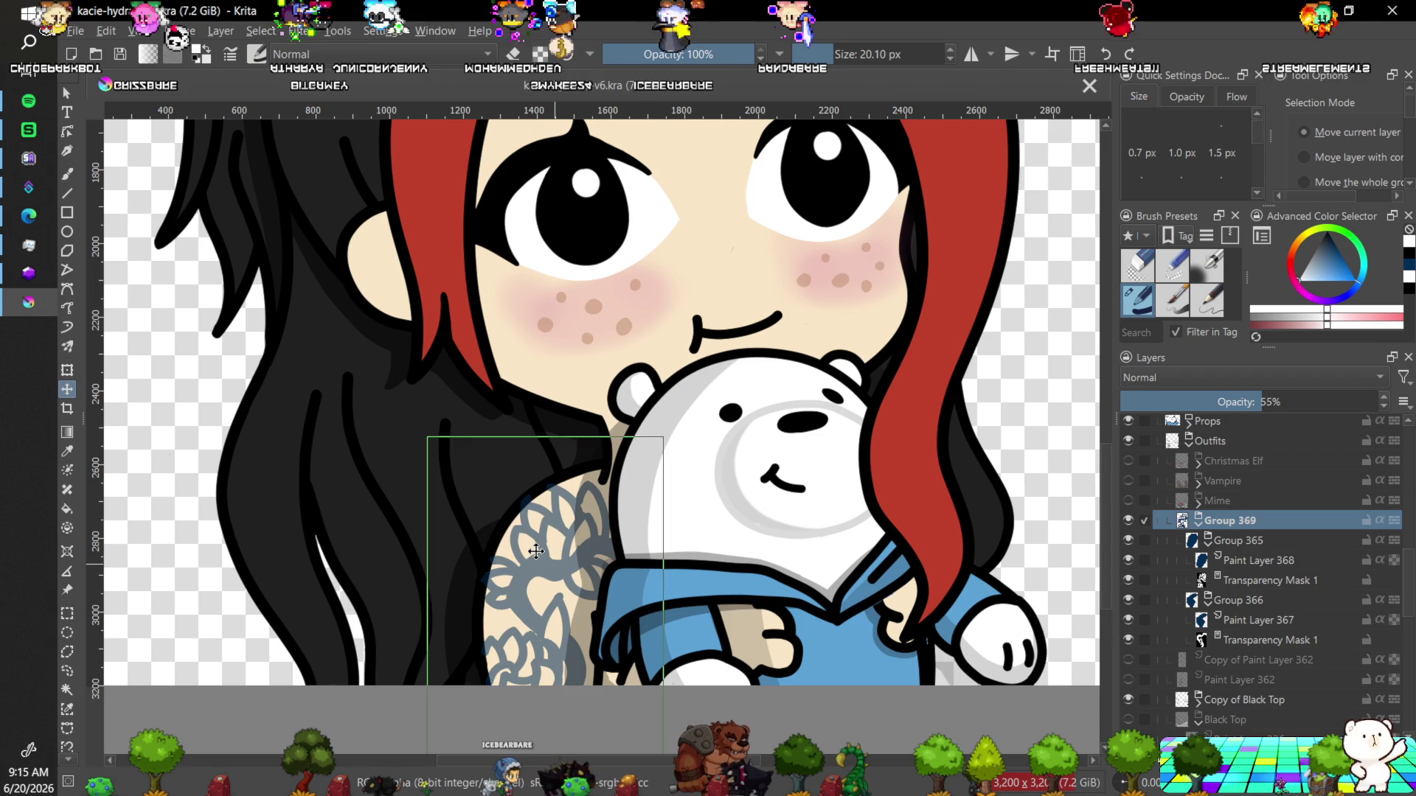
key(shift+Left)
key(shift+Left)
key(Left)
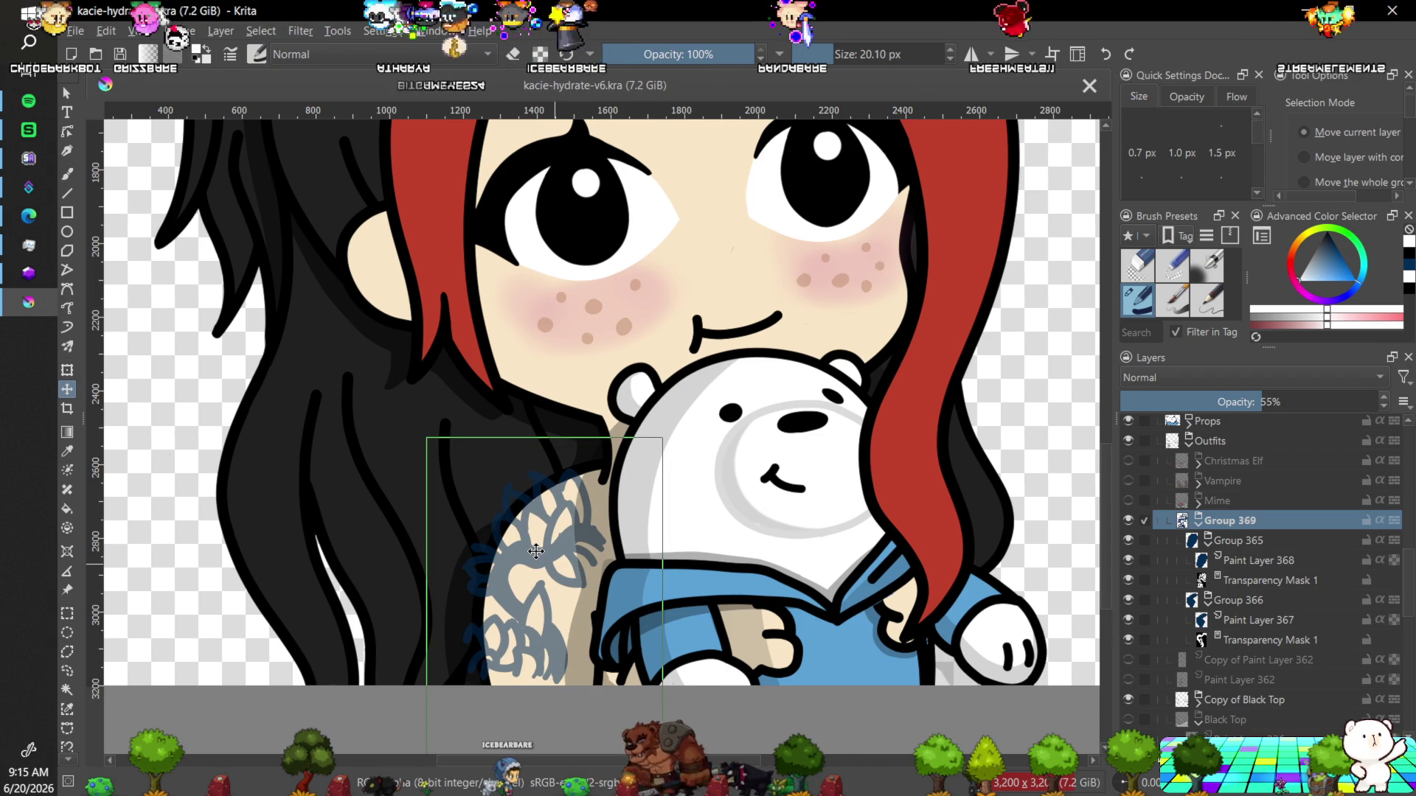
Drag the tattoo lower onto the shoulder, commit the move, and zoom out and in to check.
drag(536, 551, 536, 562)
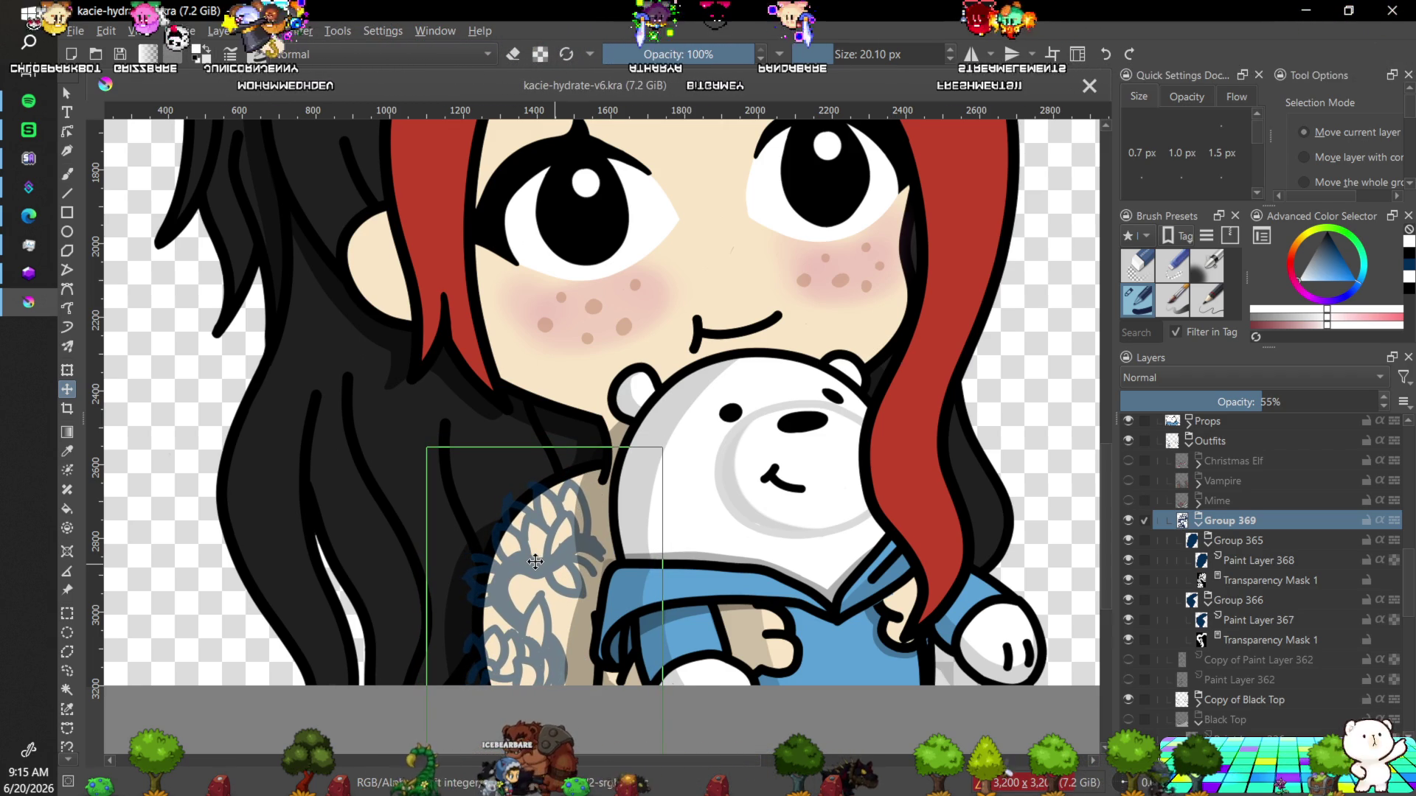
drag(535, 562, 538, 569)
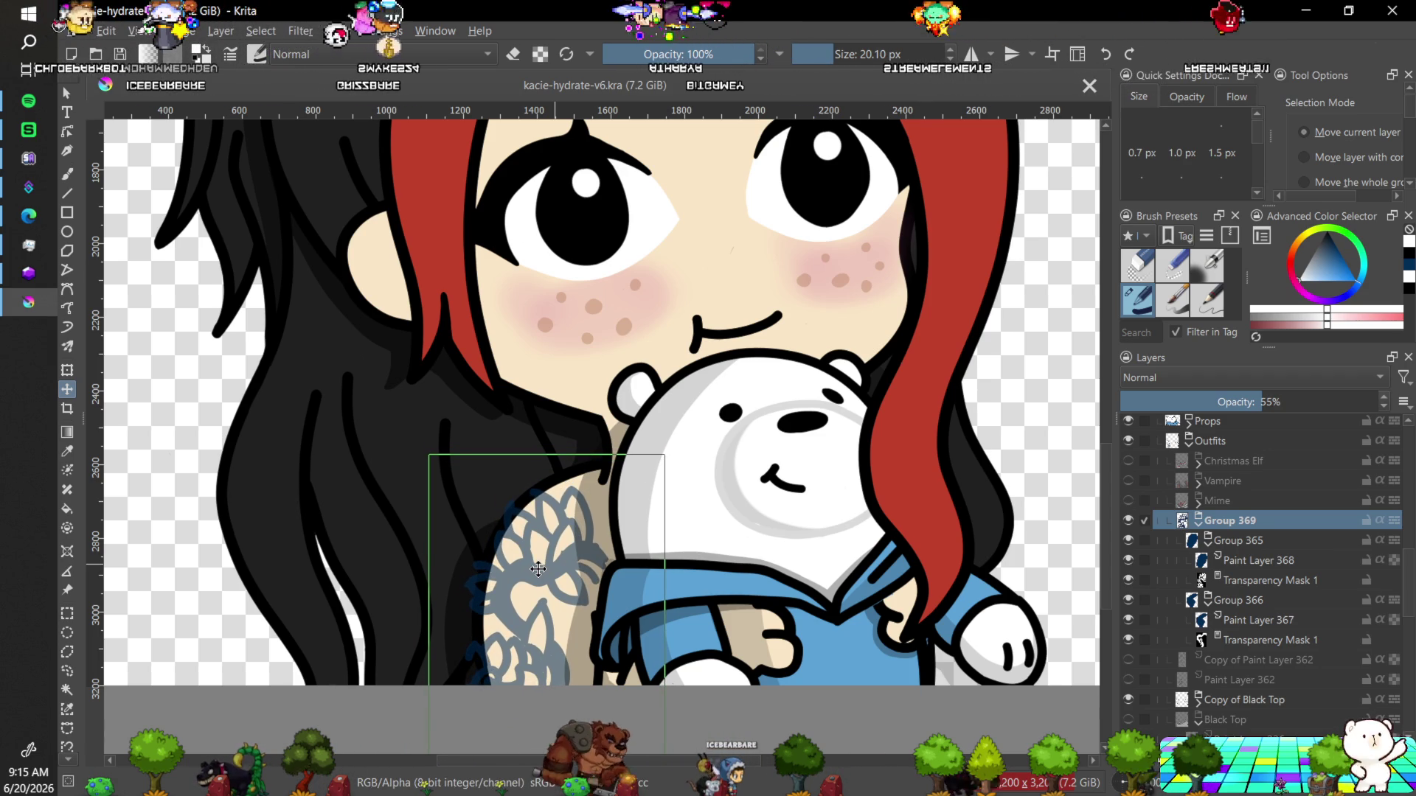
drag(538, 569, 539, 574)
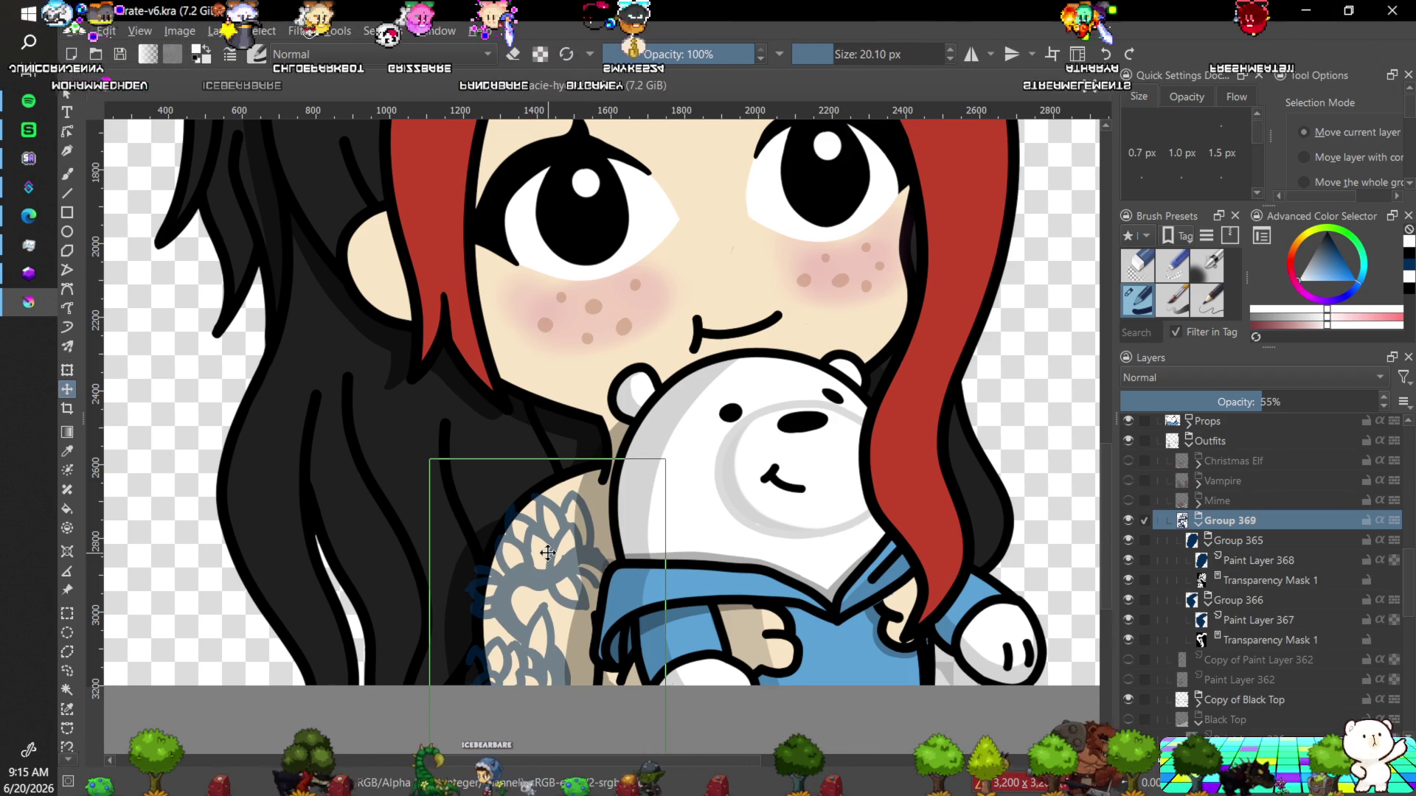
key(Return)
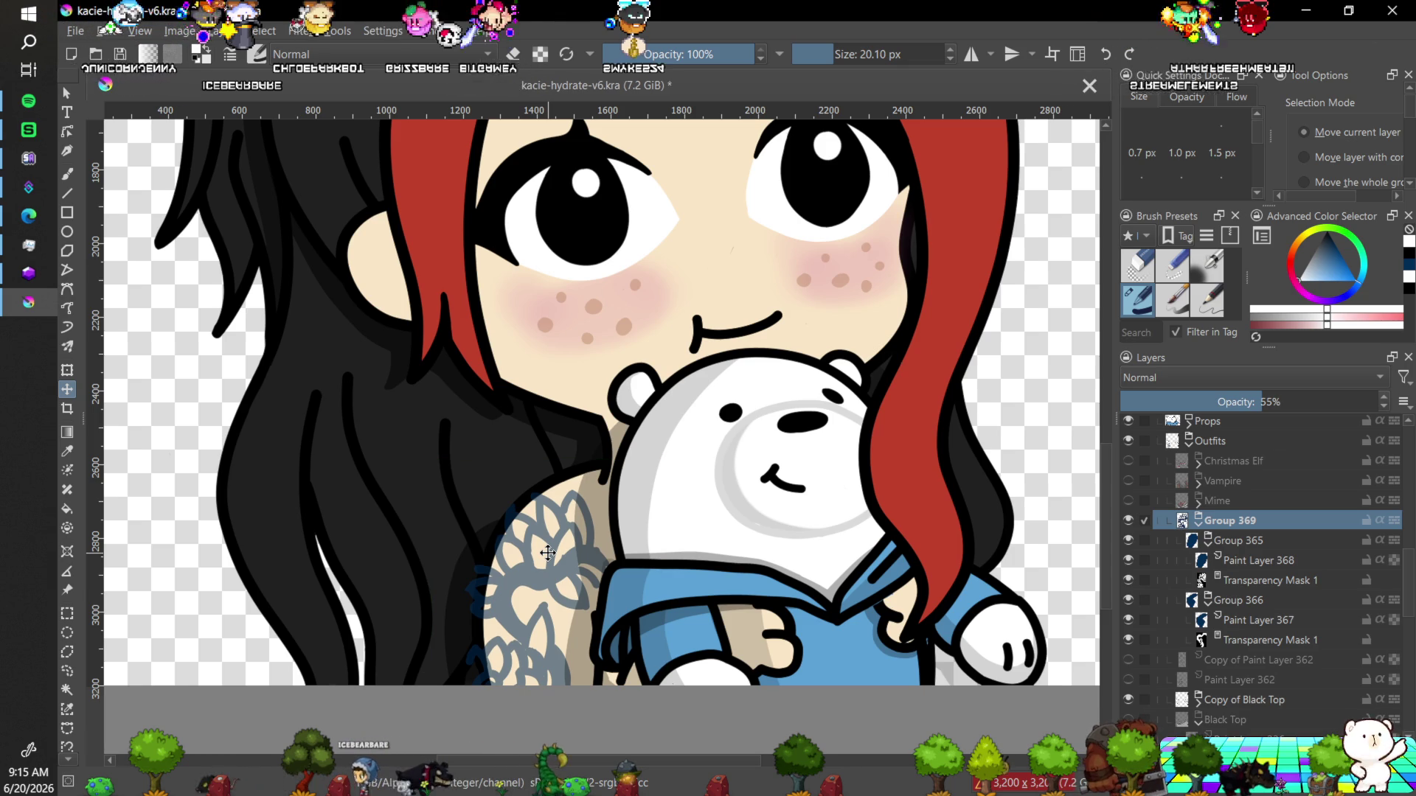
key(minus)
key(minus)
key(minus)
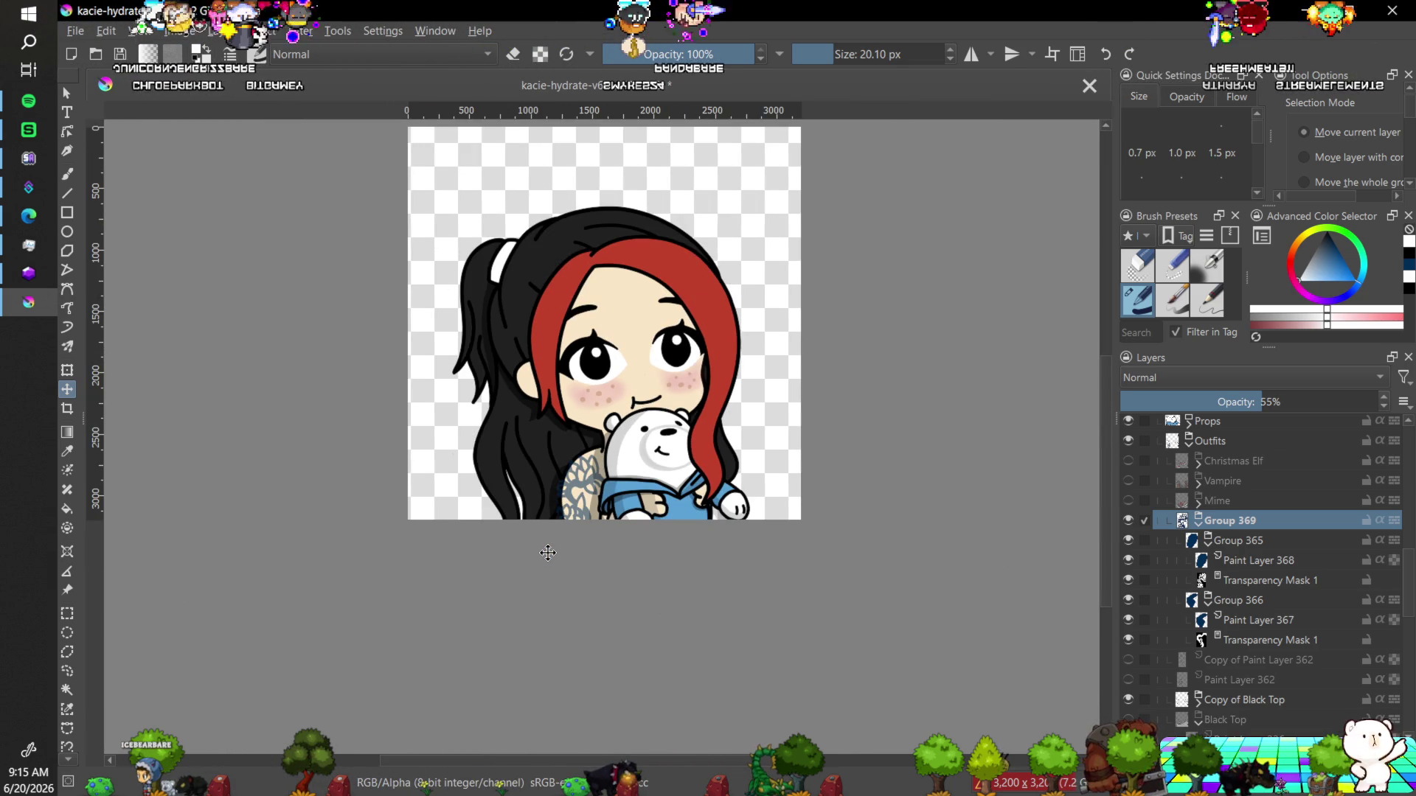
key(plus)
key(plus)
key(plus)
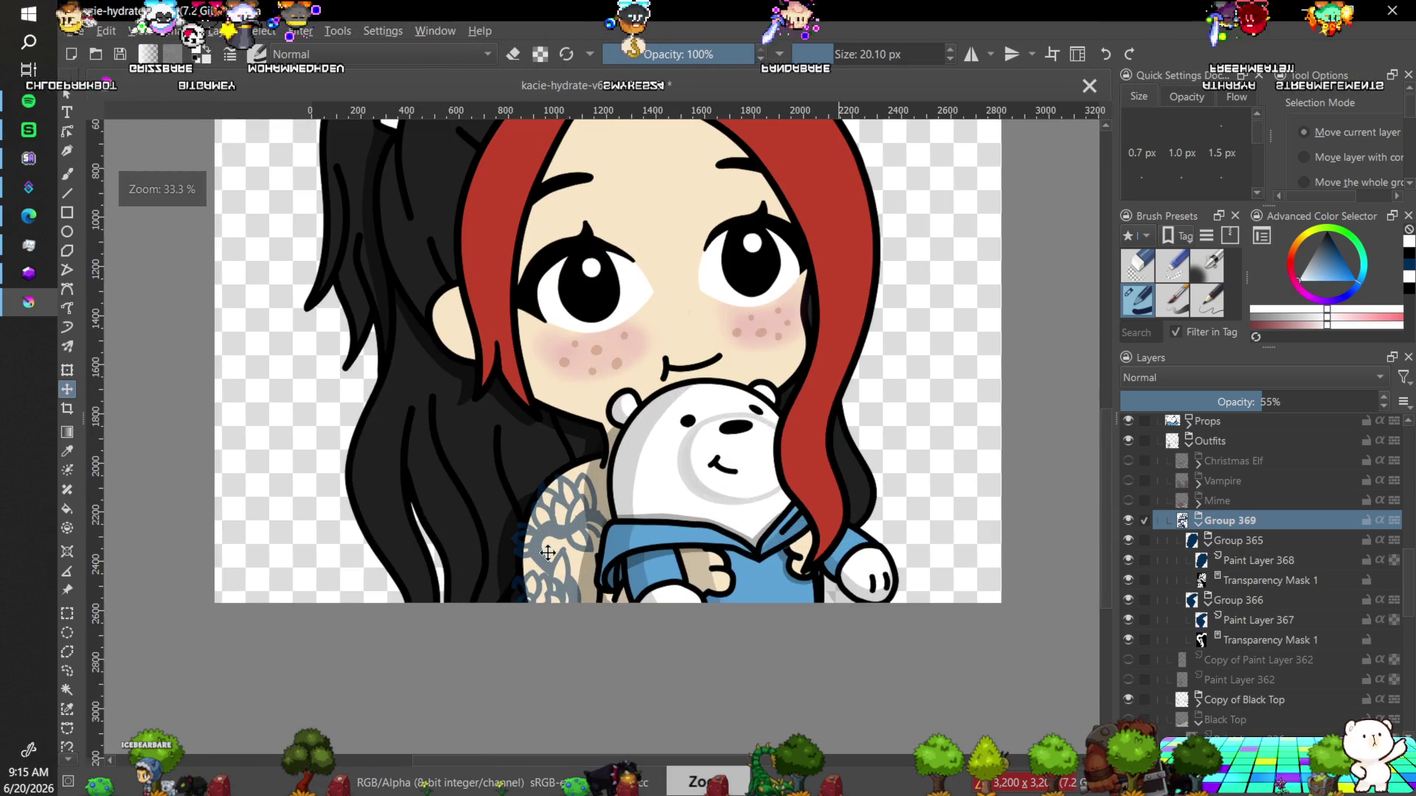
key(minus)
key(minus)
key(minus)
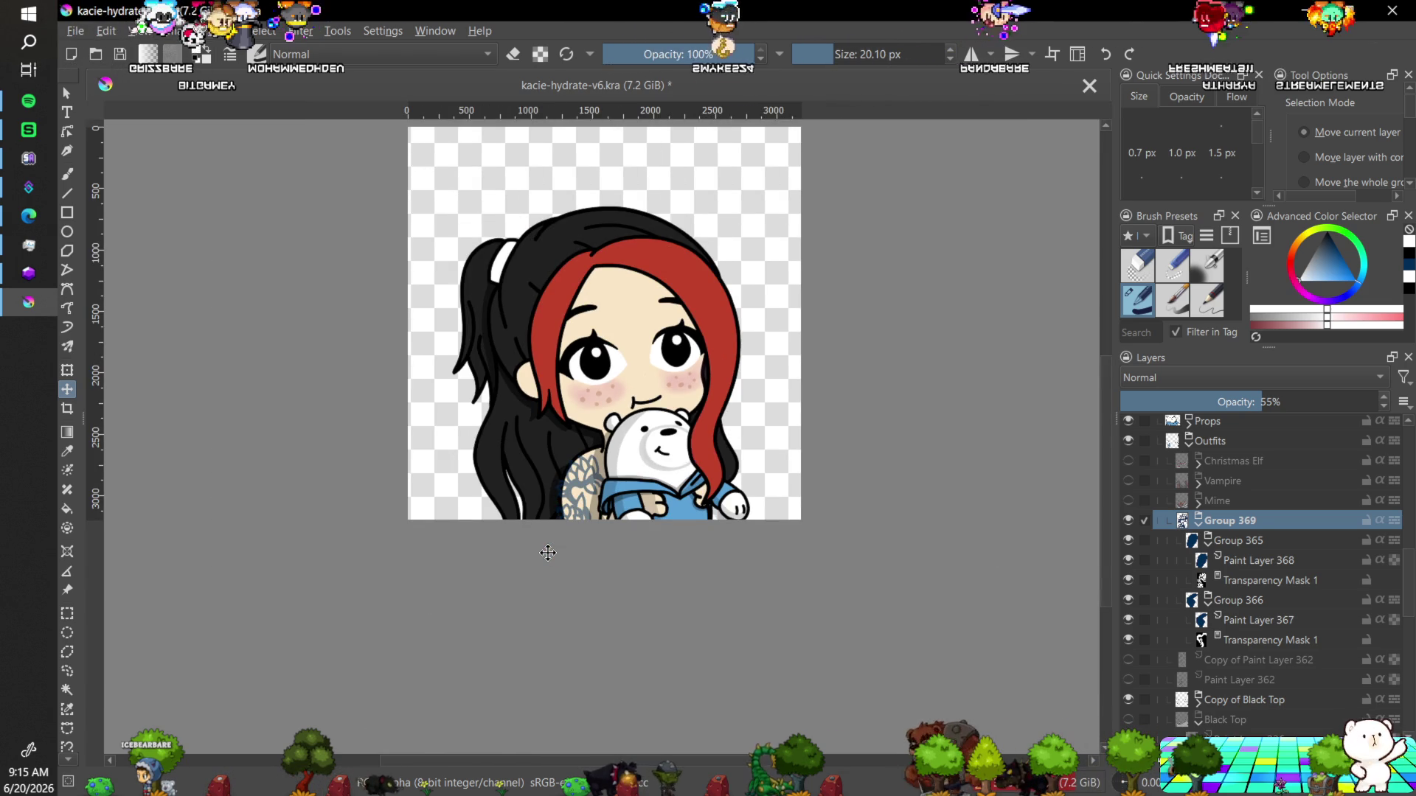
key(plus)
key(plus)
key(plus)
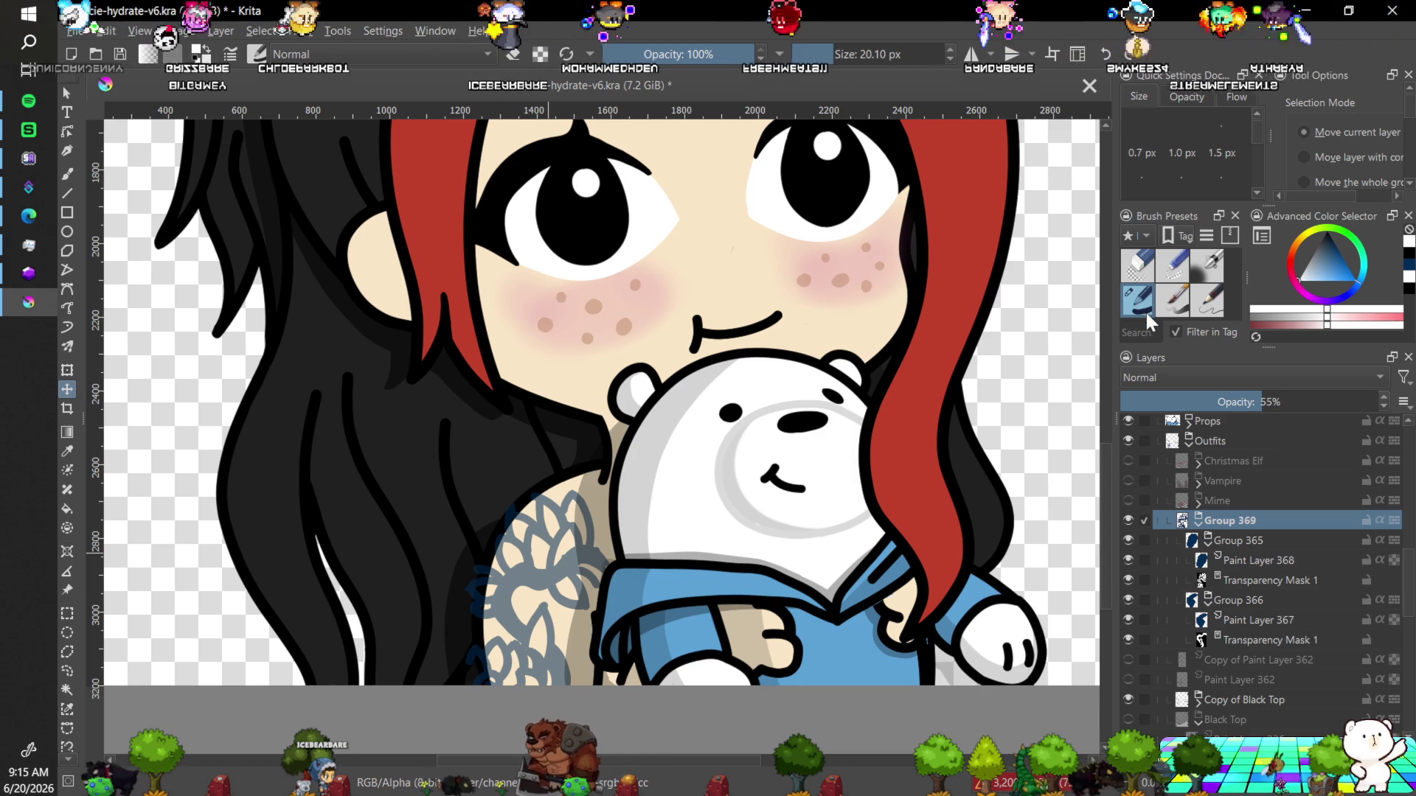
Select Group 366's Transparency Mask 1 and choose a normal 20 px brush for mask painting.
key(e)
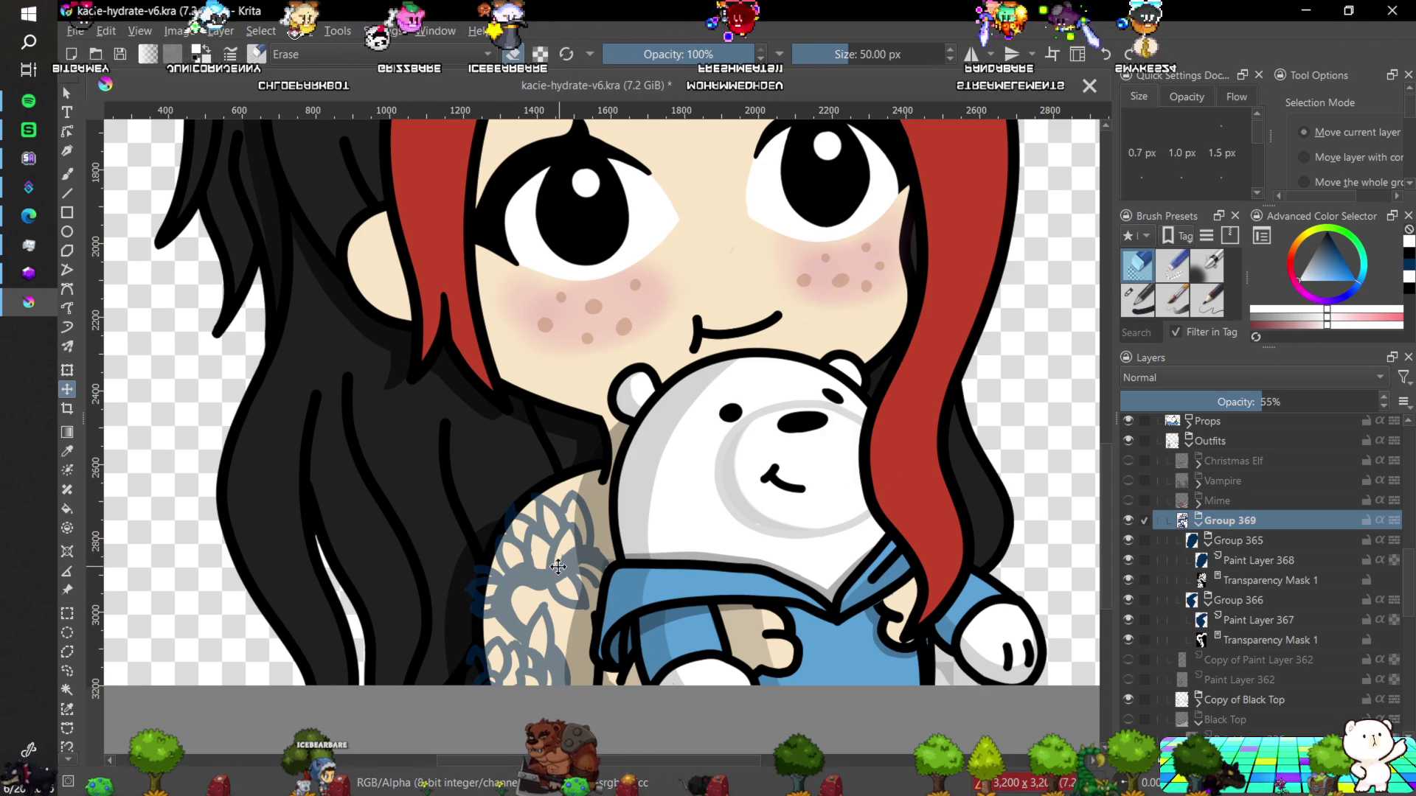
key(b)
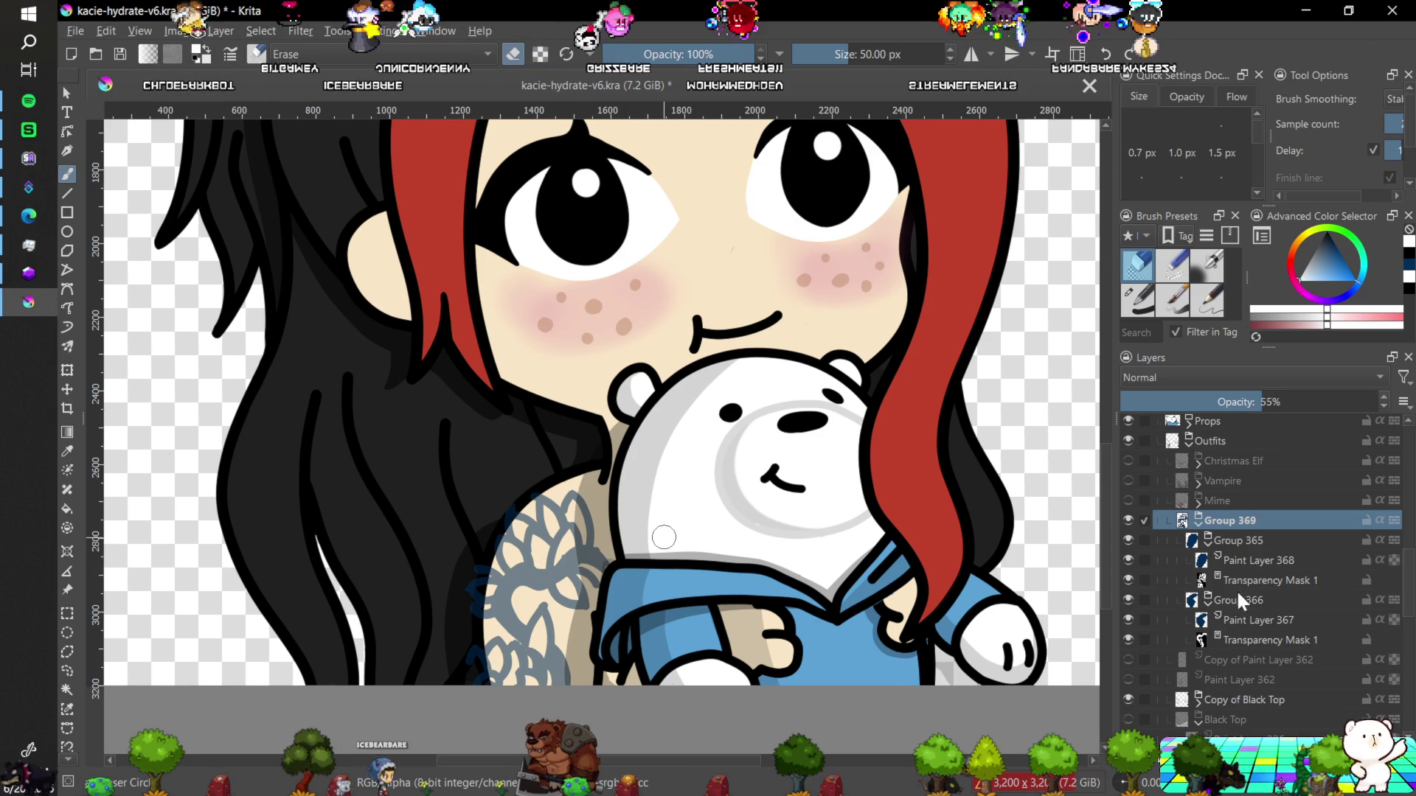
click(1228, 638)
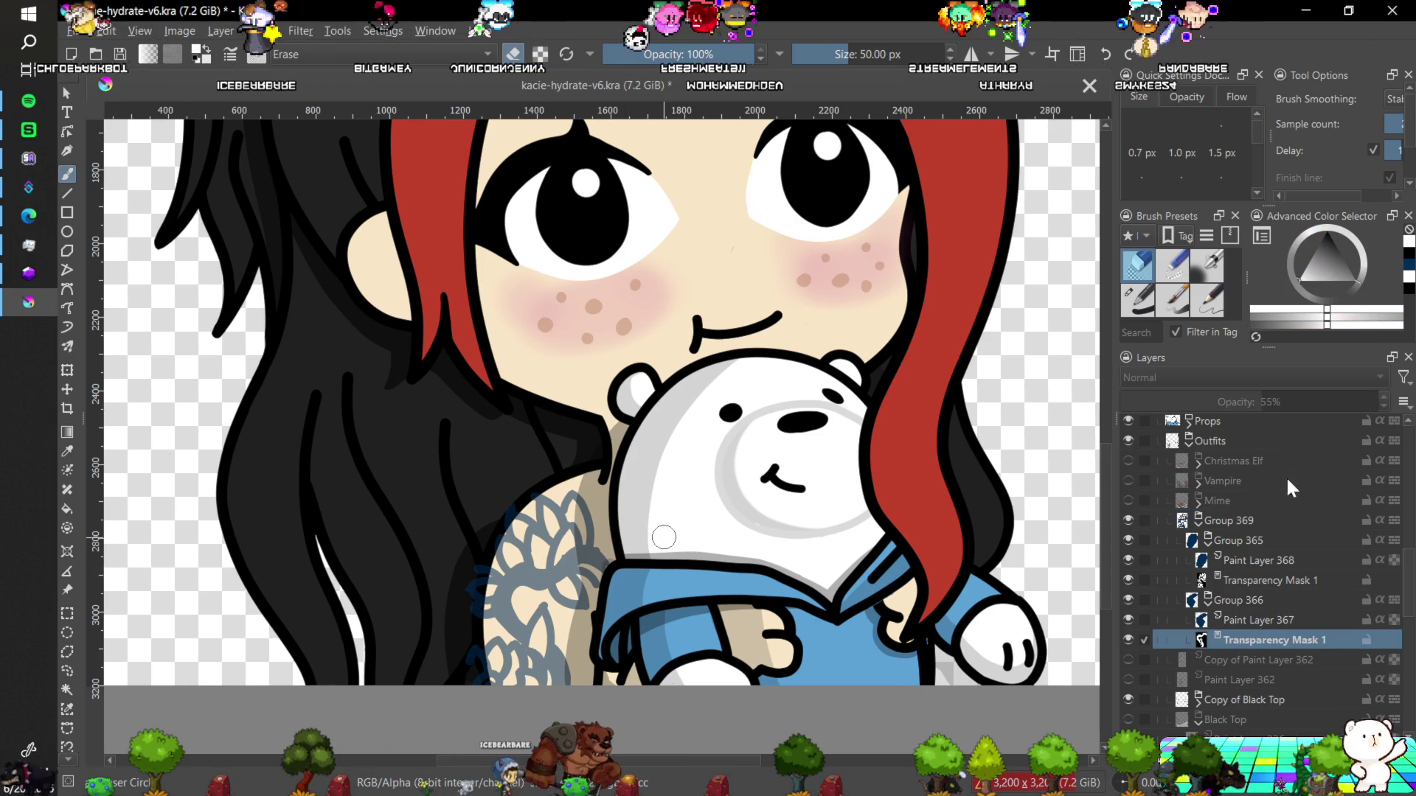
click(1139, 307)
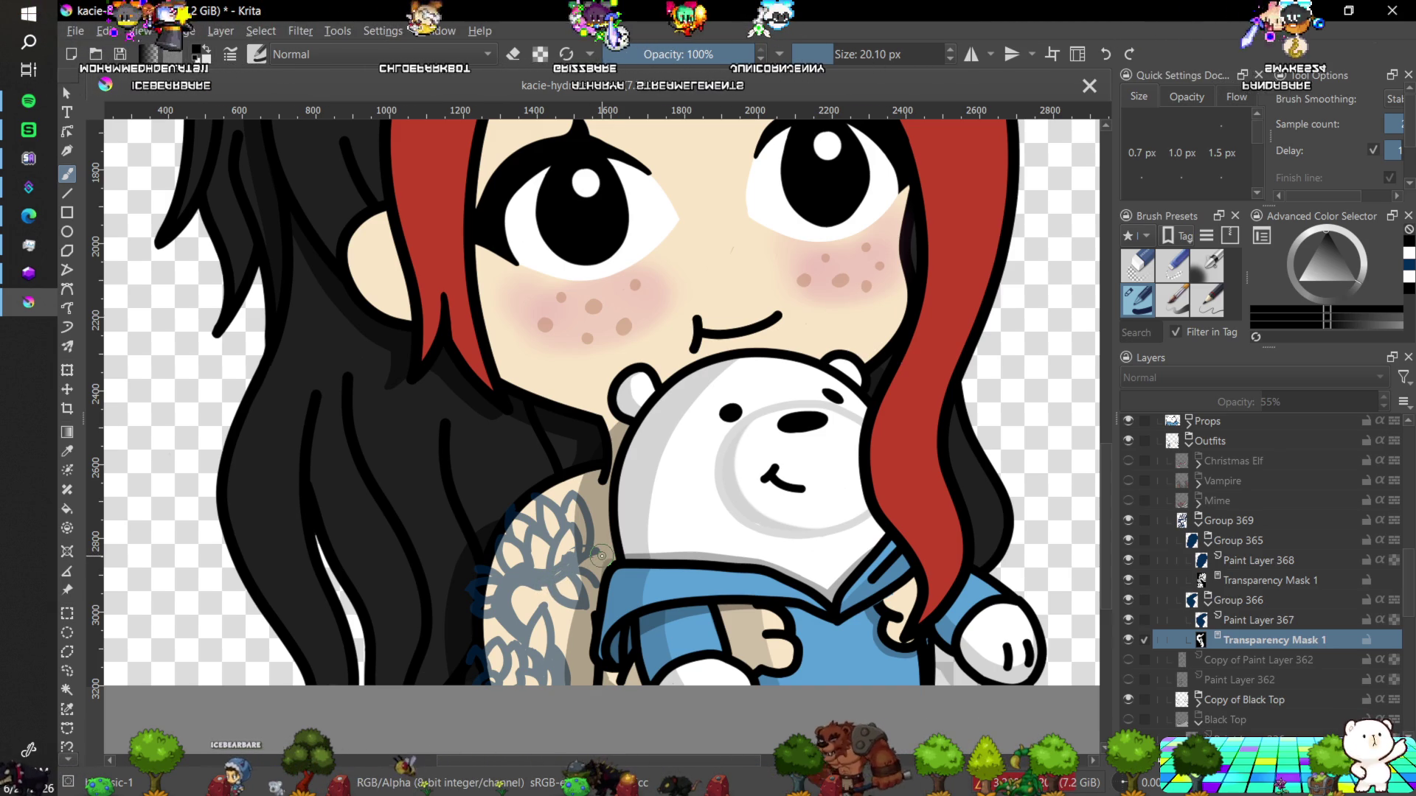
Hide the lace-flower tattoo layer, zoom to 100%, and try masking the grey swirl loop, then undo.
click(1127, 560)
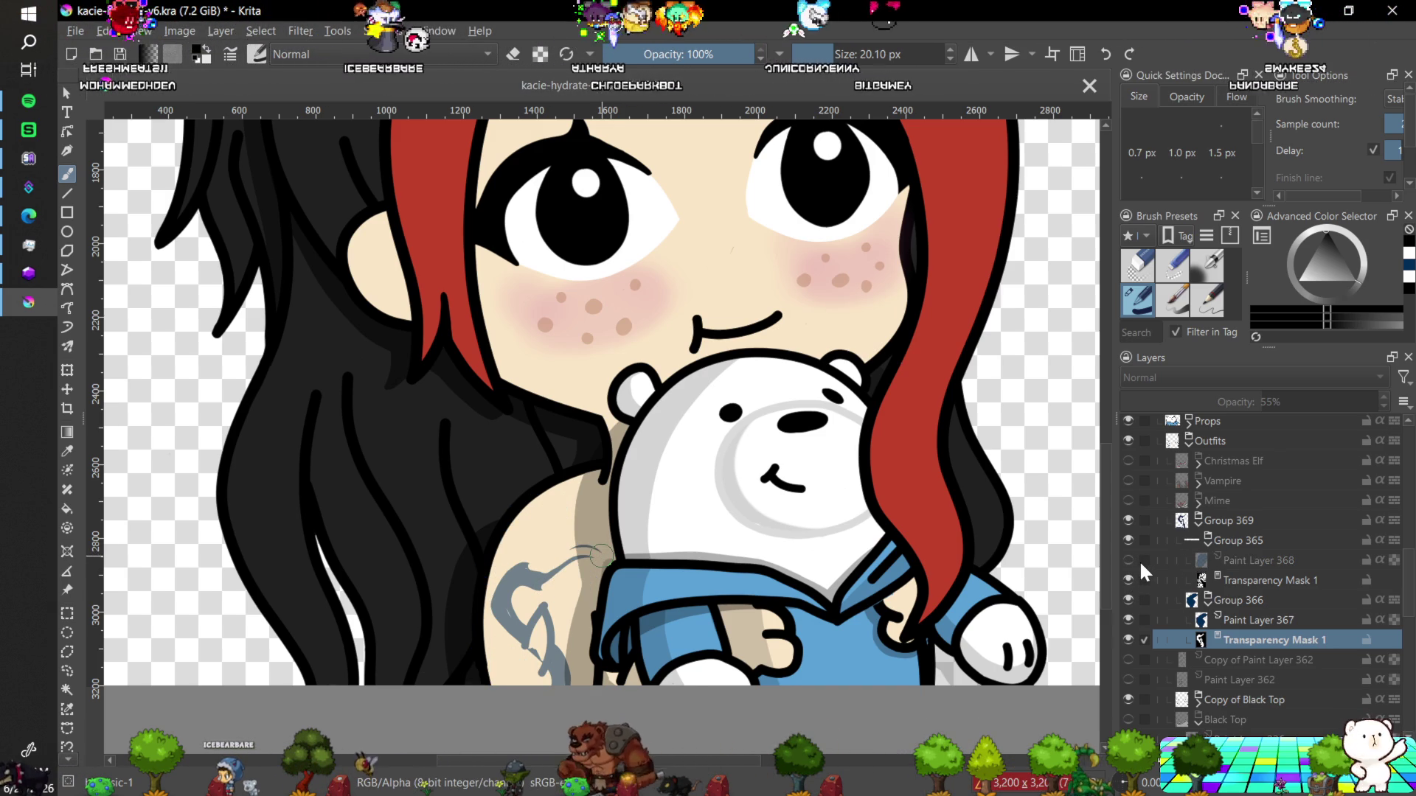
click(1140, 559)
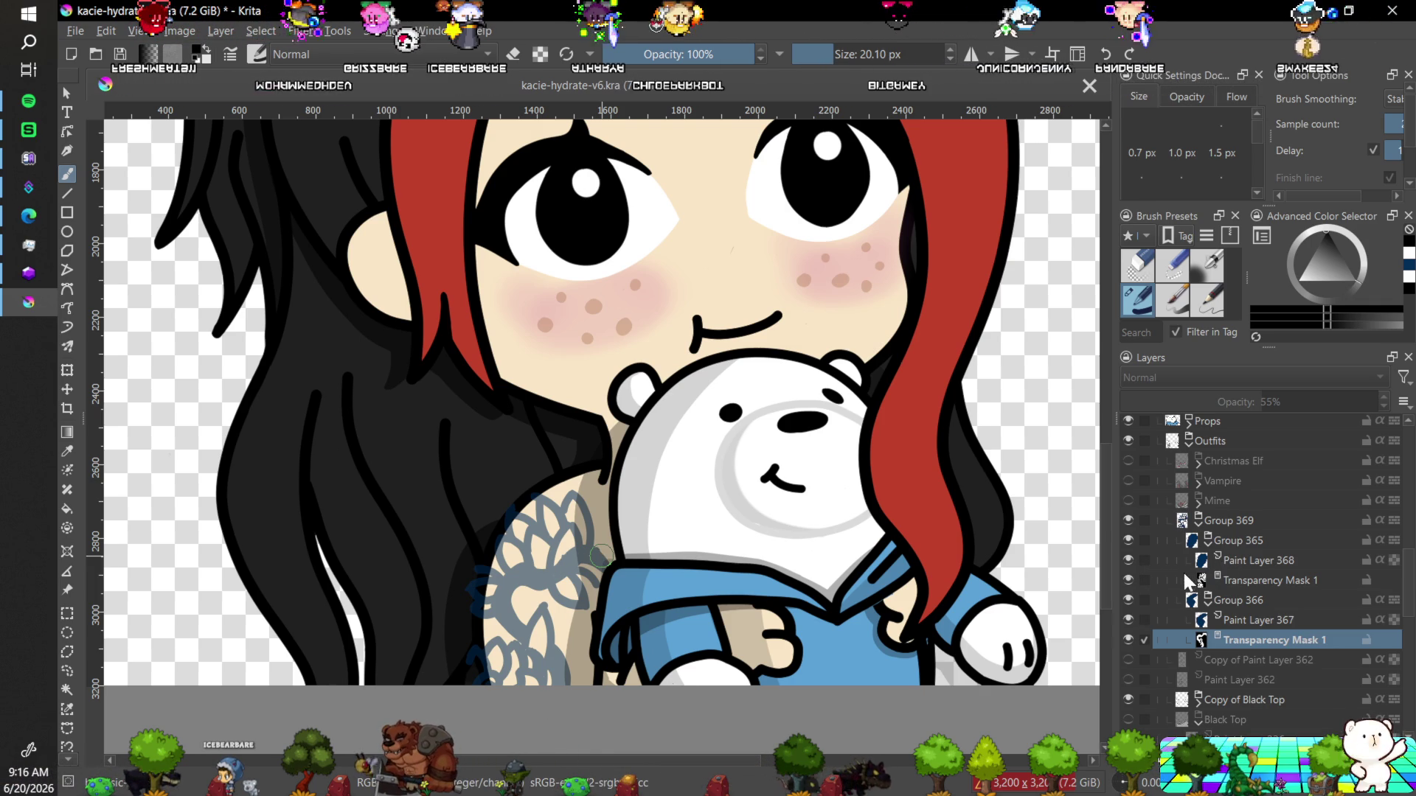
click(1126, 559)
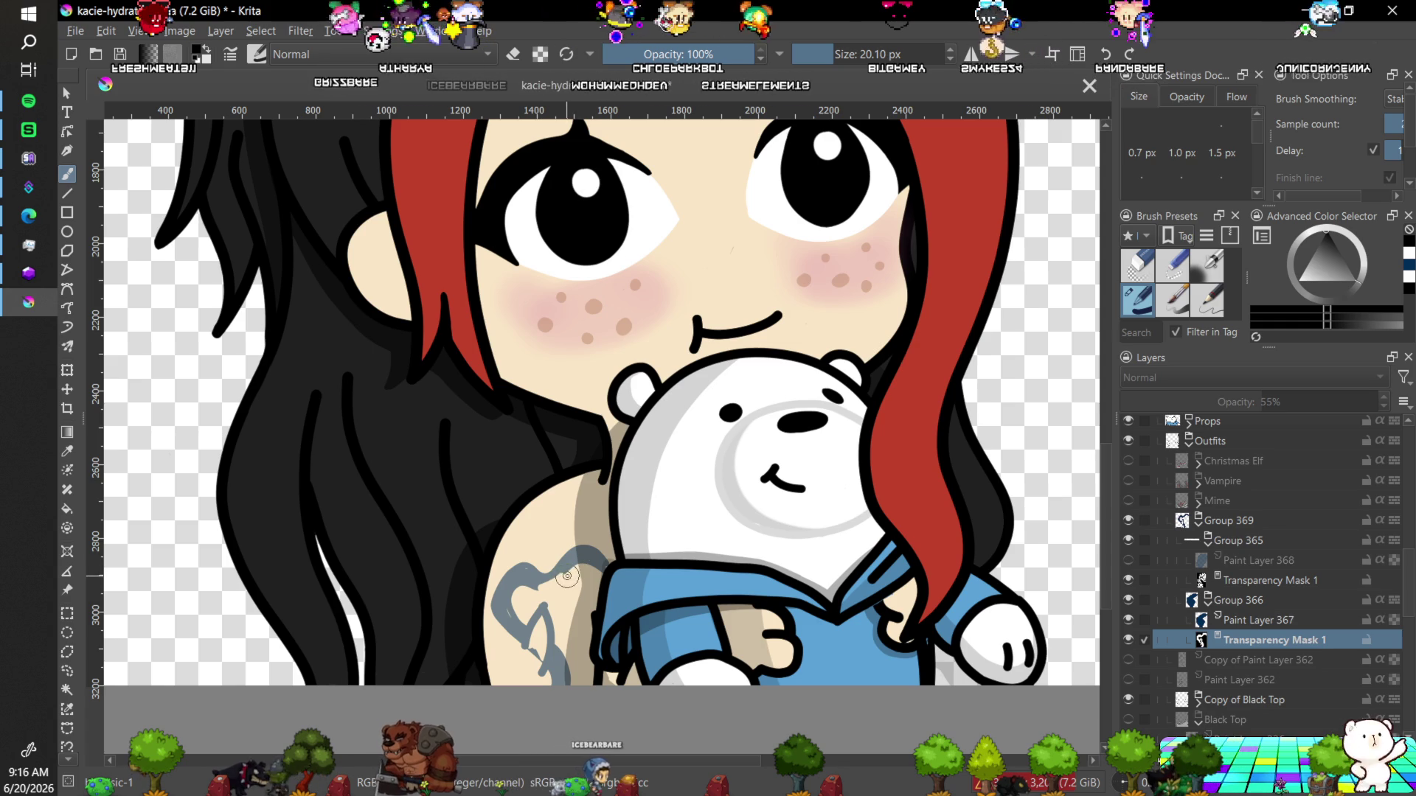
key(1)
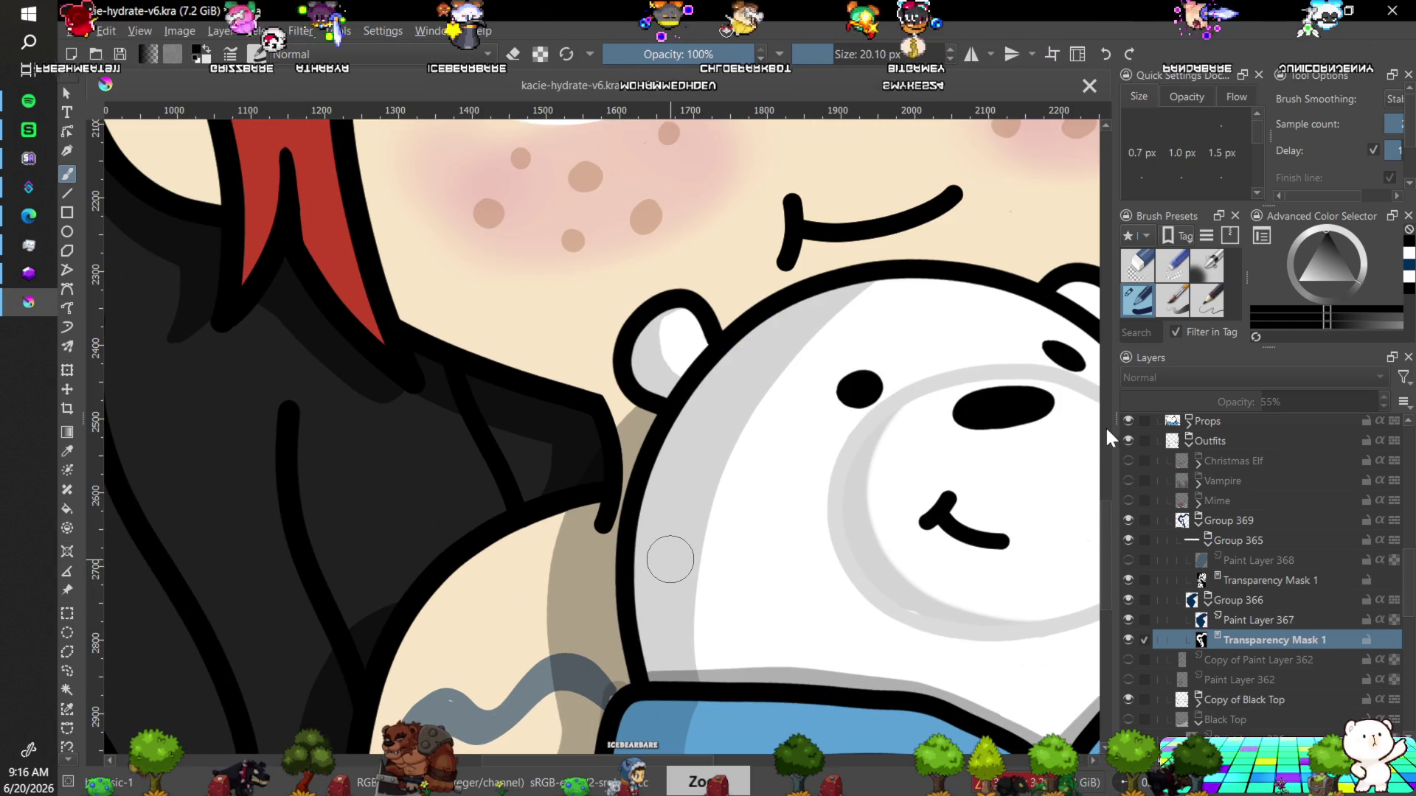
scroll(1106, 538, down, 3)
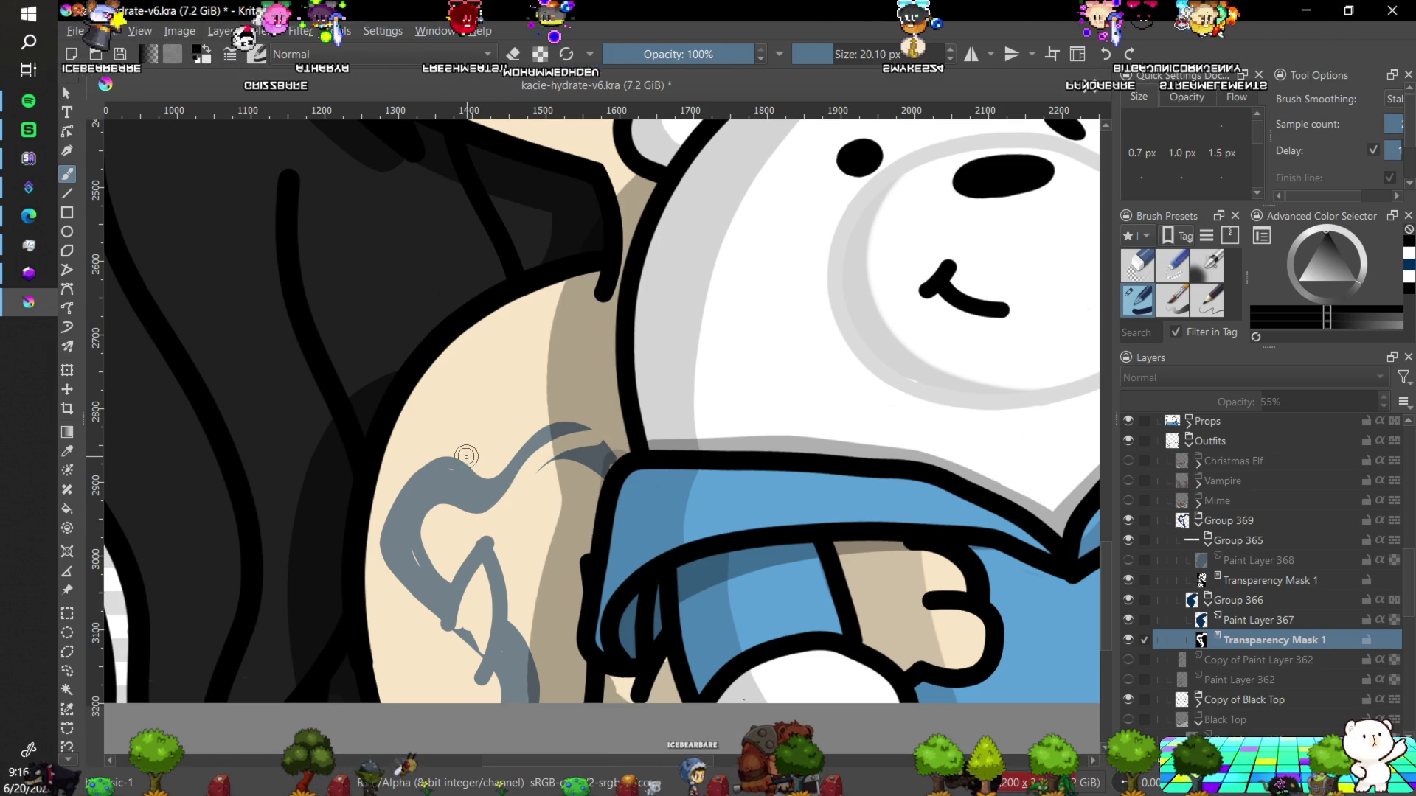
key(ctrl)
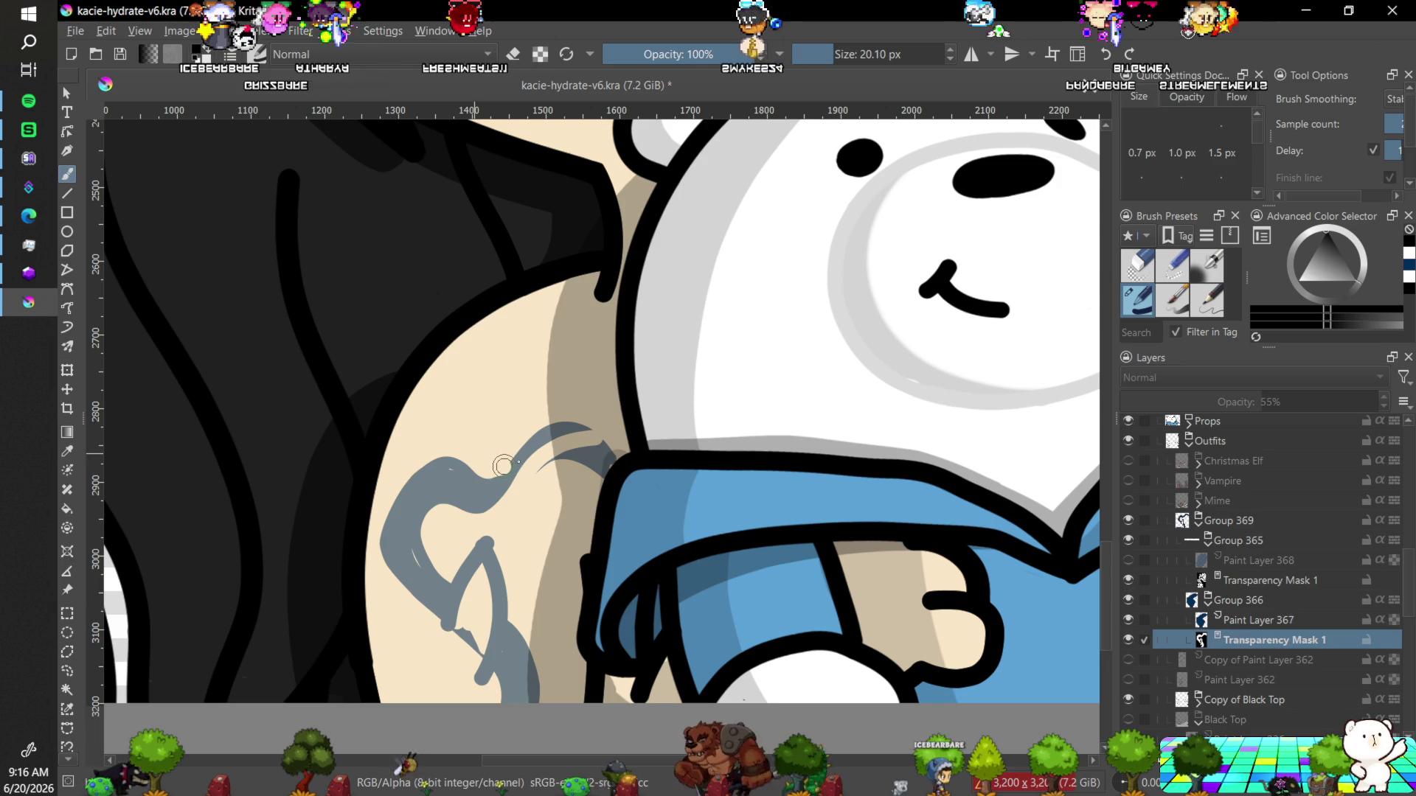
drag(491, 469, 538, 442)
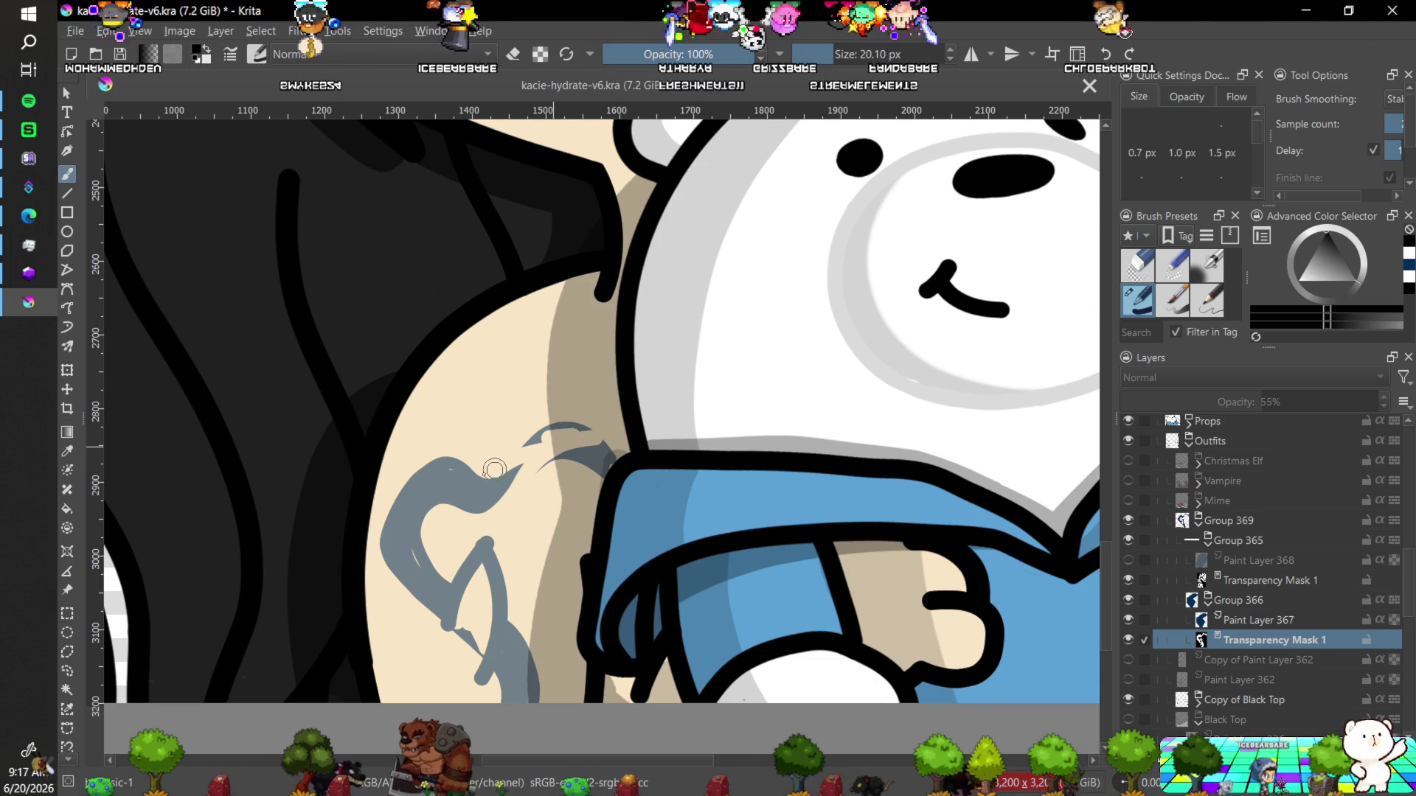
key(ctrl+z)
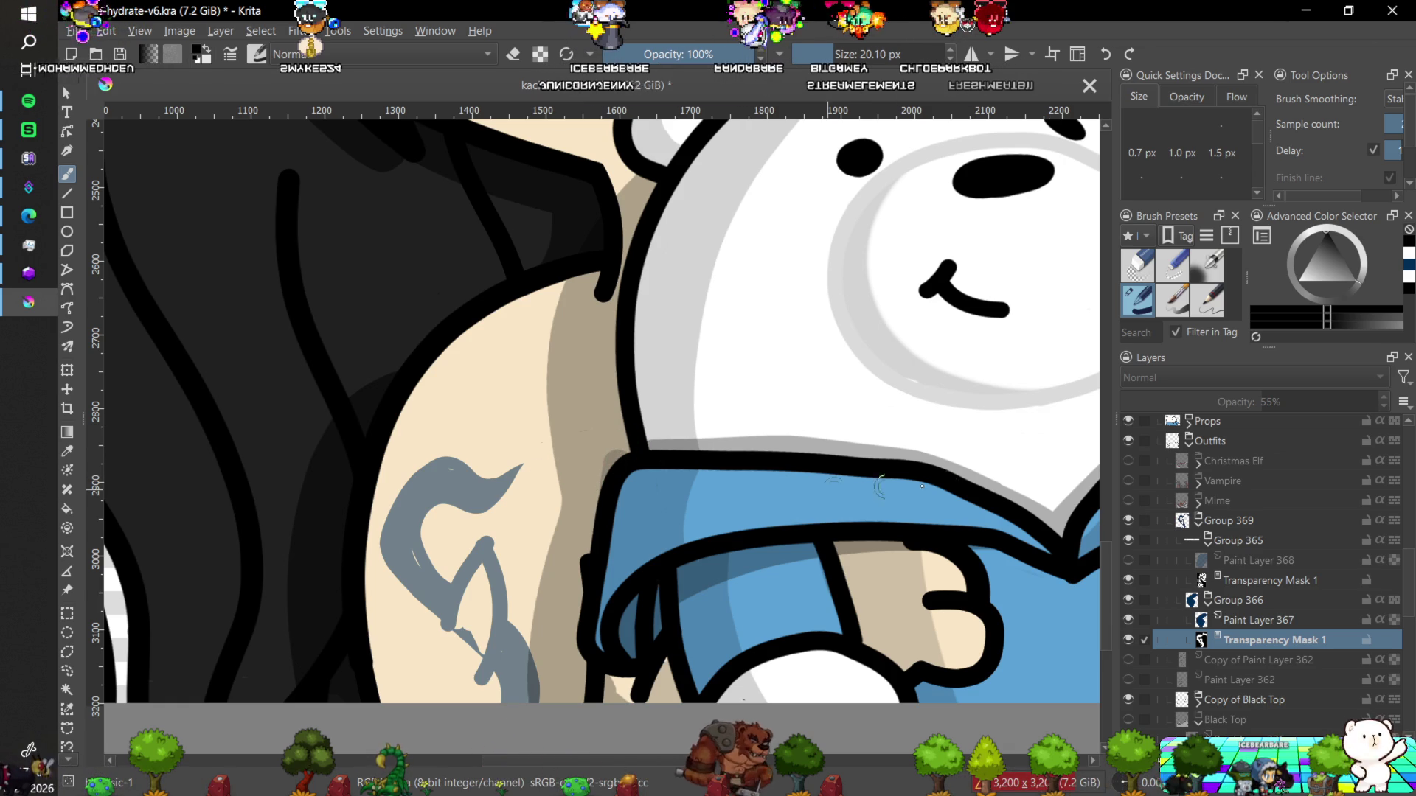
Swap colours to a near-black for hiding mask areas and zoom to 200% on the swirl.
key(x)
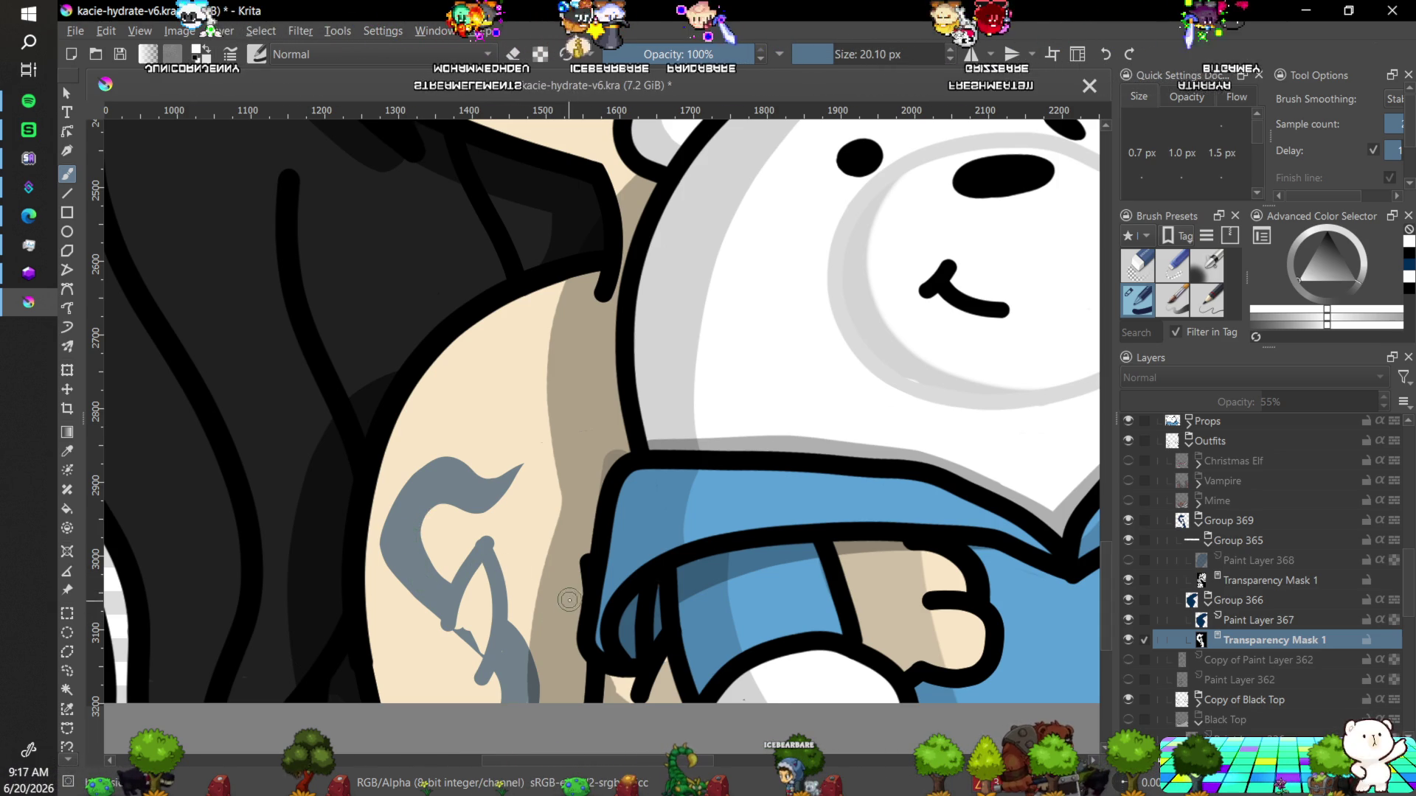
click(1313, 279)
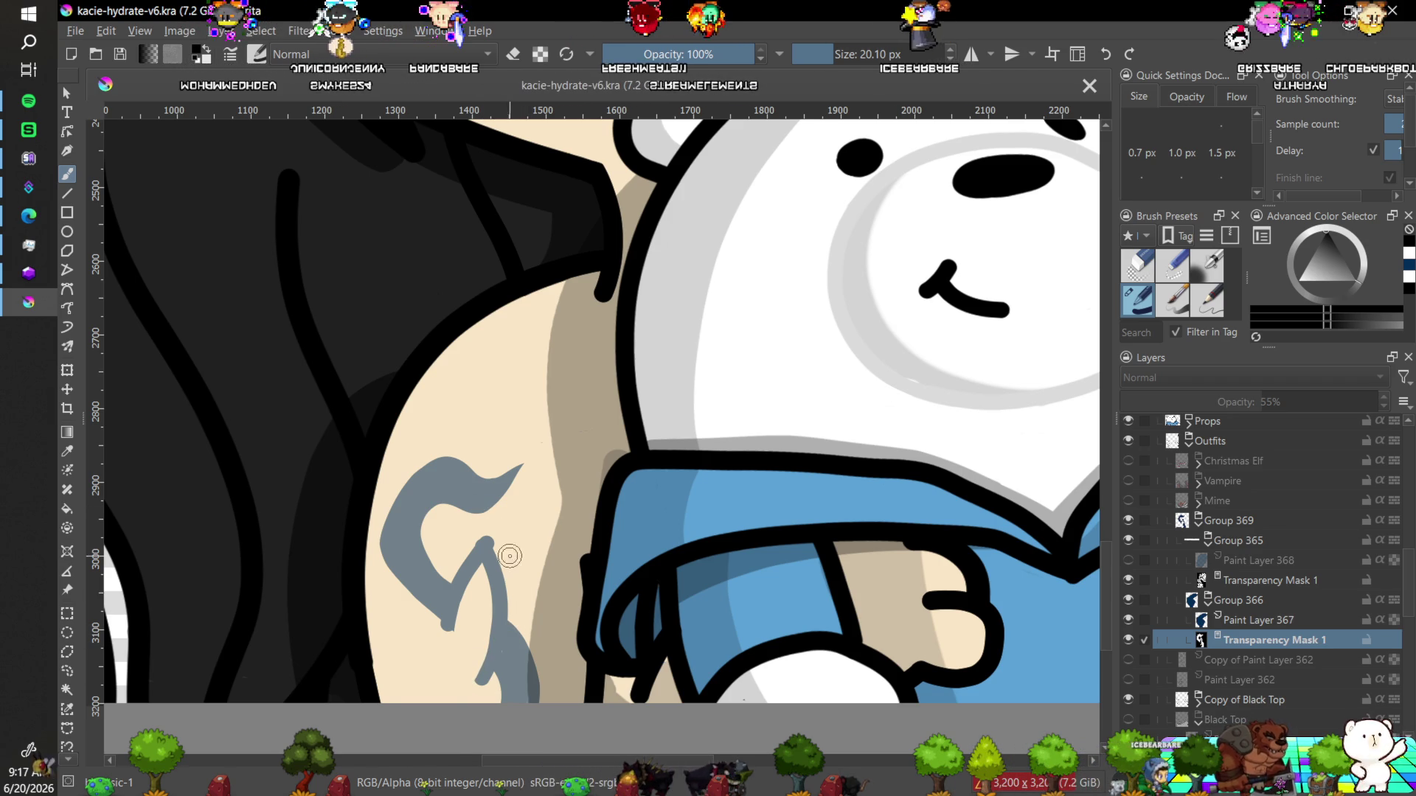
key(plus)
key(plus)
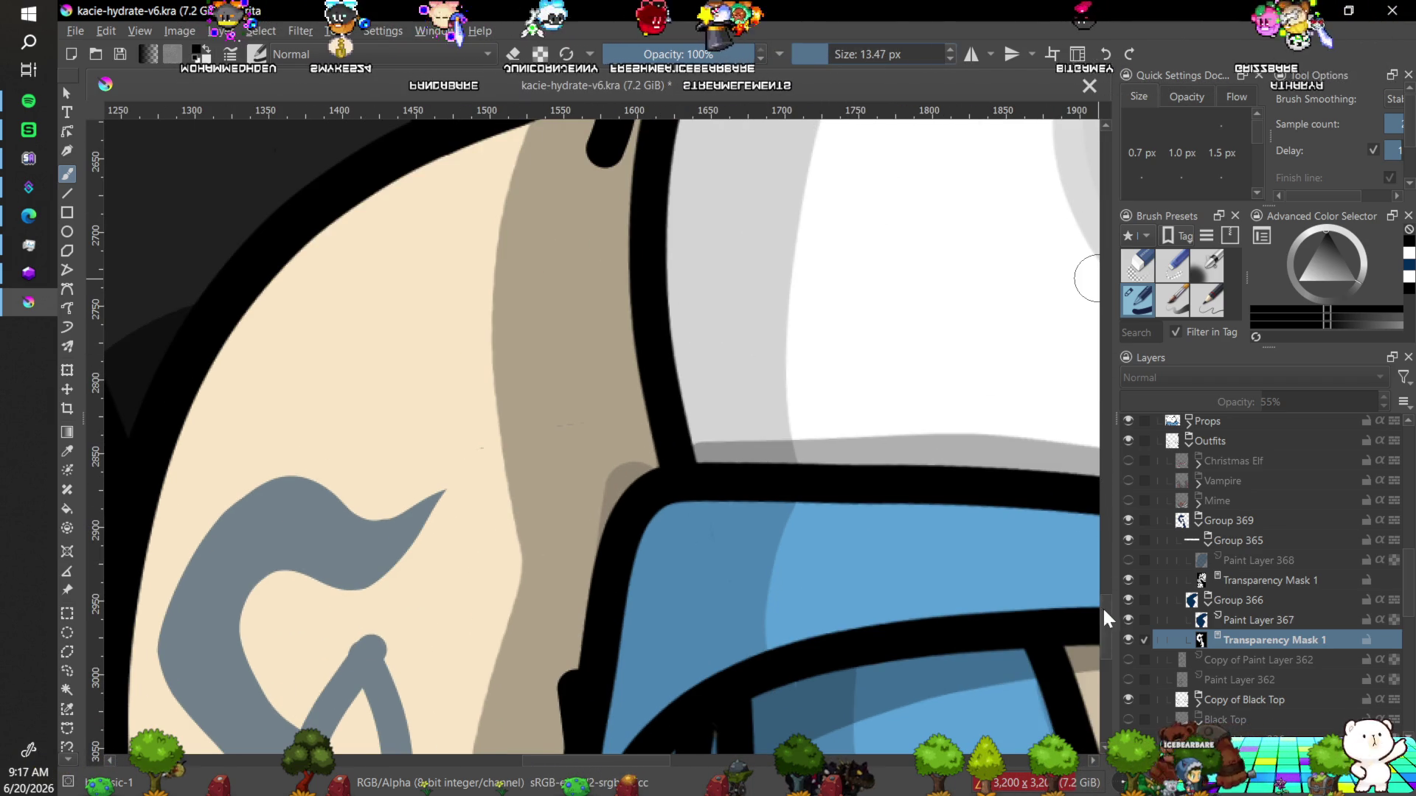
drag(1103, 607, 1105, 636)
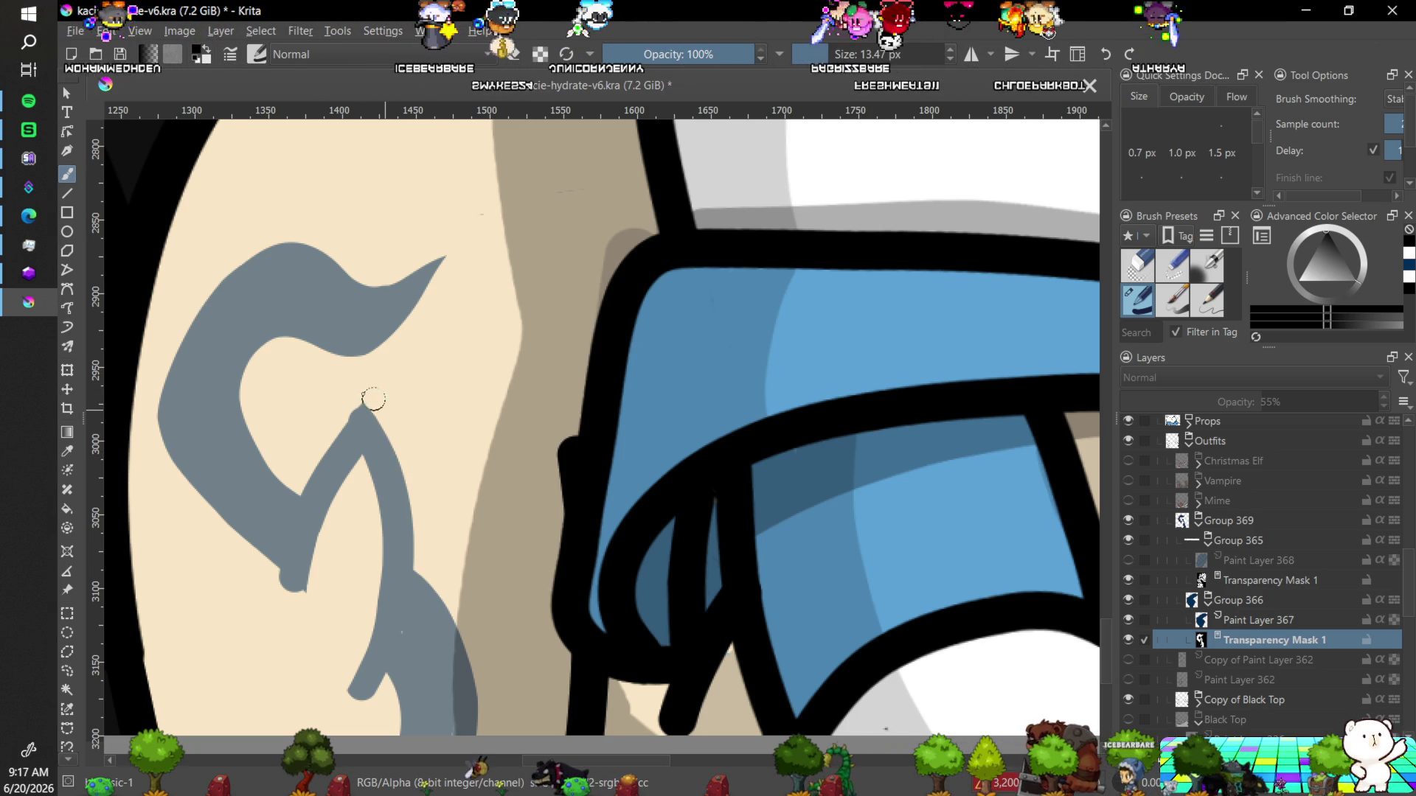
click(315, 474)
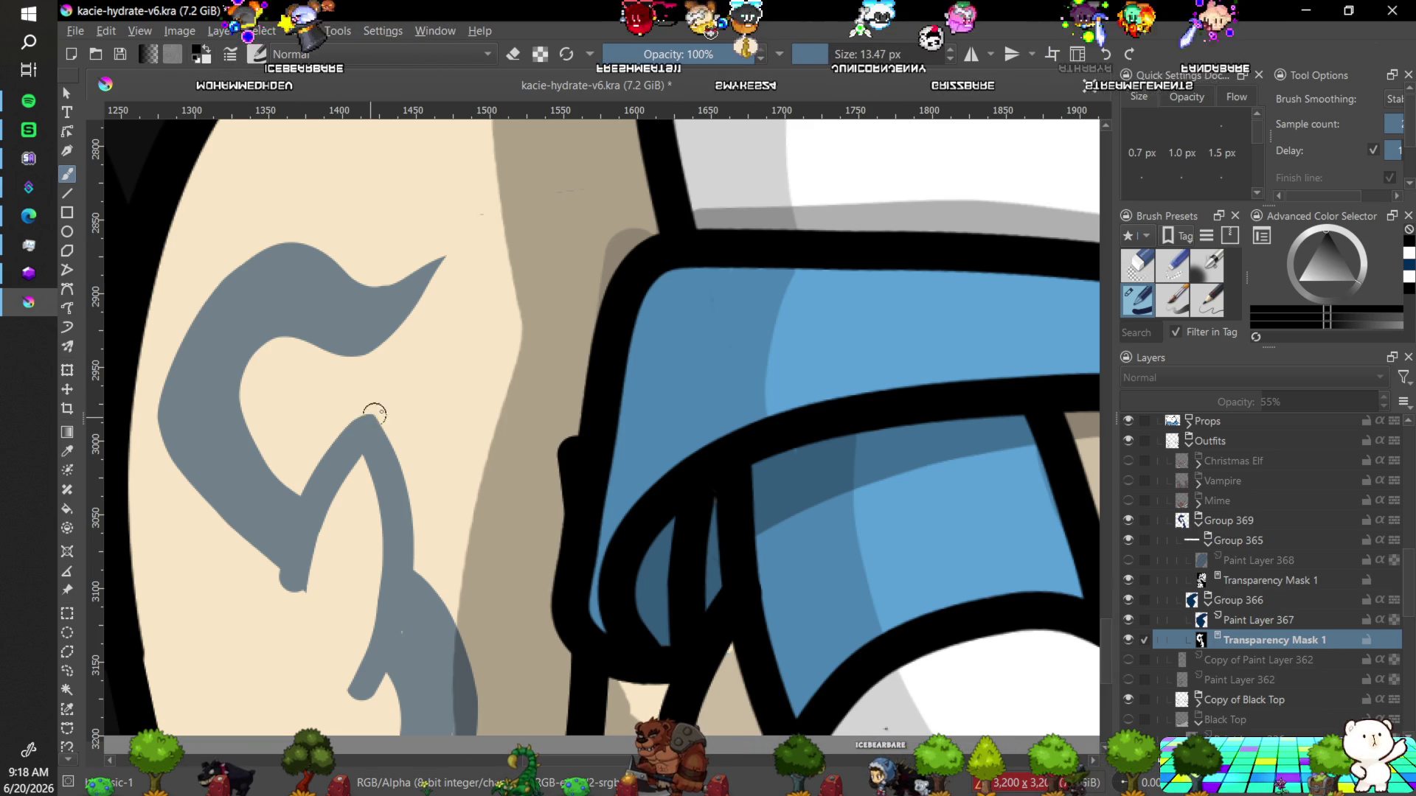
scroll(629, 537, down, 5)
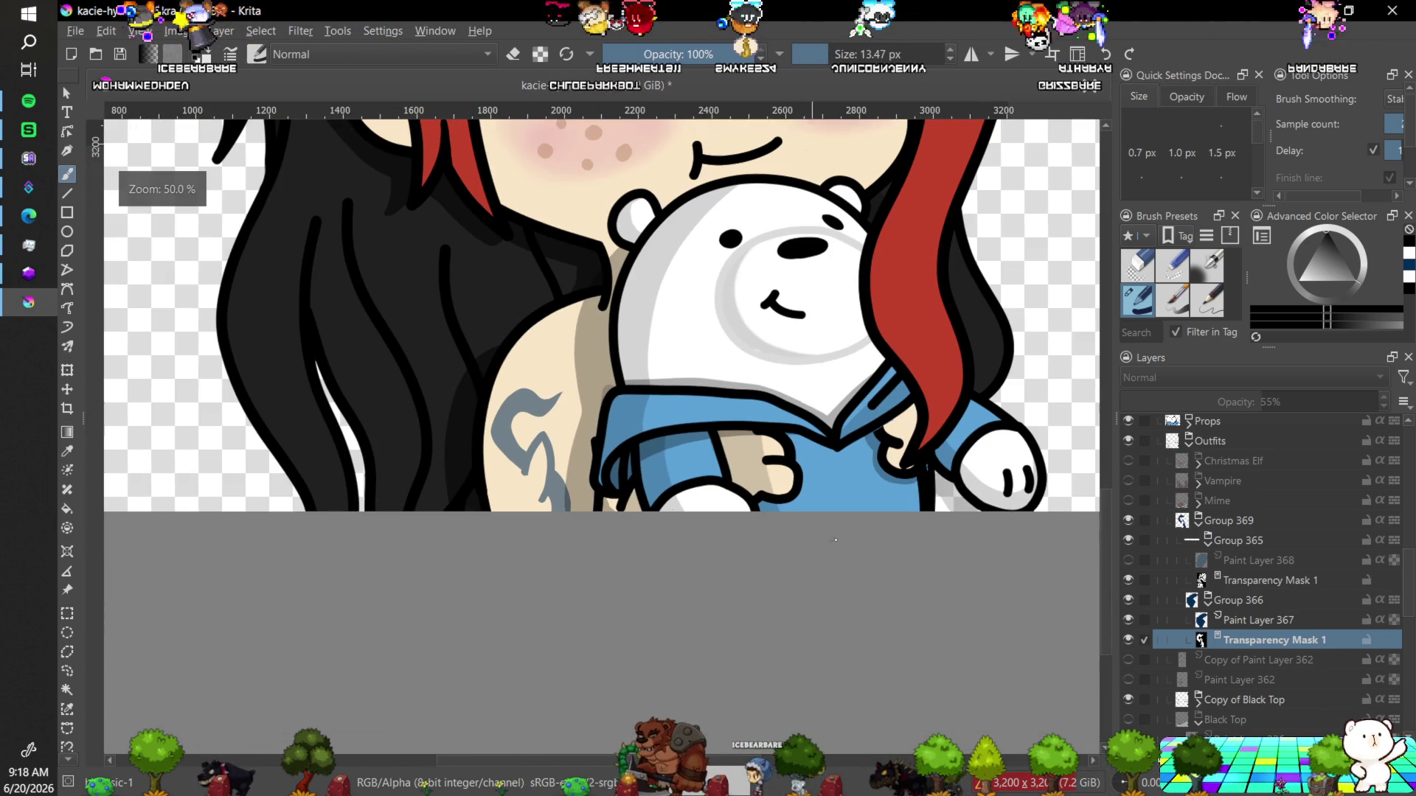
Show the lace-flower tattoo again, select its Transparency Mask 1, and mask away its uppermost petals.
click(1128, 561)
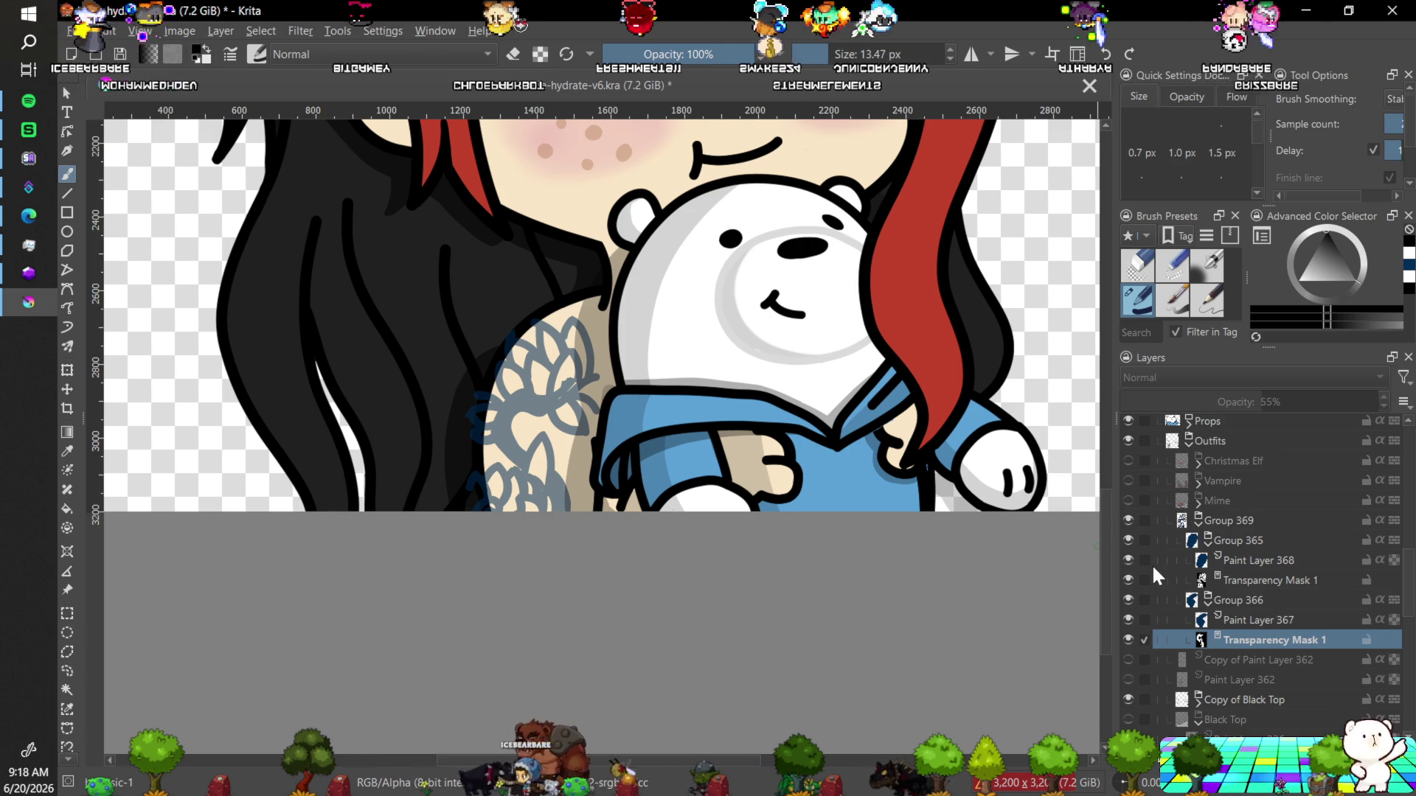
key(plus)
key(plus)
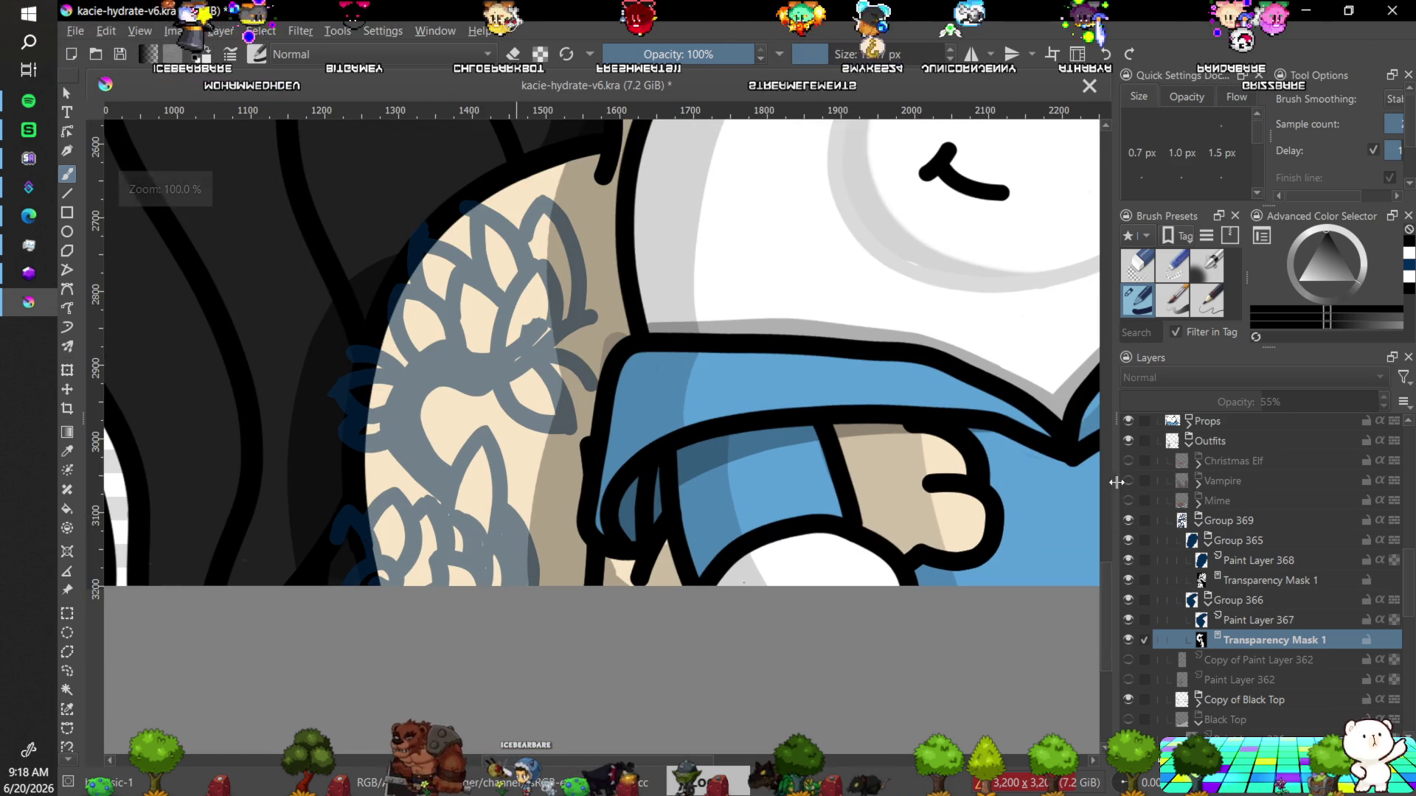
scroll(1103, 565, up, 4)
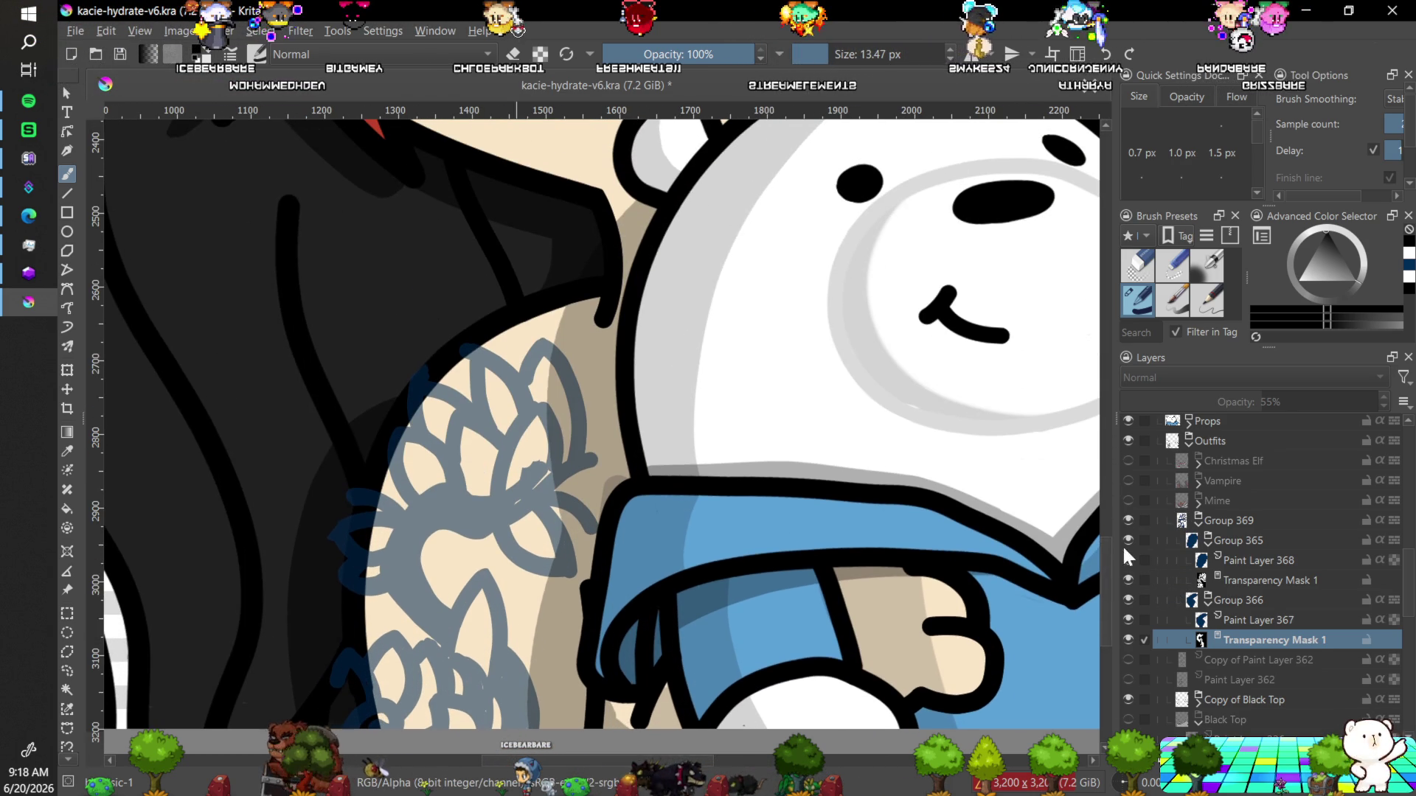
click(1236, 581)
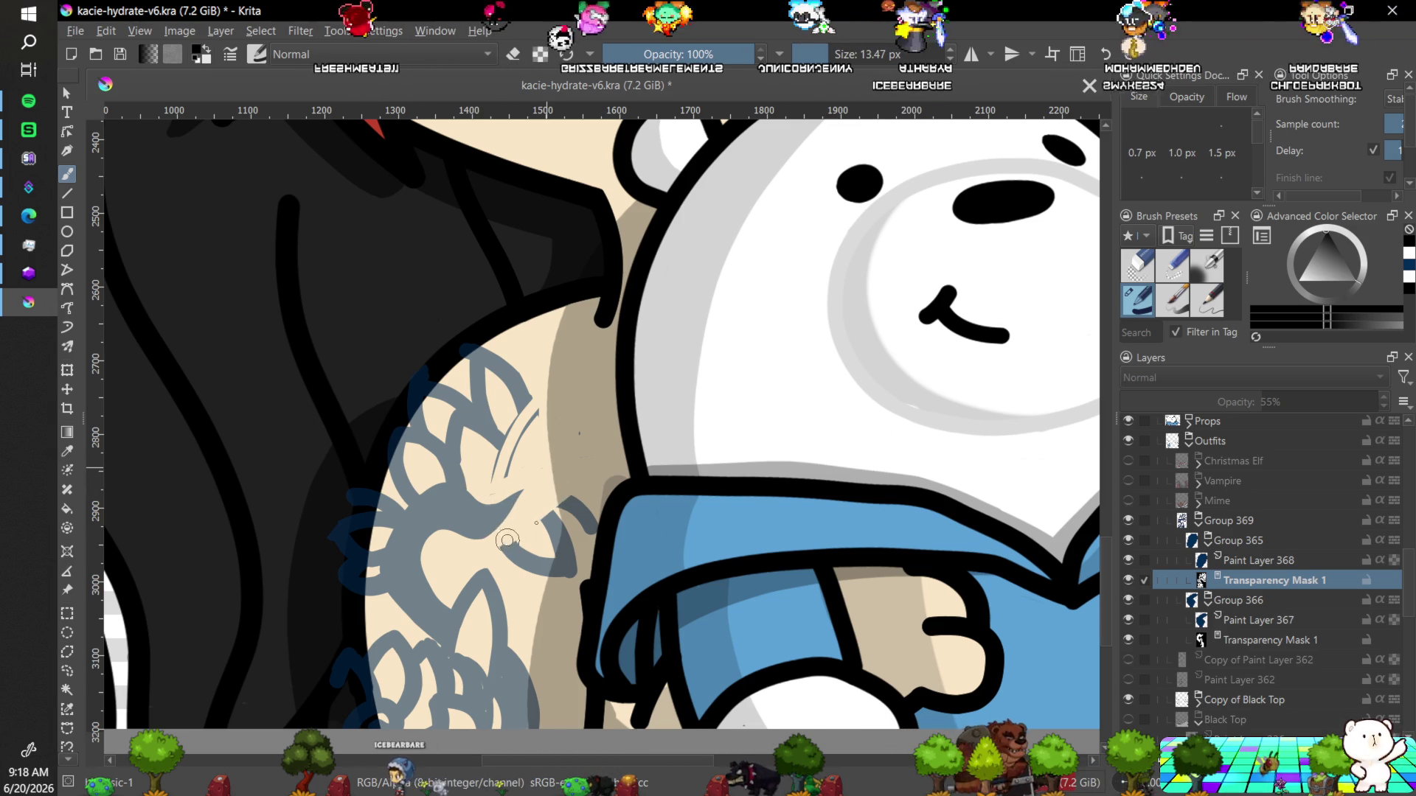
key(ctrl+z)
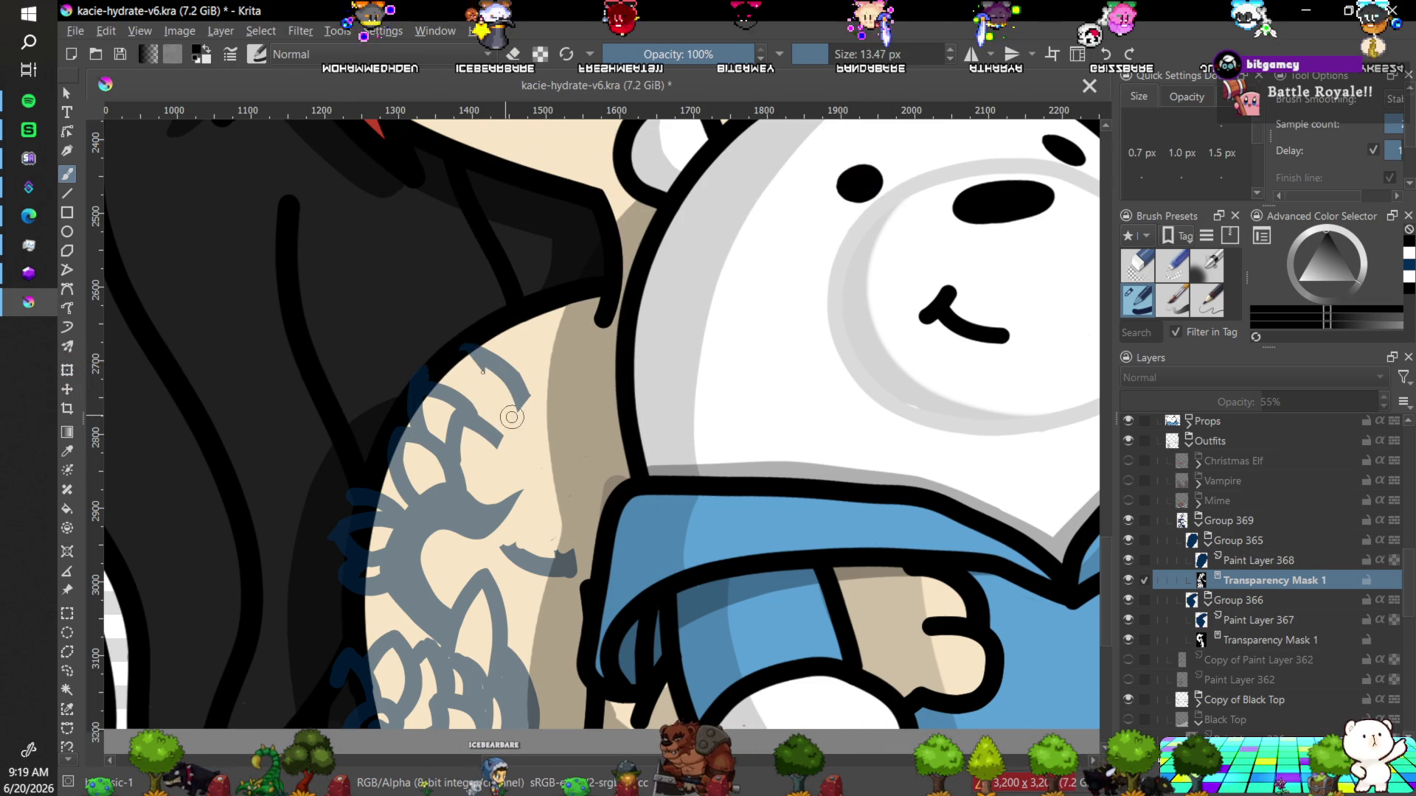
drag(473, 341, 469, 337)
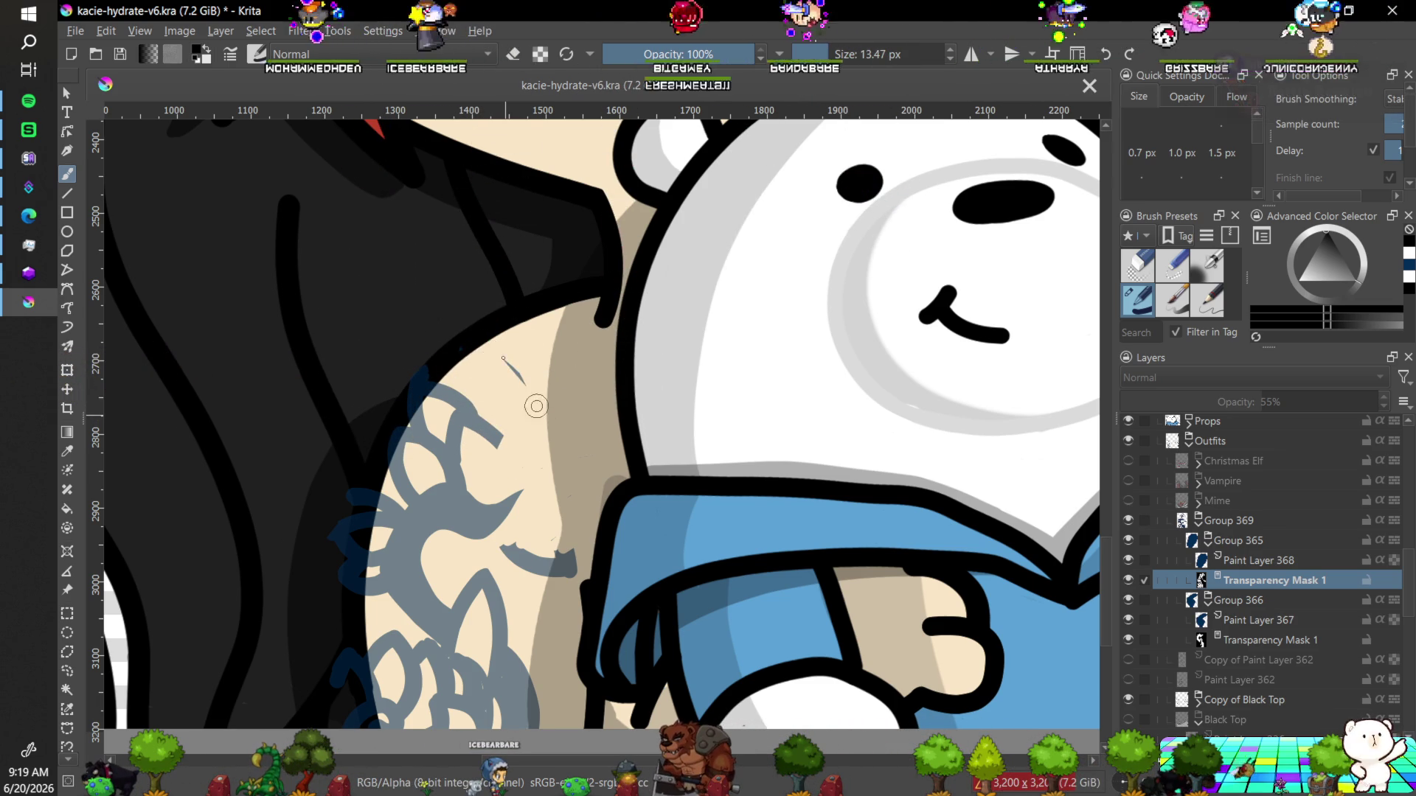
Set Brush Smoothing to None and mask out the stray stroke near the sleeve and the upper hook.
click(1390, 99)
click(1379, 42)
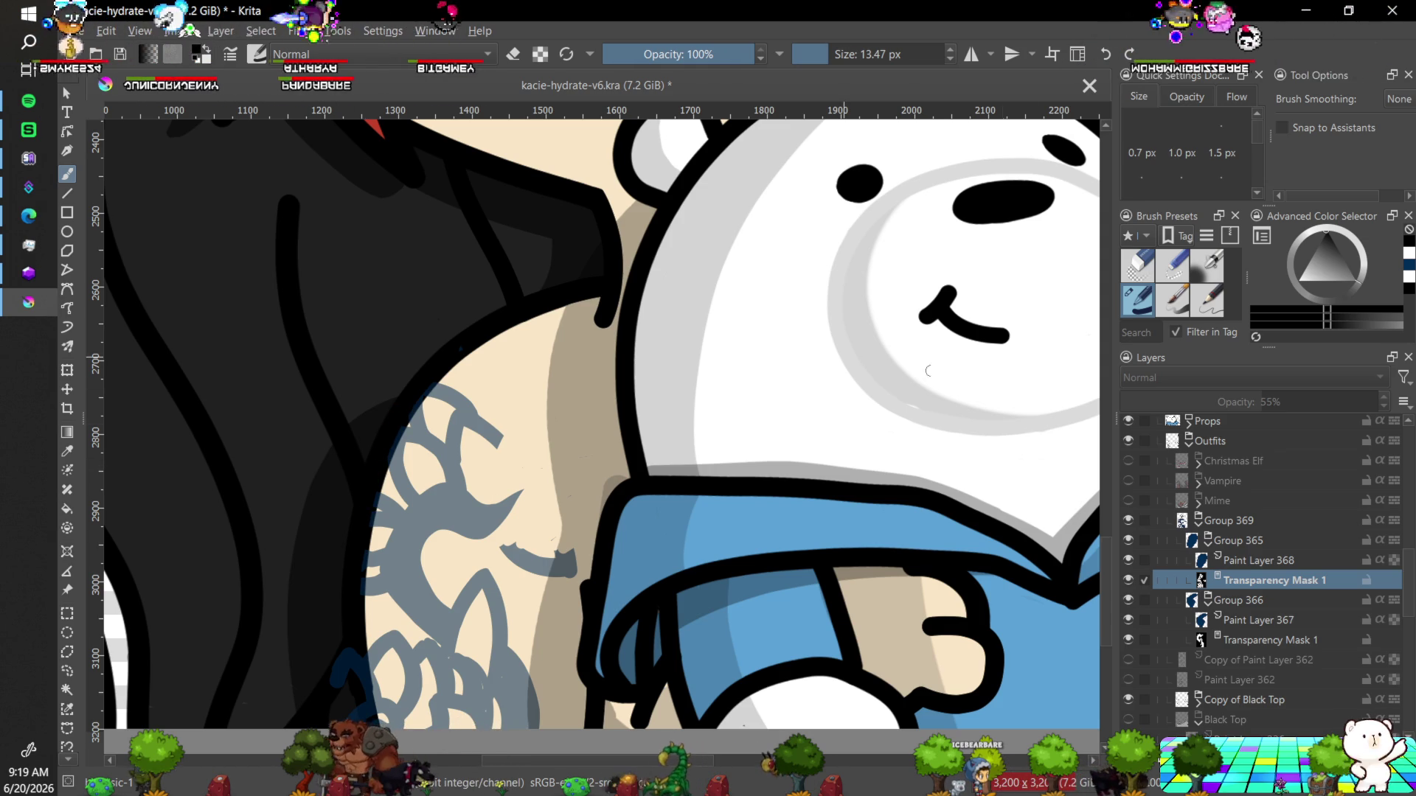
scroll(337, 538, down, 4)
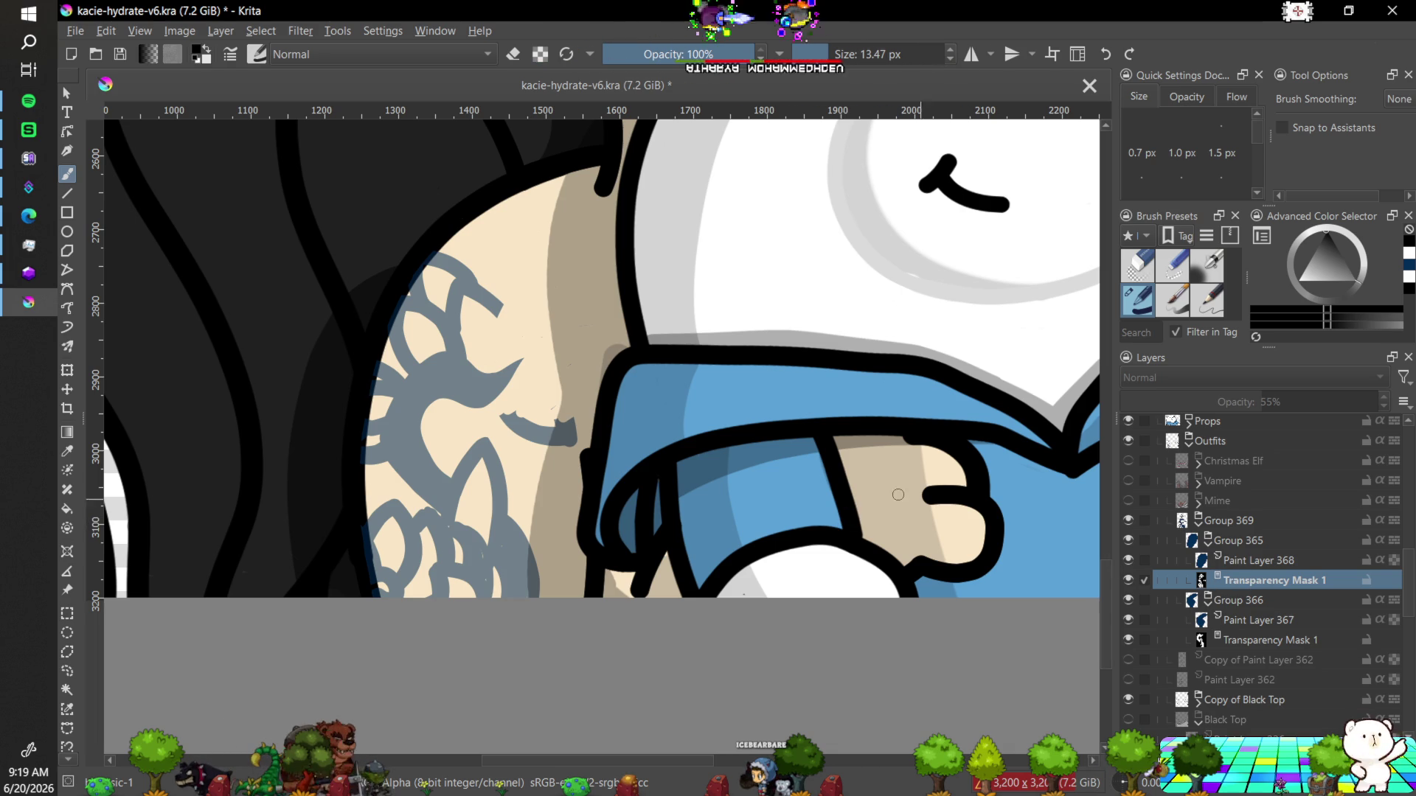
drag(506, 421, 537, 443)
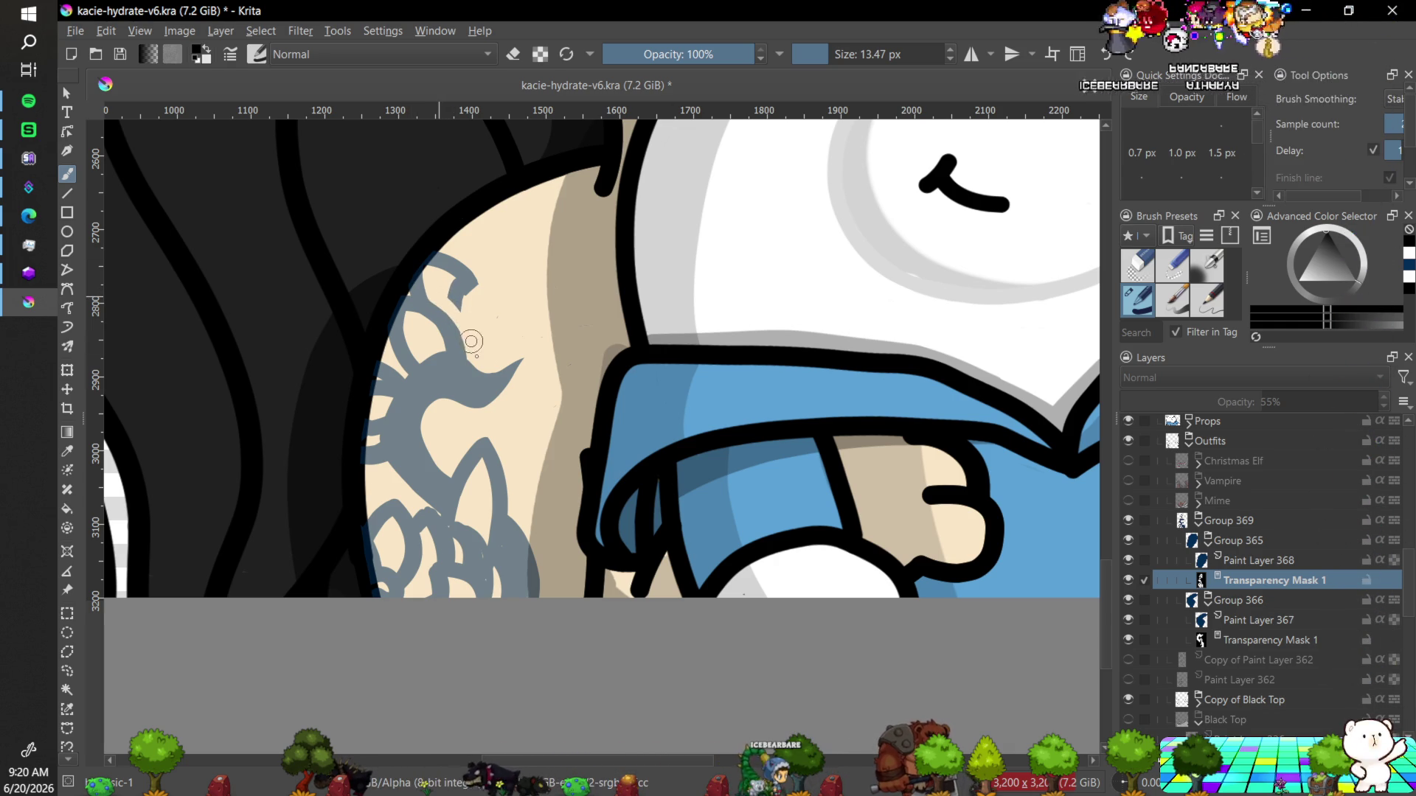
mouse_move(452, 302)
mouse_down()
mouse_move(432, 253)
mouse_move(475, 290)
mouse_move(441, 241)
mouse_up()
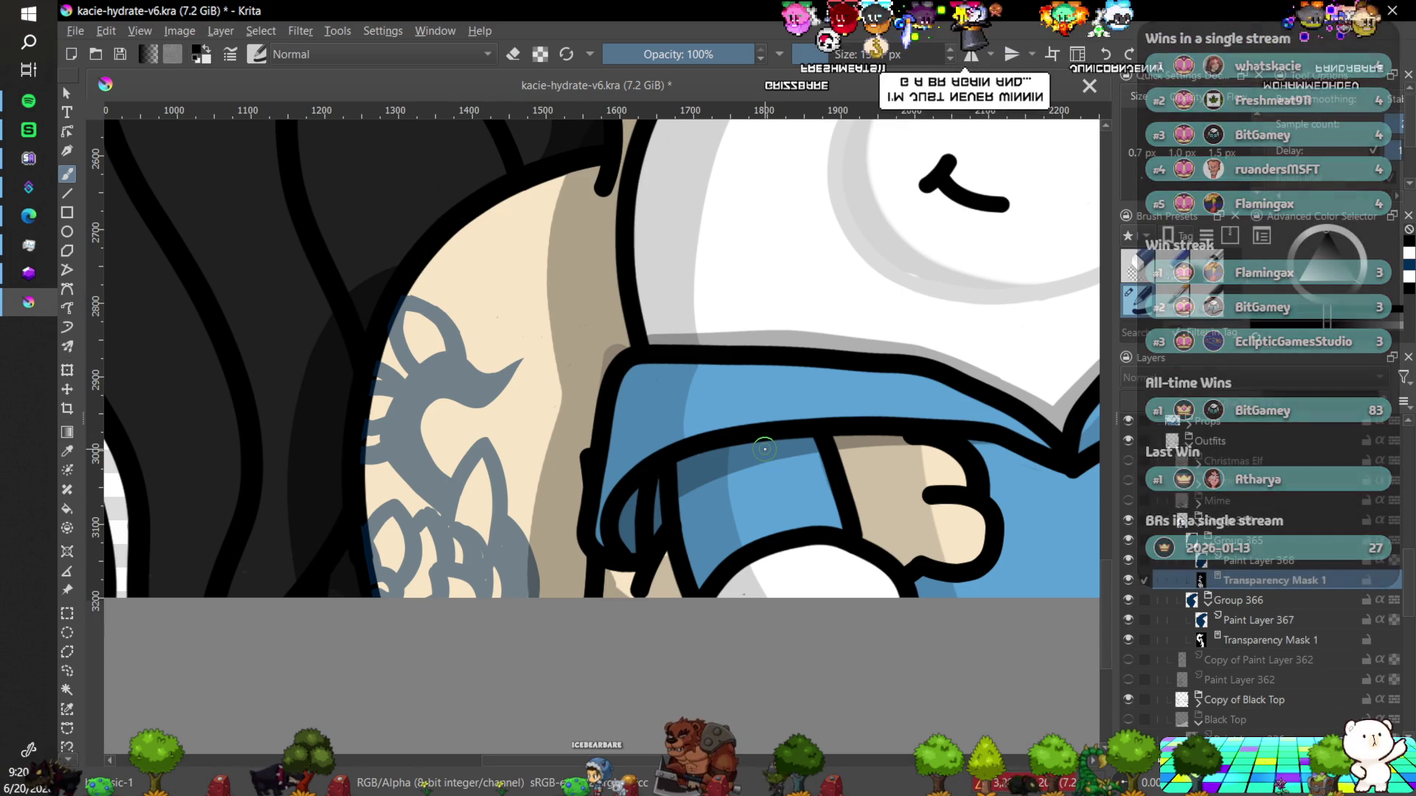
Select Group 369 with the Move tool and shift the tattoo up about 18 px.
scroll(764, 449, down, 6)
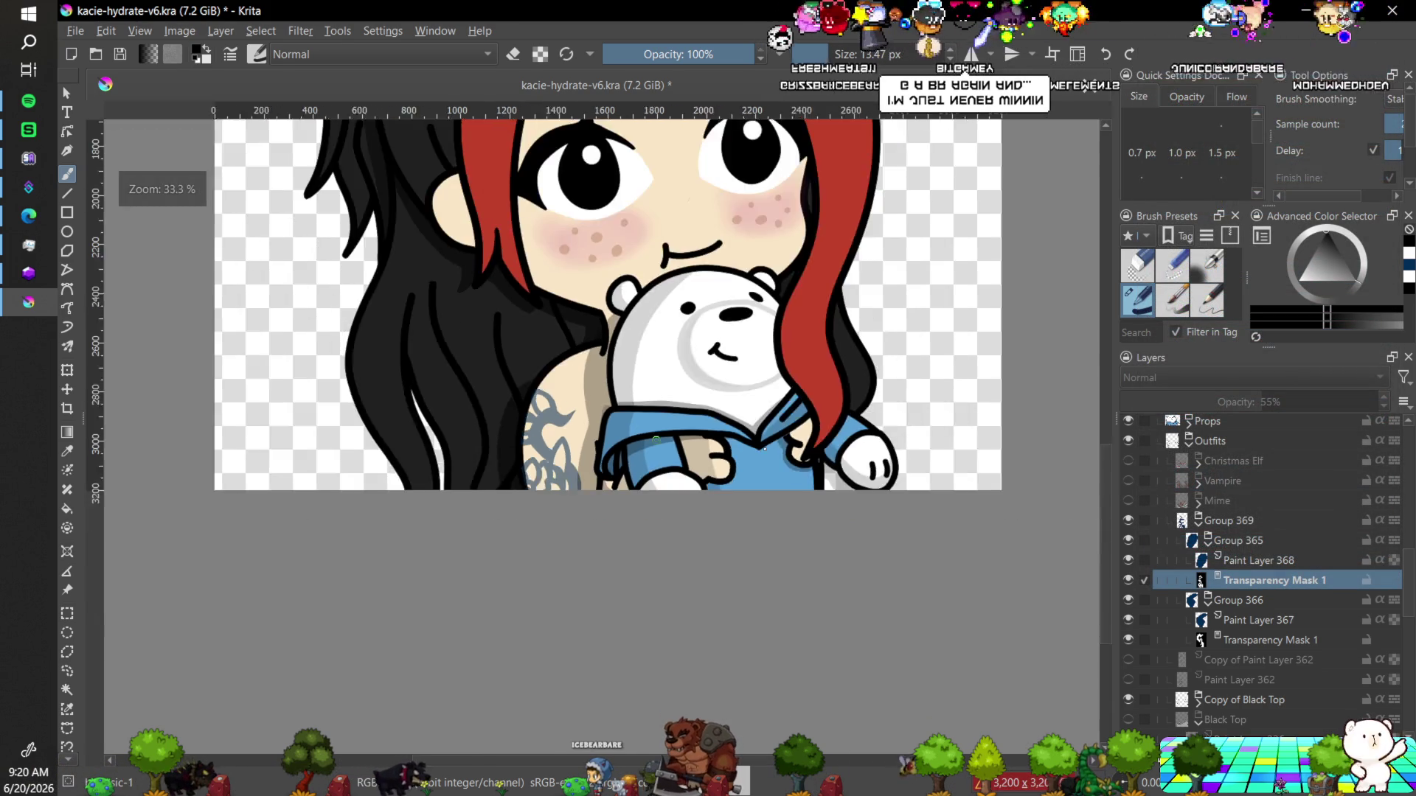
scroll(765, 449, up, 3)
scroll(765, 449, up, 1)
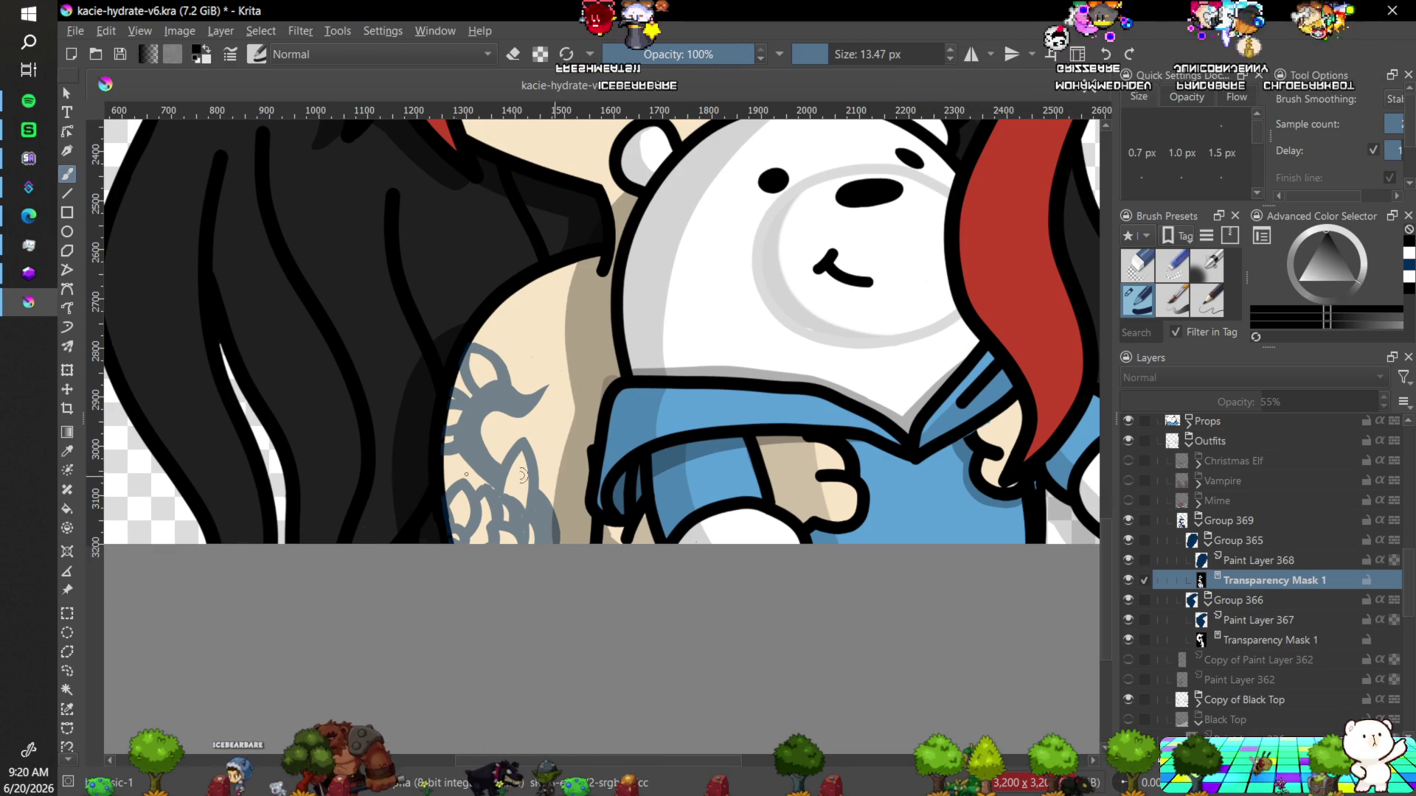
click(68, 388)
click(1232, 520)
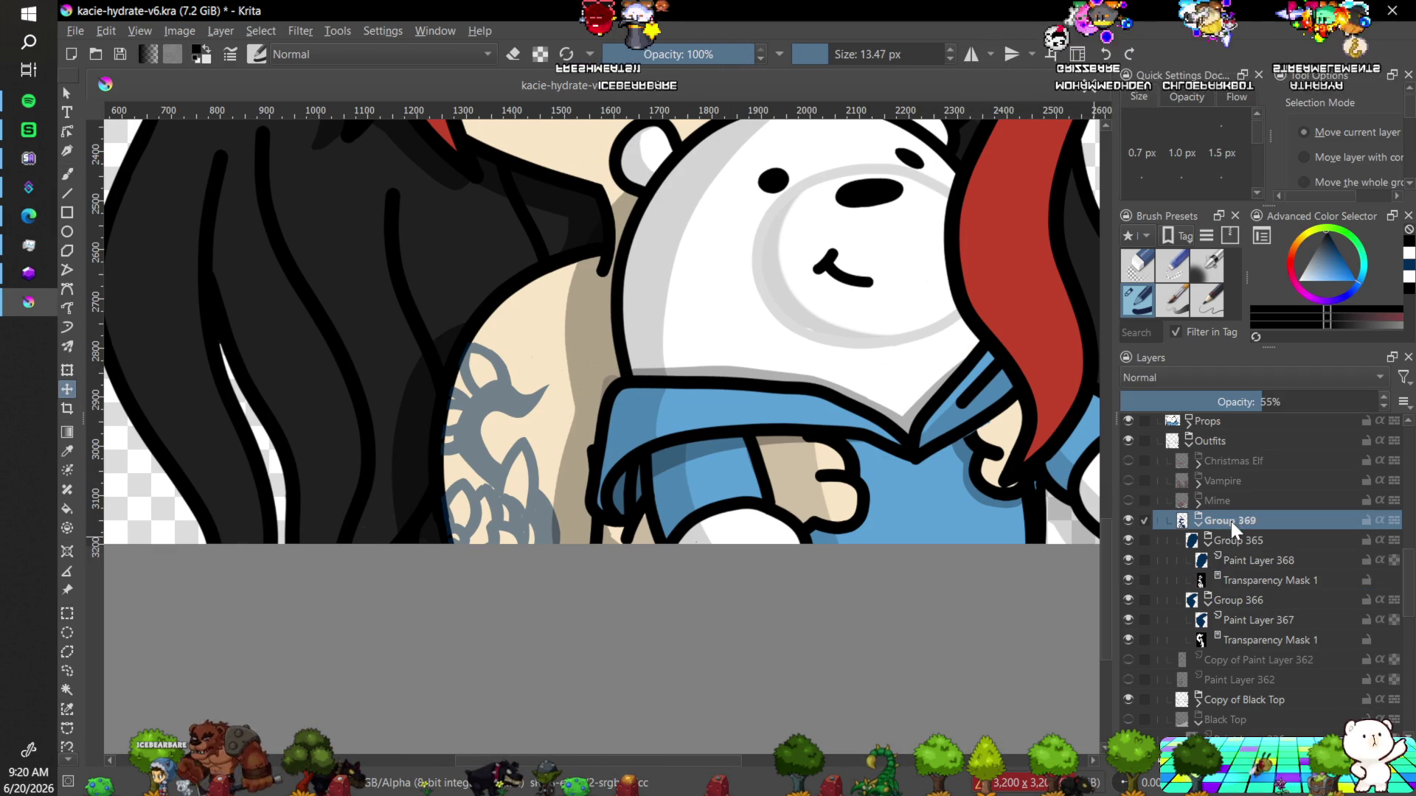
drag(501, 403, 503, 387)
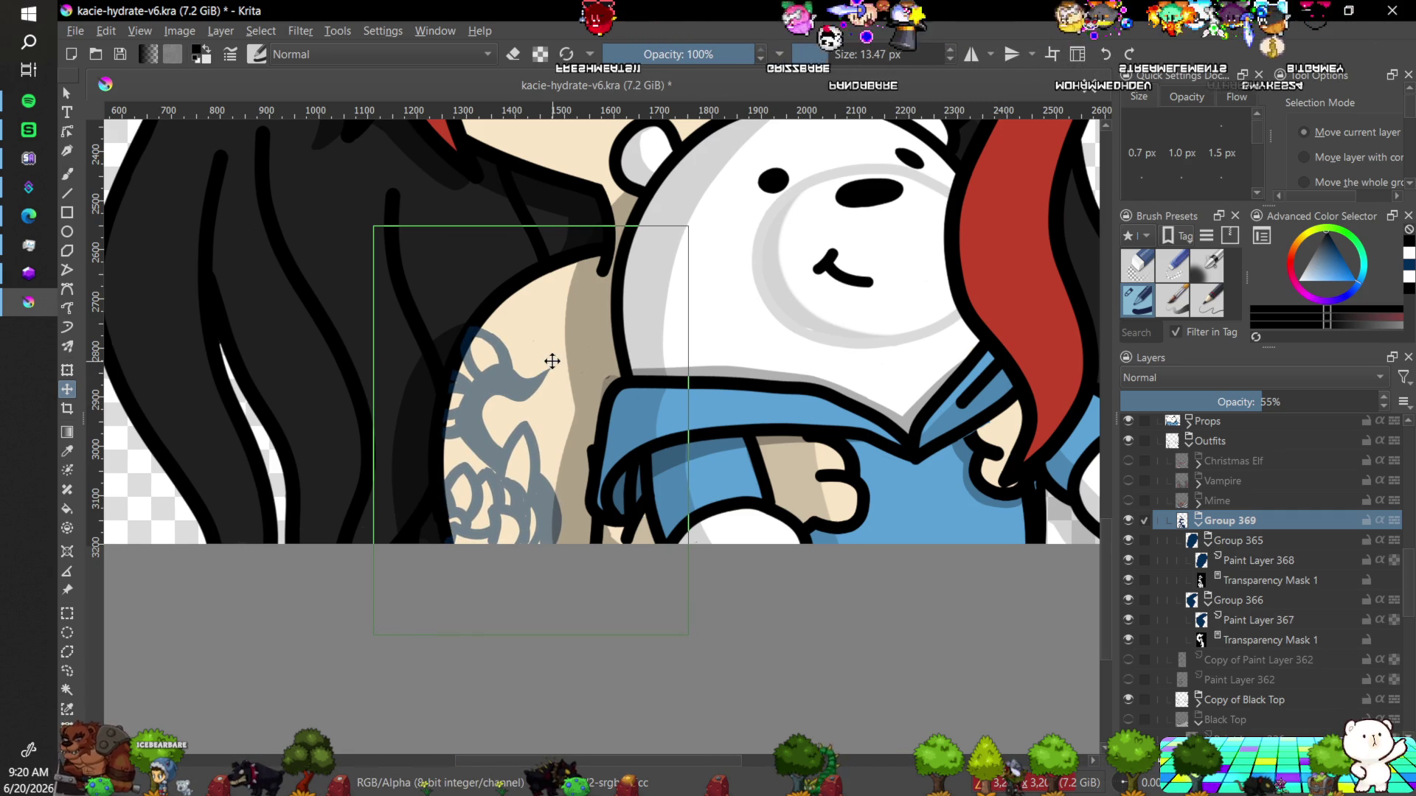
Transform the tattoo group, dragging its top edge up to stretch it taller, and apply.
click(67, 370)
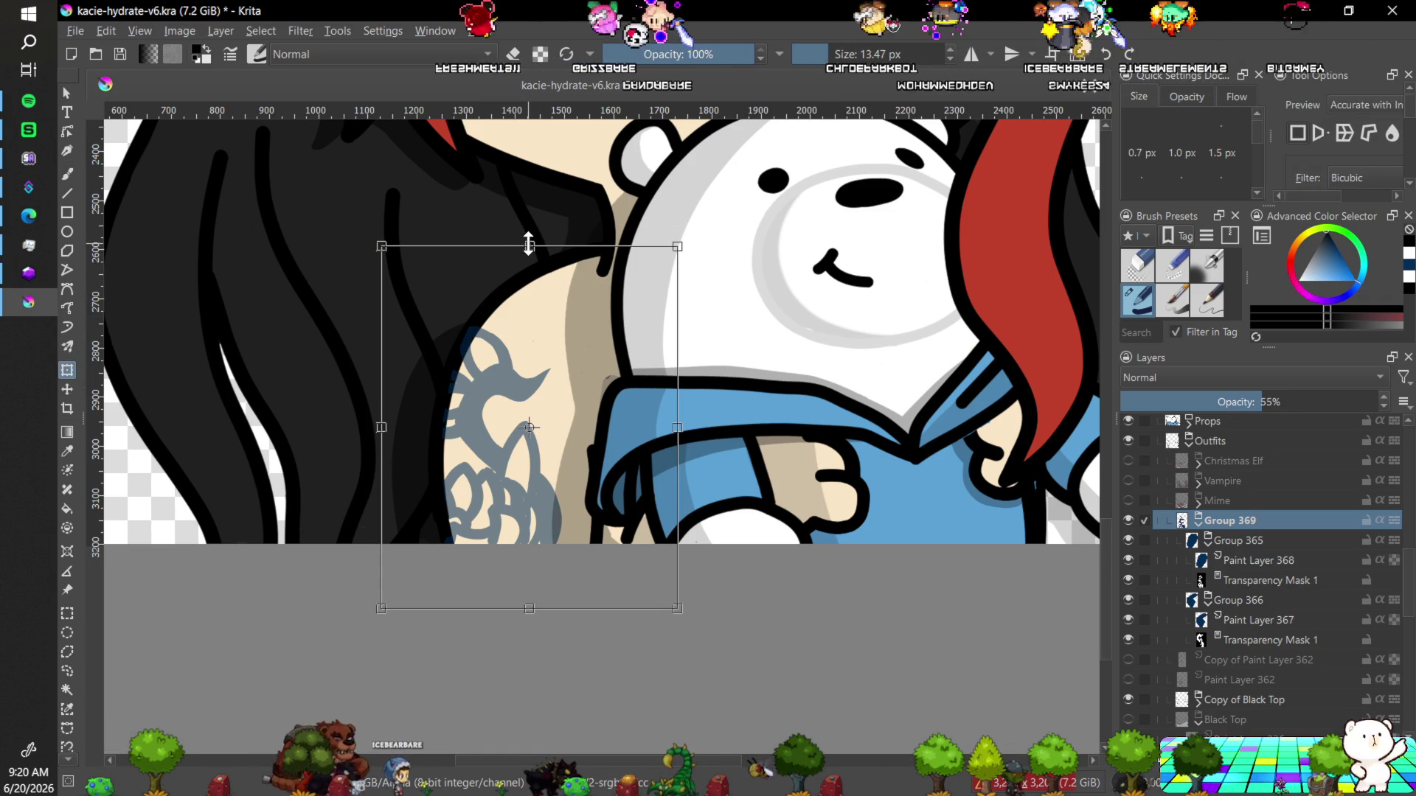
drag(528, 240, 531, 225)
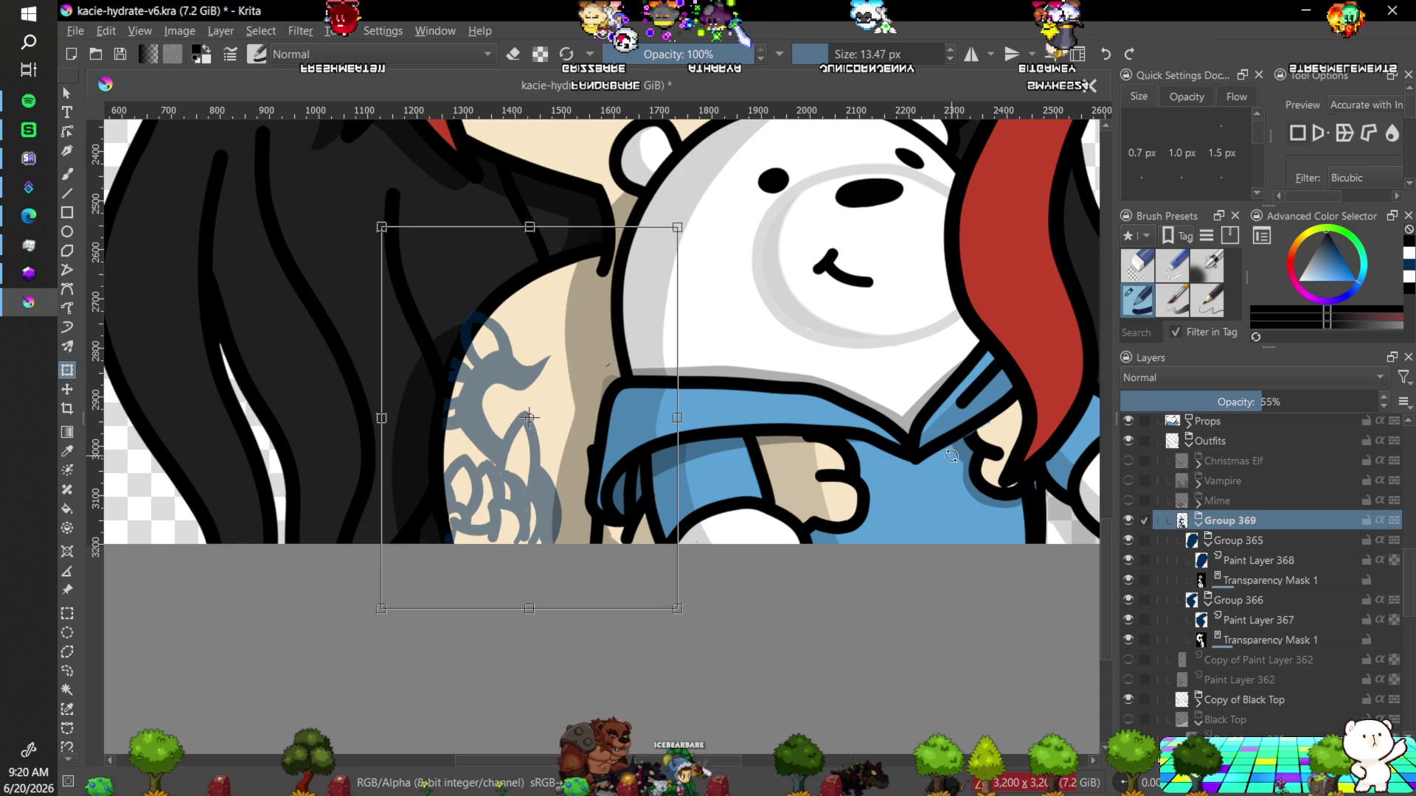
key(b)
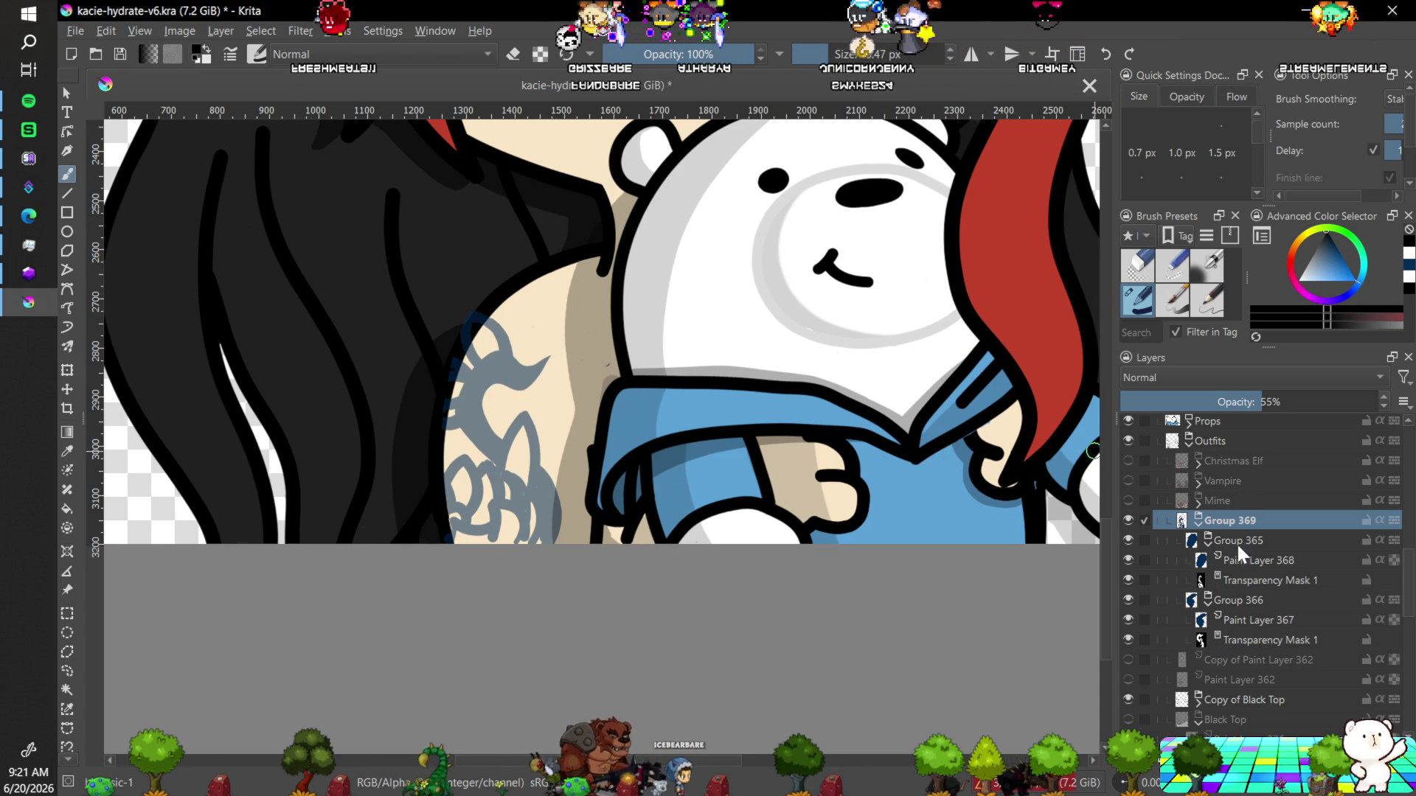
Select Paint Layer 368's Transparency Mask 1, pick white, and reveal a thin tattoo line atop the arm.
click(1245, 581)
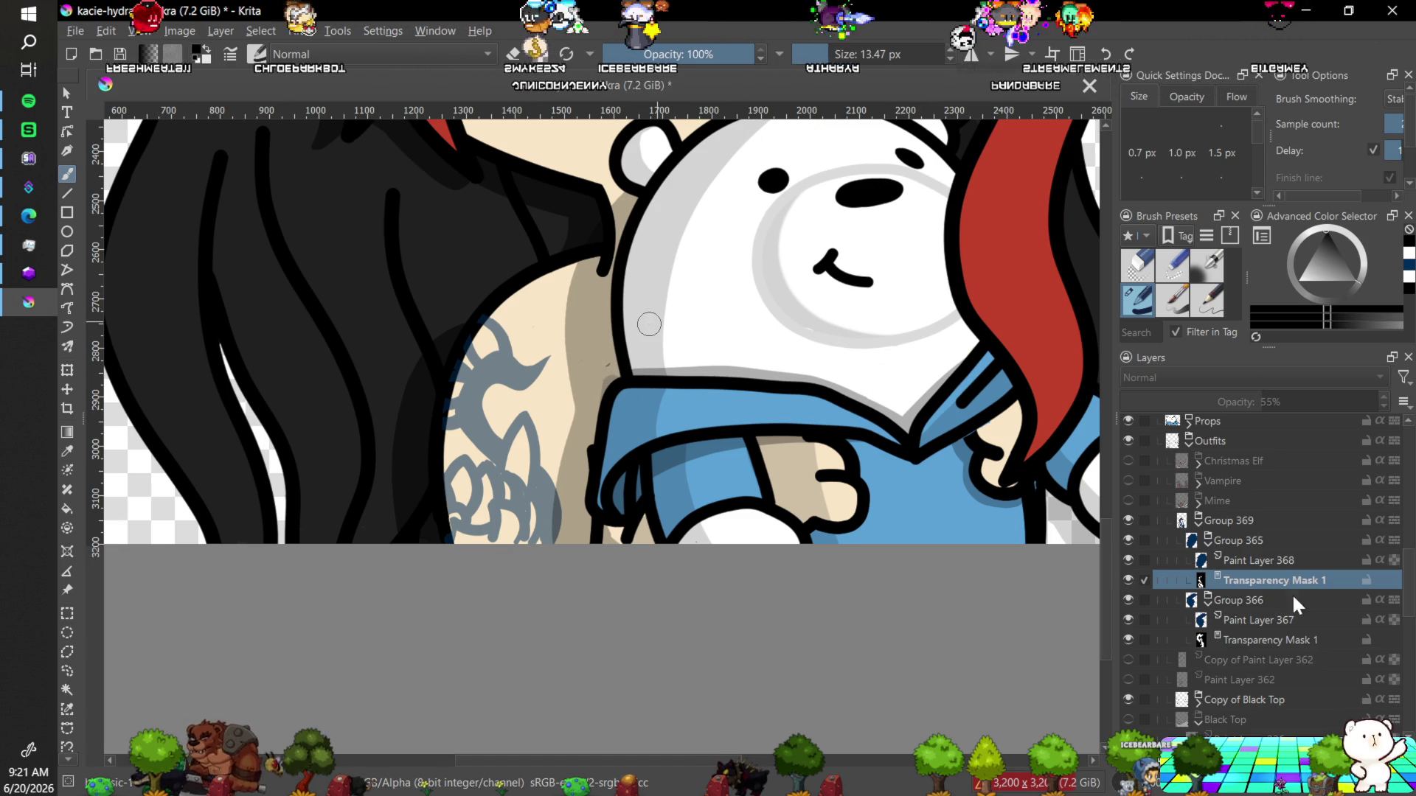
click(1251, 638)
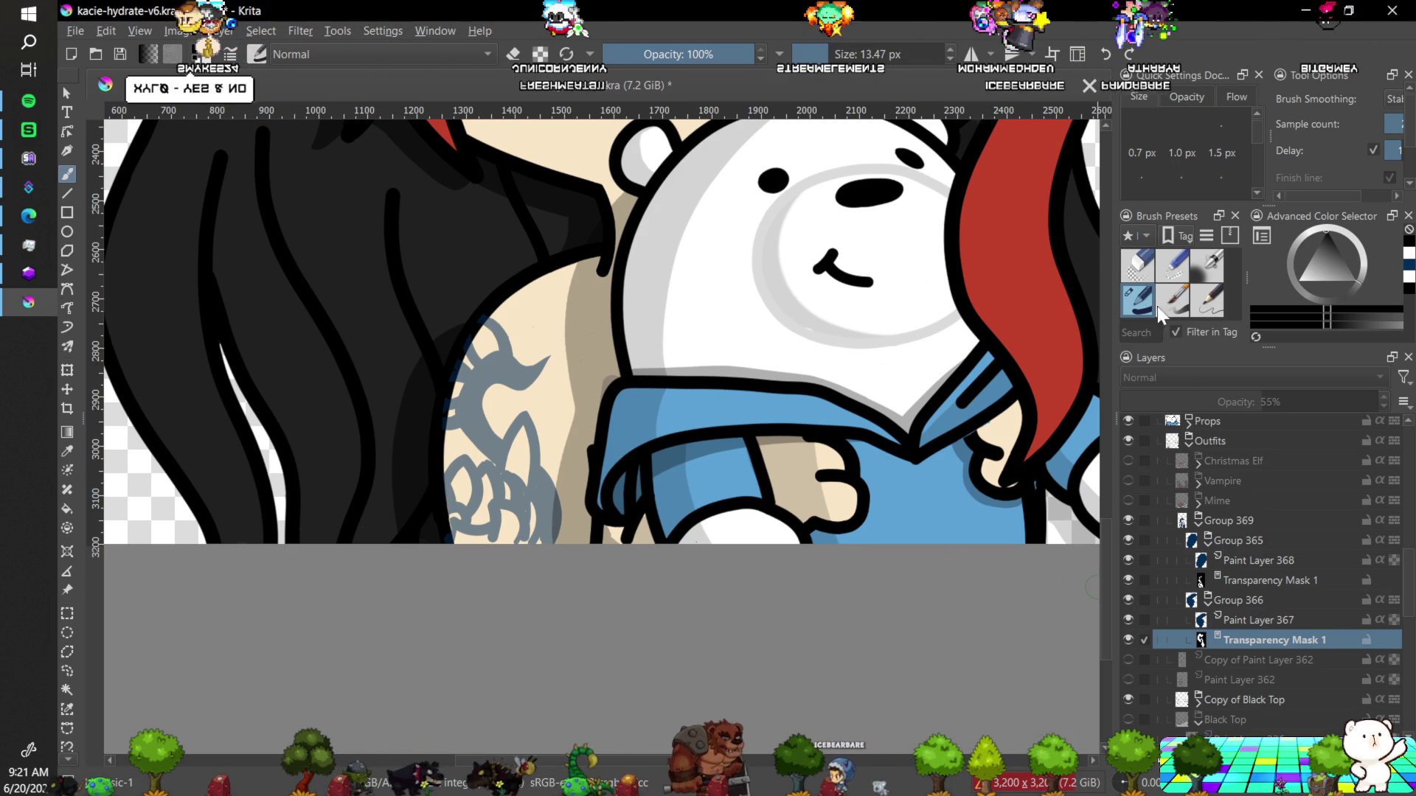
click(1246, 580)
drag(1330, 274, 1298, 279)
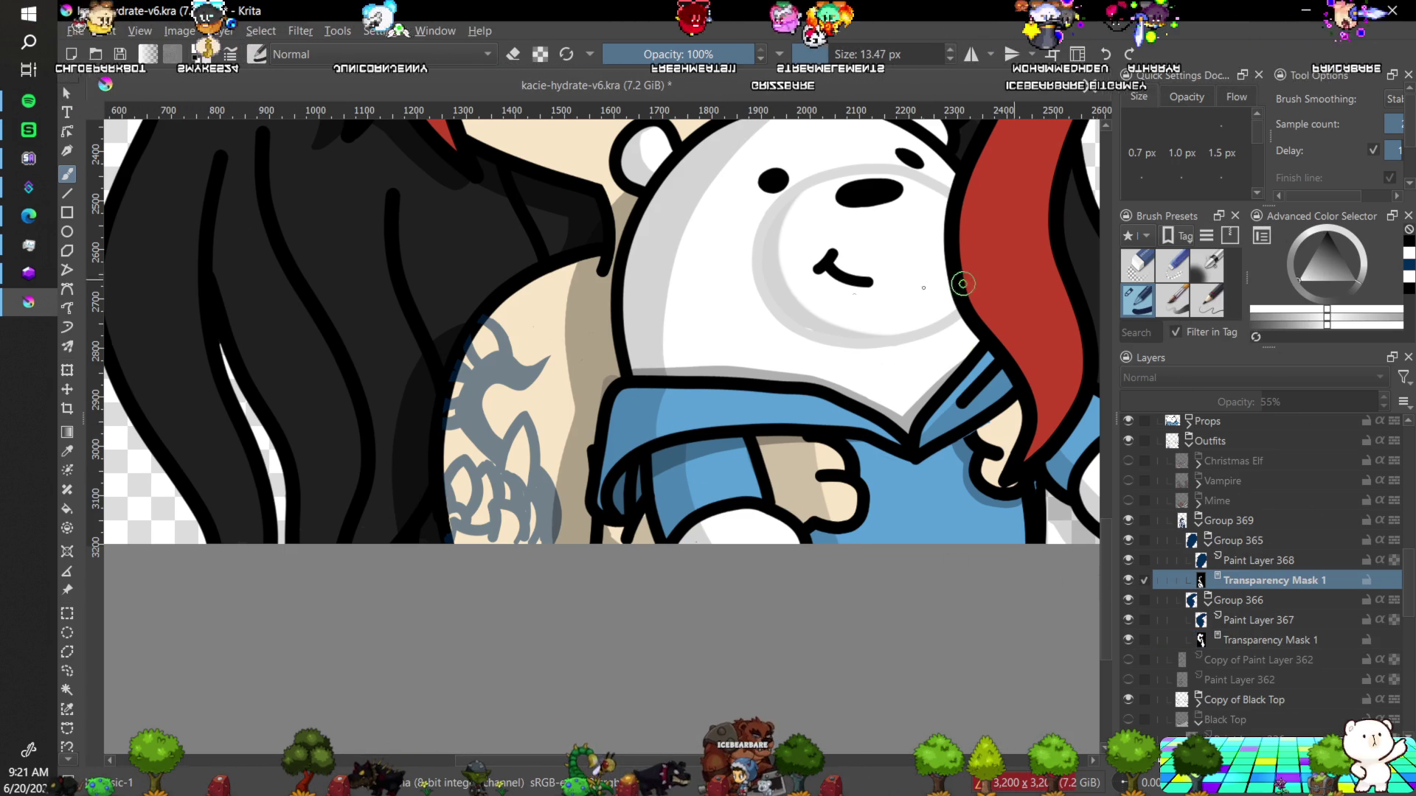
drag(577, 358, 612, 299)
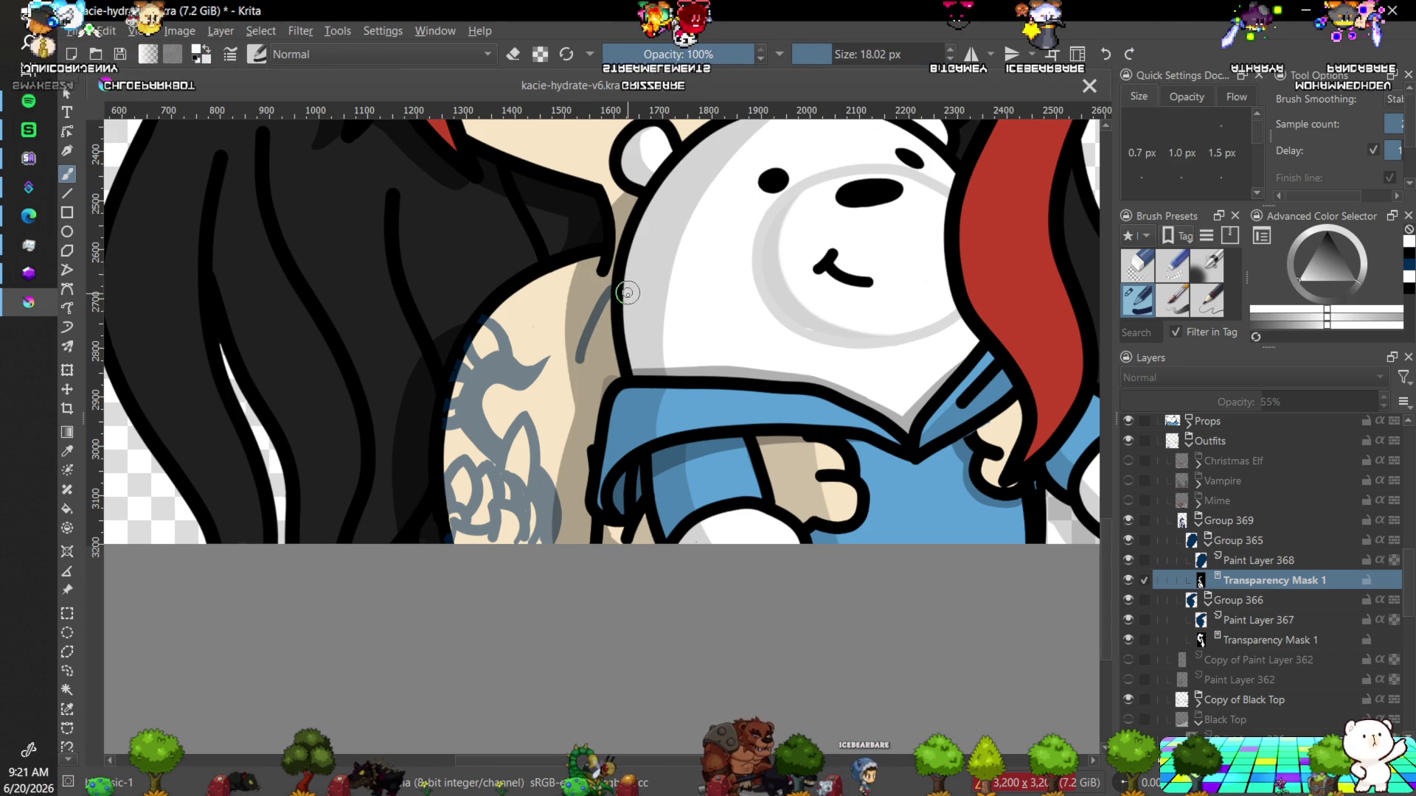
With a 22.33 px brush, reveal more petal strokes near the shoulder top, undoing one misplaced stroke.
drag(839, 54, 845, 54)
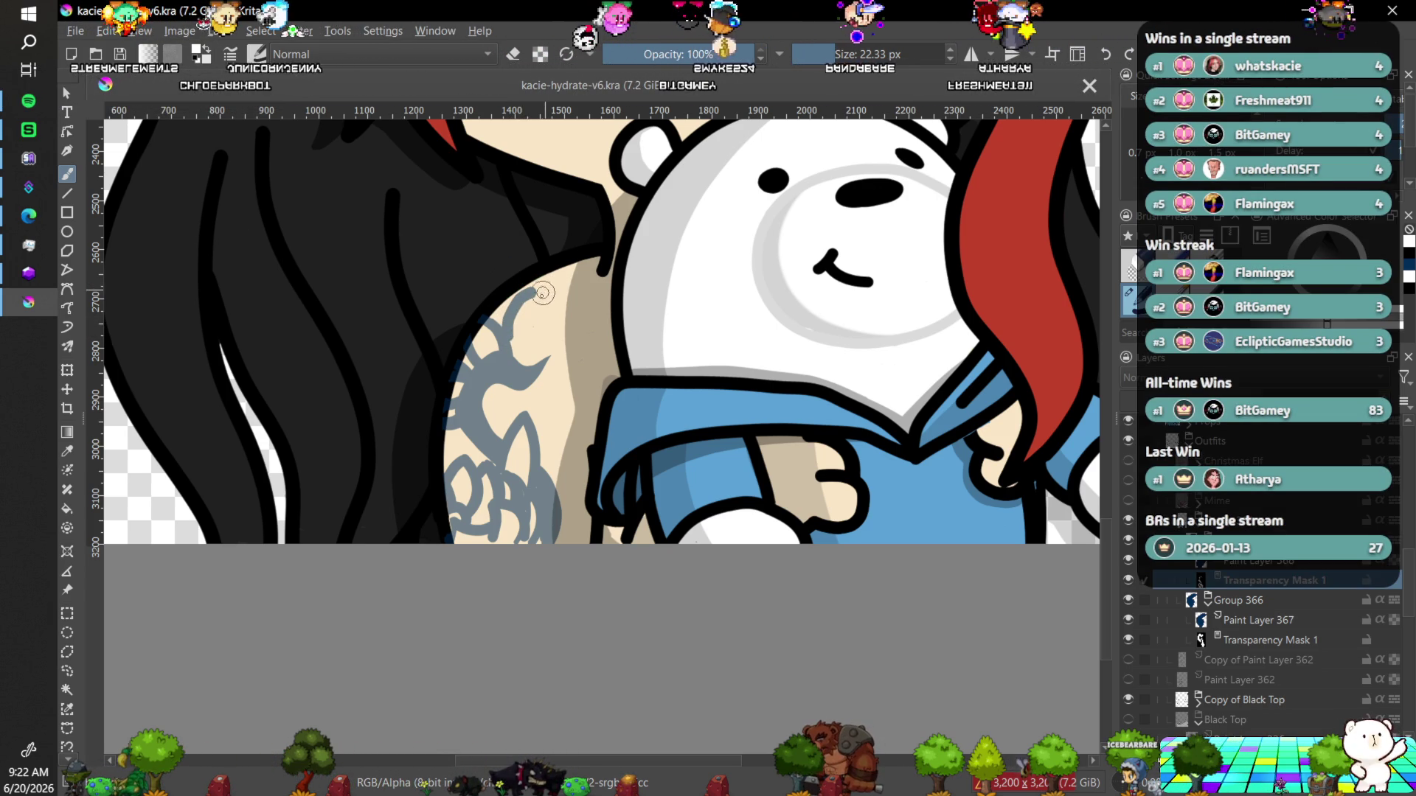
drag(543, 293, 527, 320)
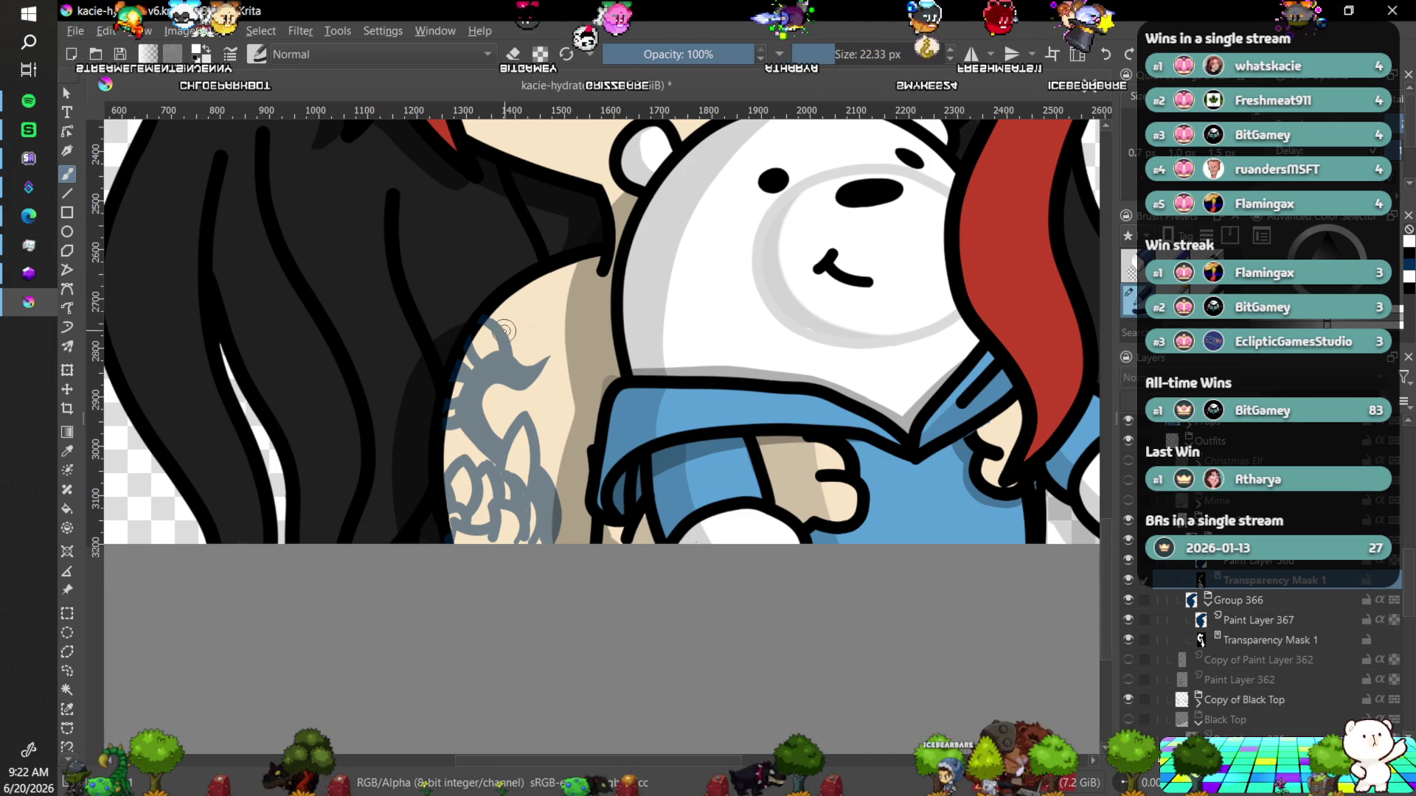
drag(519, 300, 521, 343)
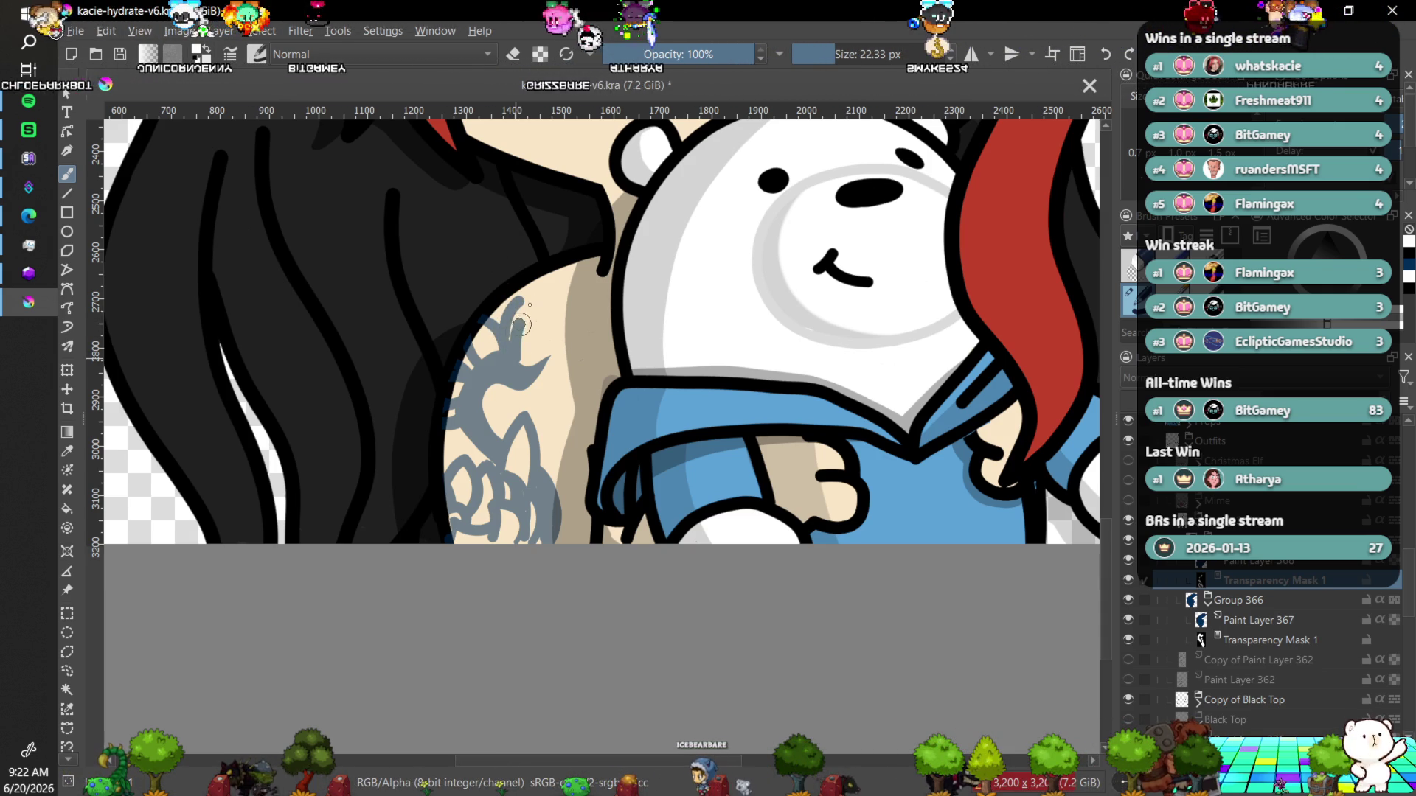
key(ctrl+z)
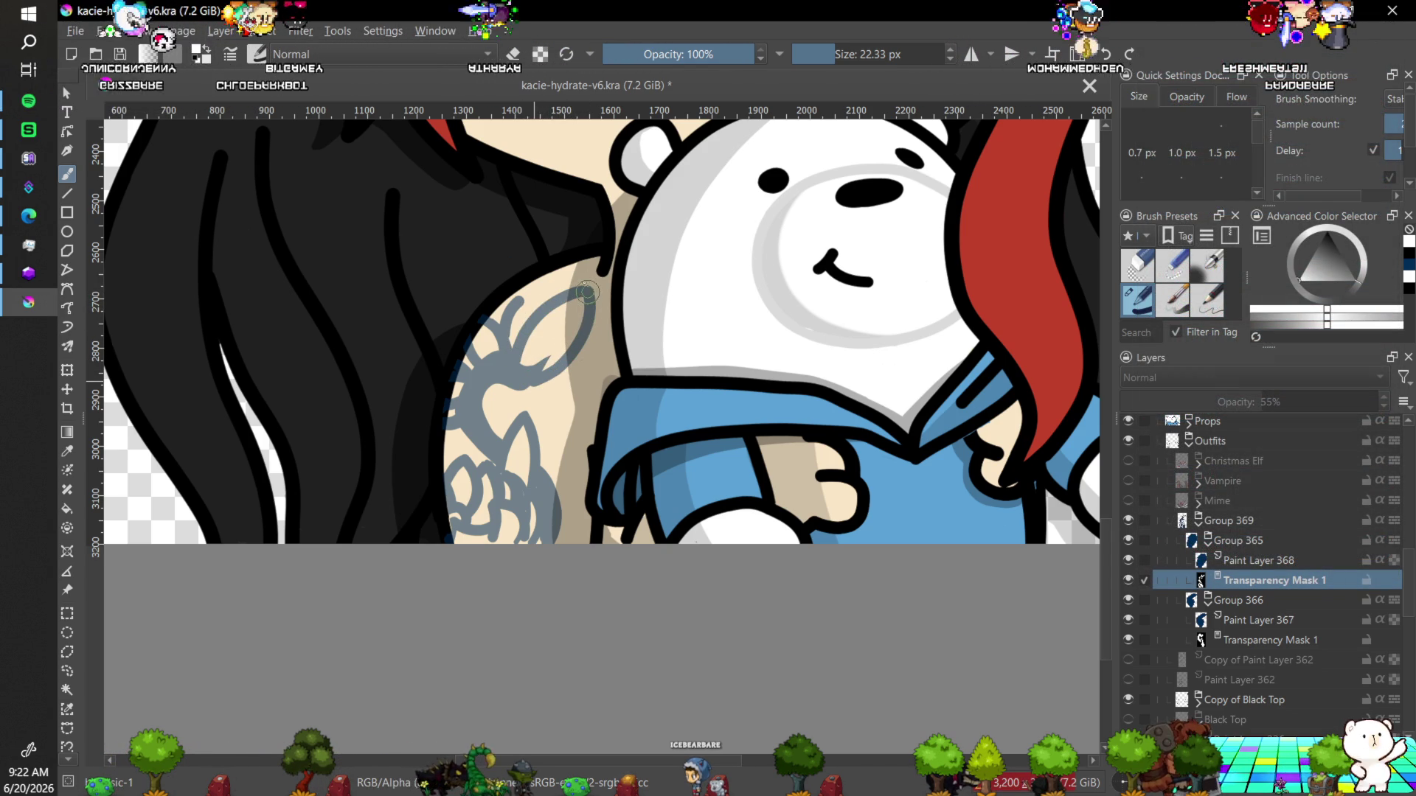
drag(588, 289, 572, 365)
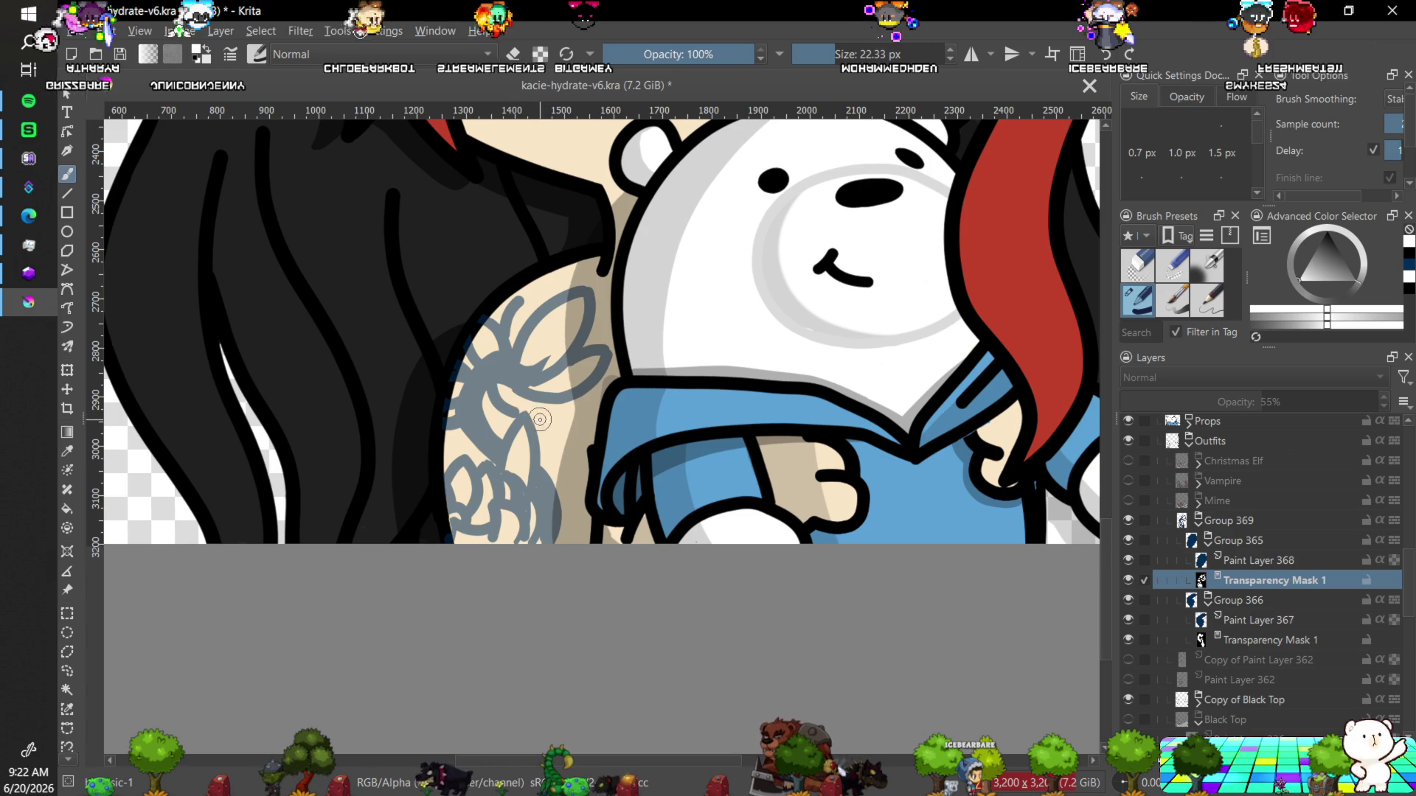
key(ctrl)
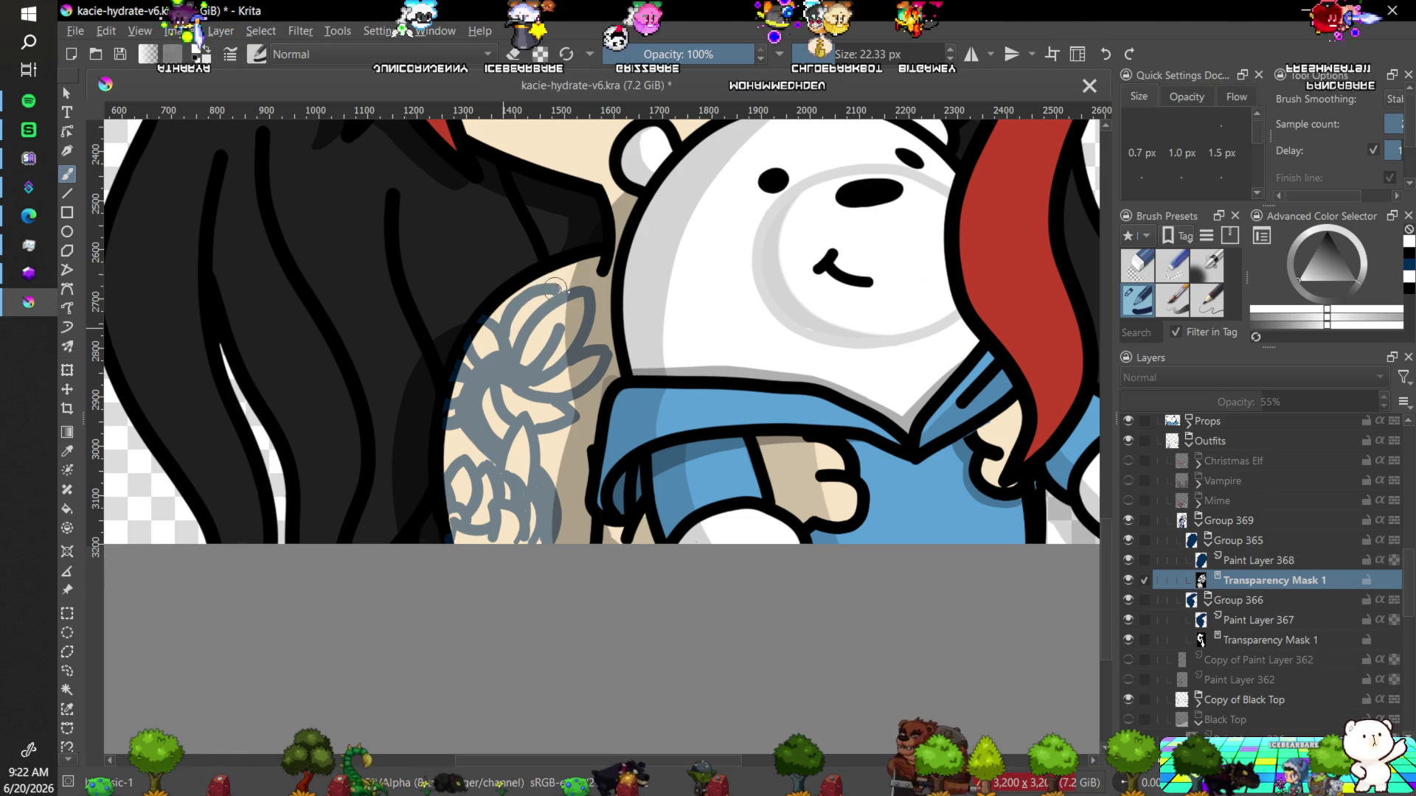
key(minus)
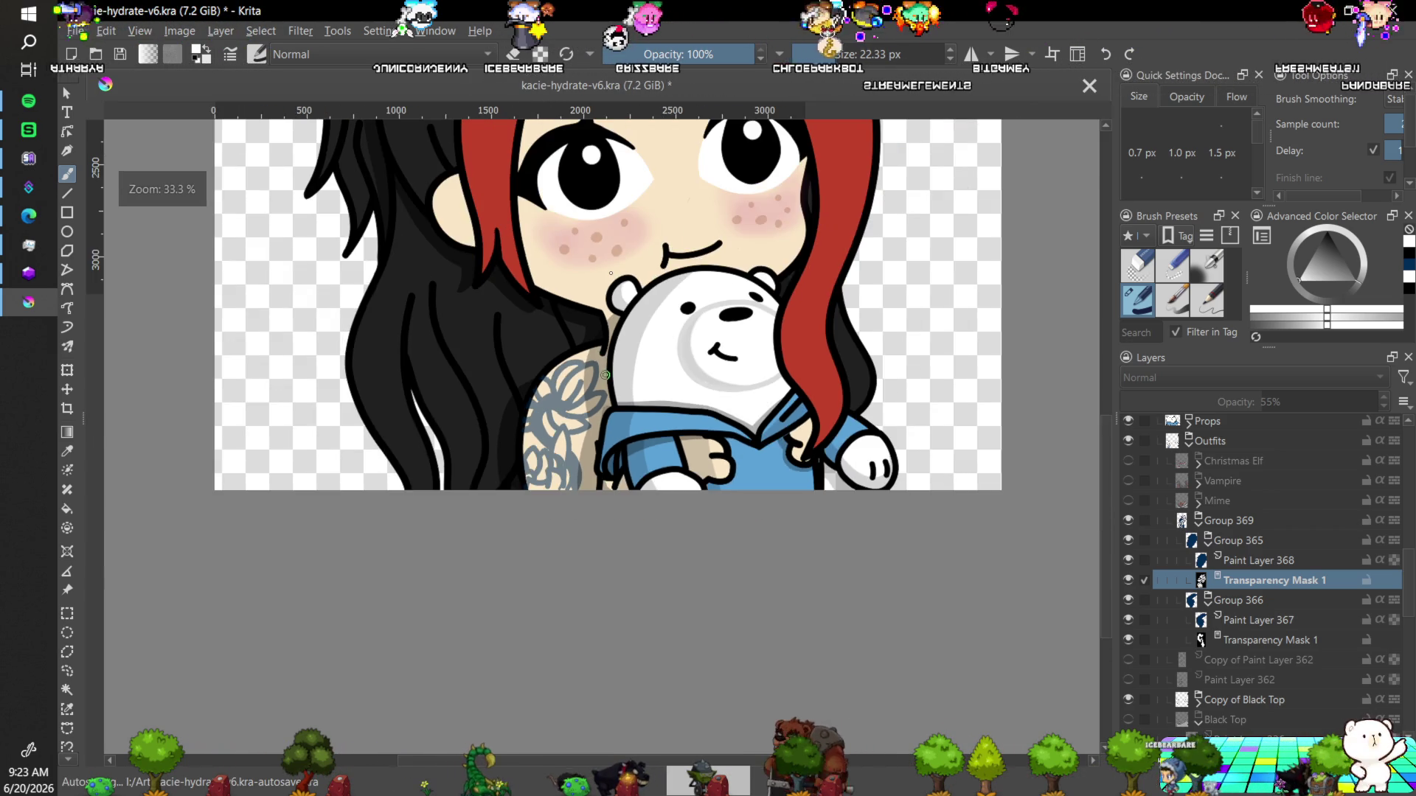
Collapse Groups 365 and 366 and duplicate Group 365 with Ctrl+J.
key(minus)
key(minus)
key(minus)
key(plus)
key(plus)
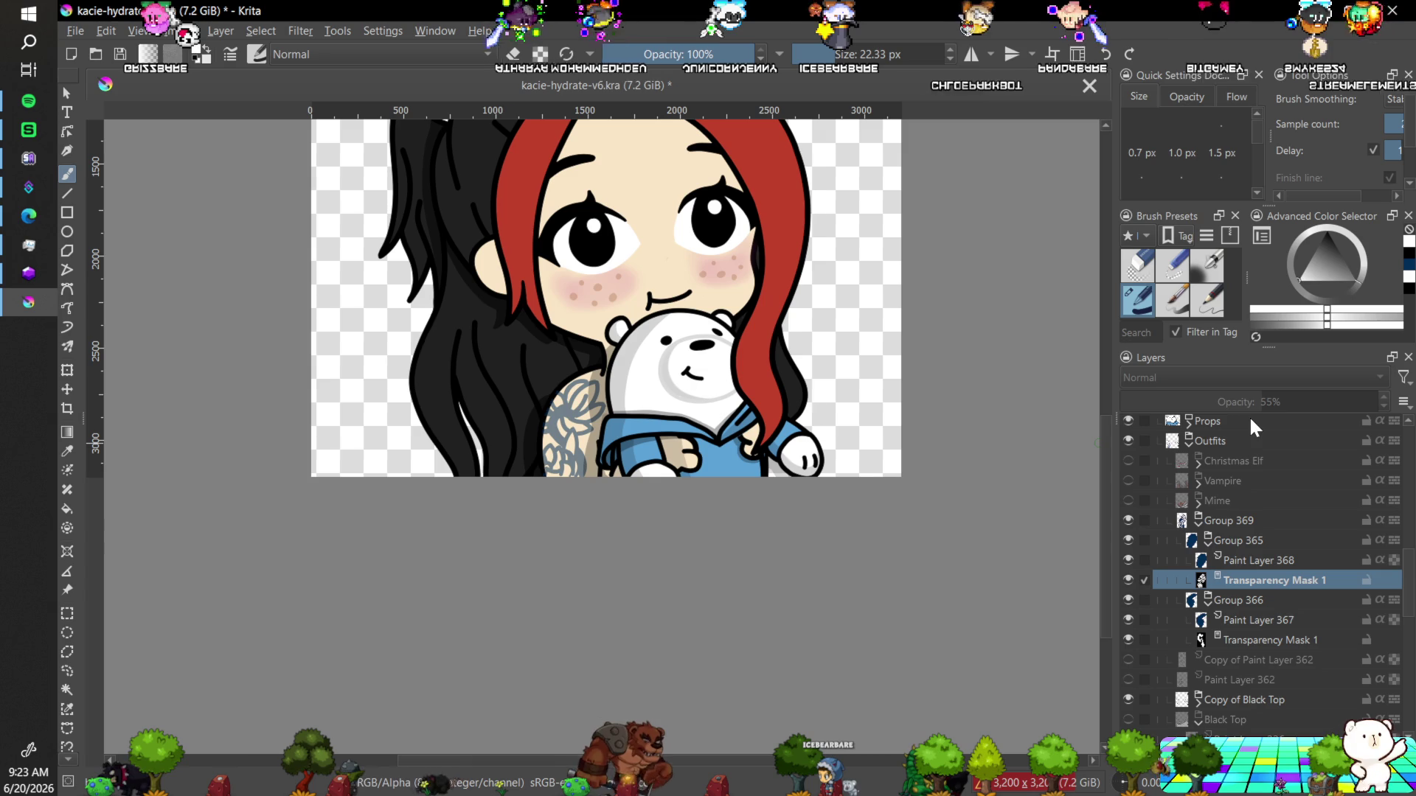
click(1237, 543)
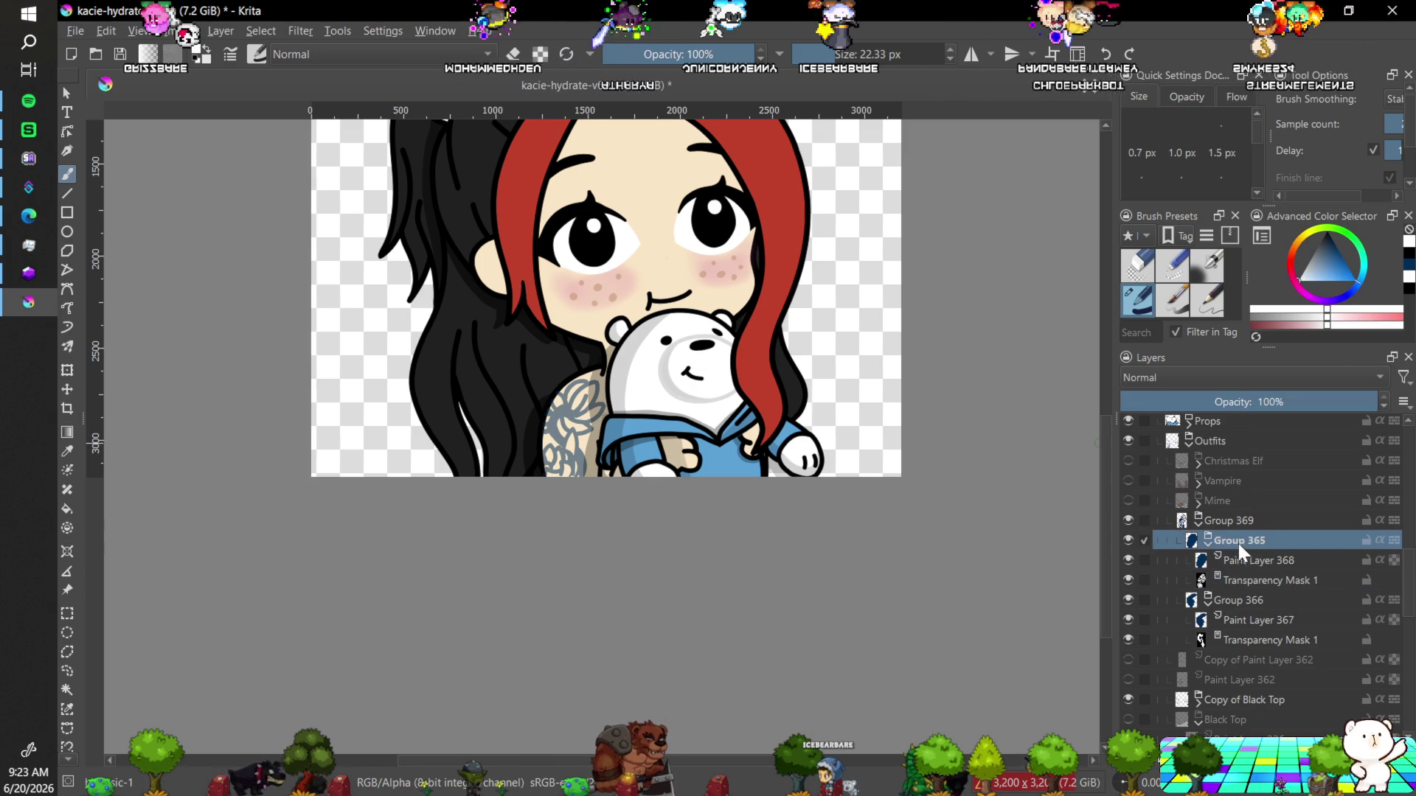
click(1207, 546)
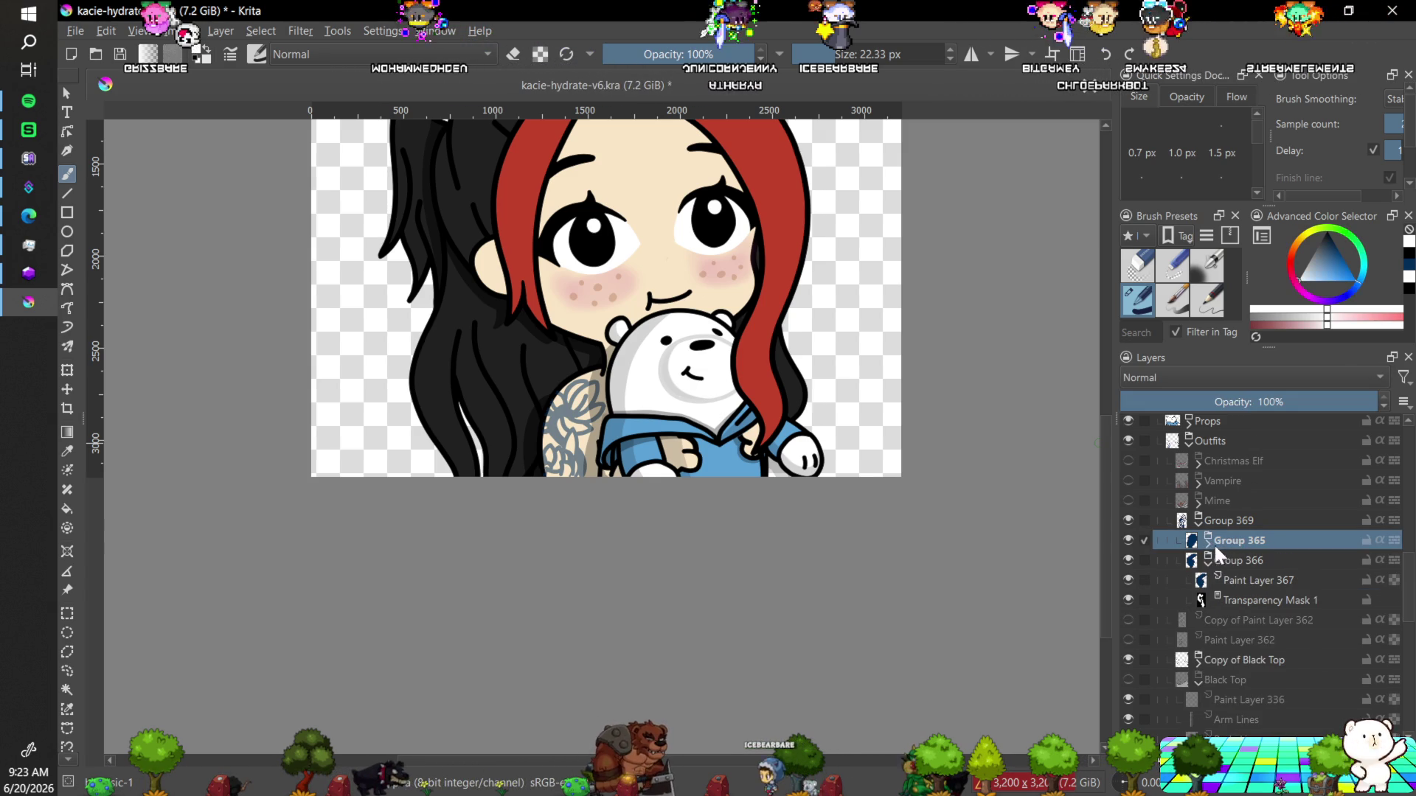
click(1209, 562)
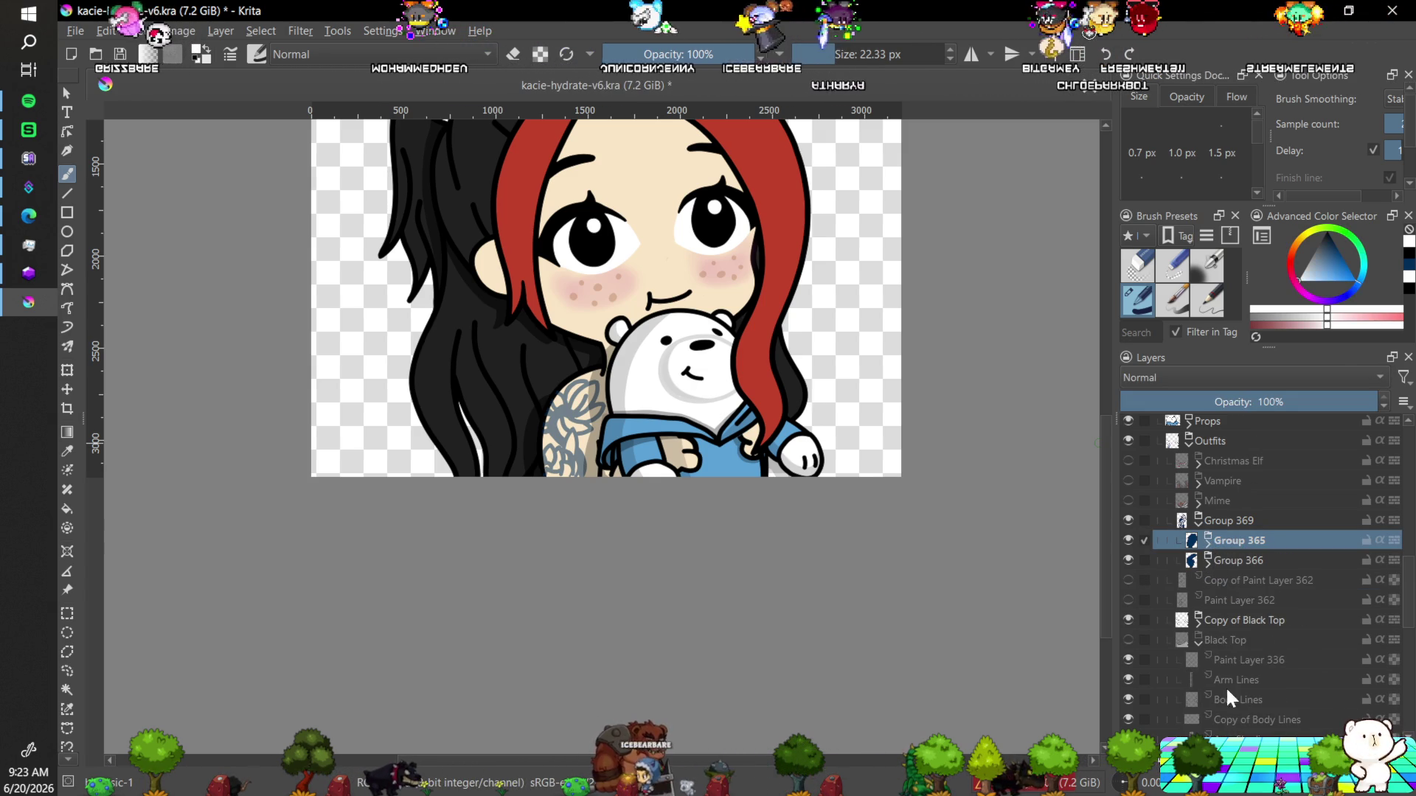
key(ctrl+j)
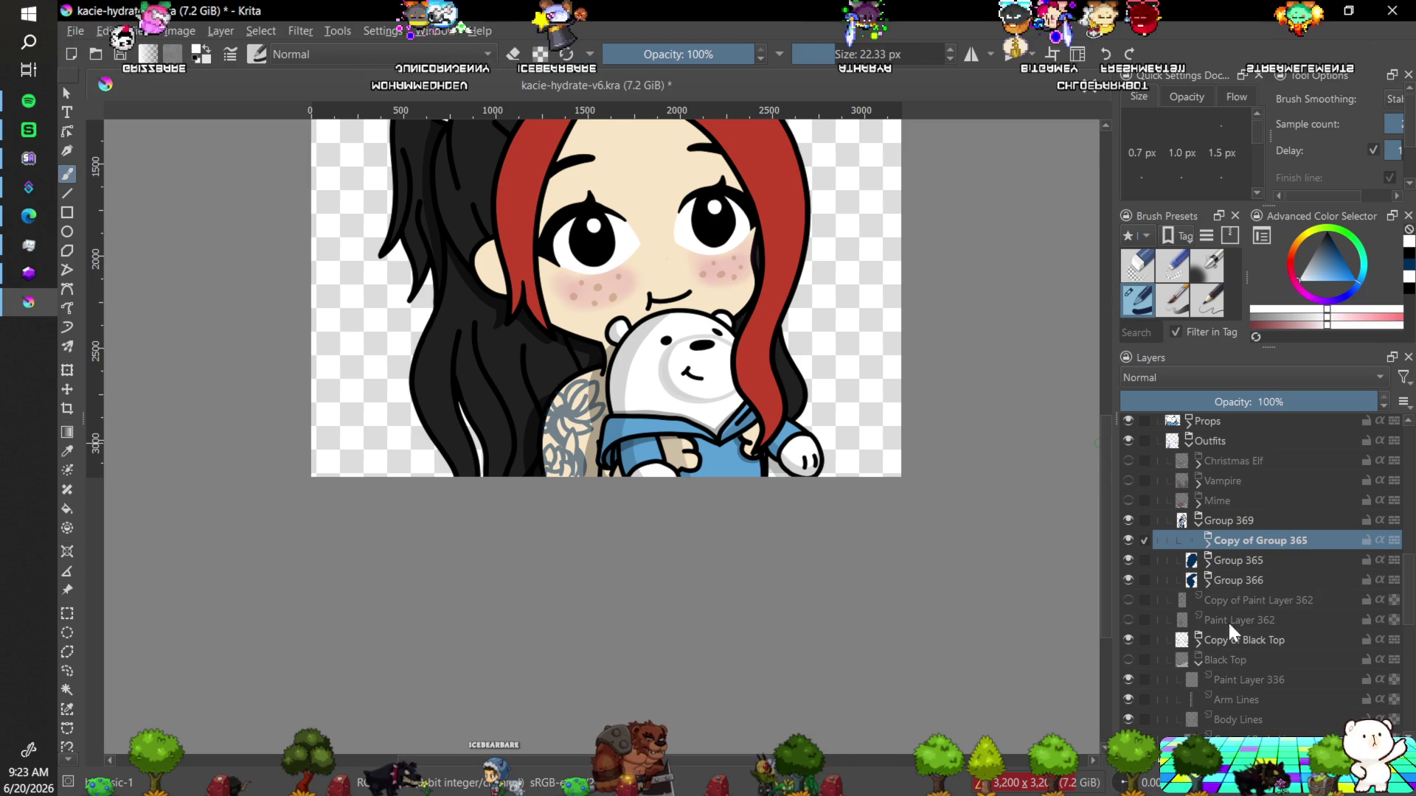
Select the copy's Paint Layer 368 mask, turn brush smoothing off, and enlarge the brush to about 320 px.
click(1207, 546)
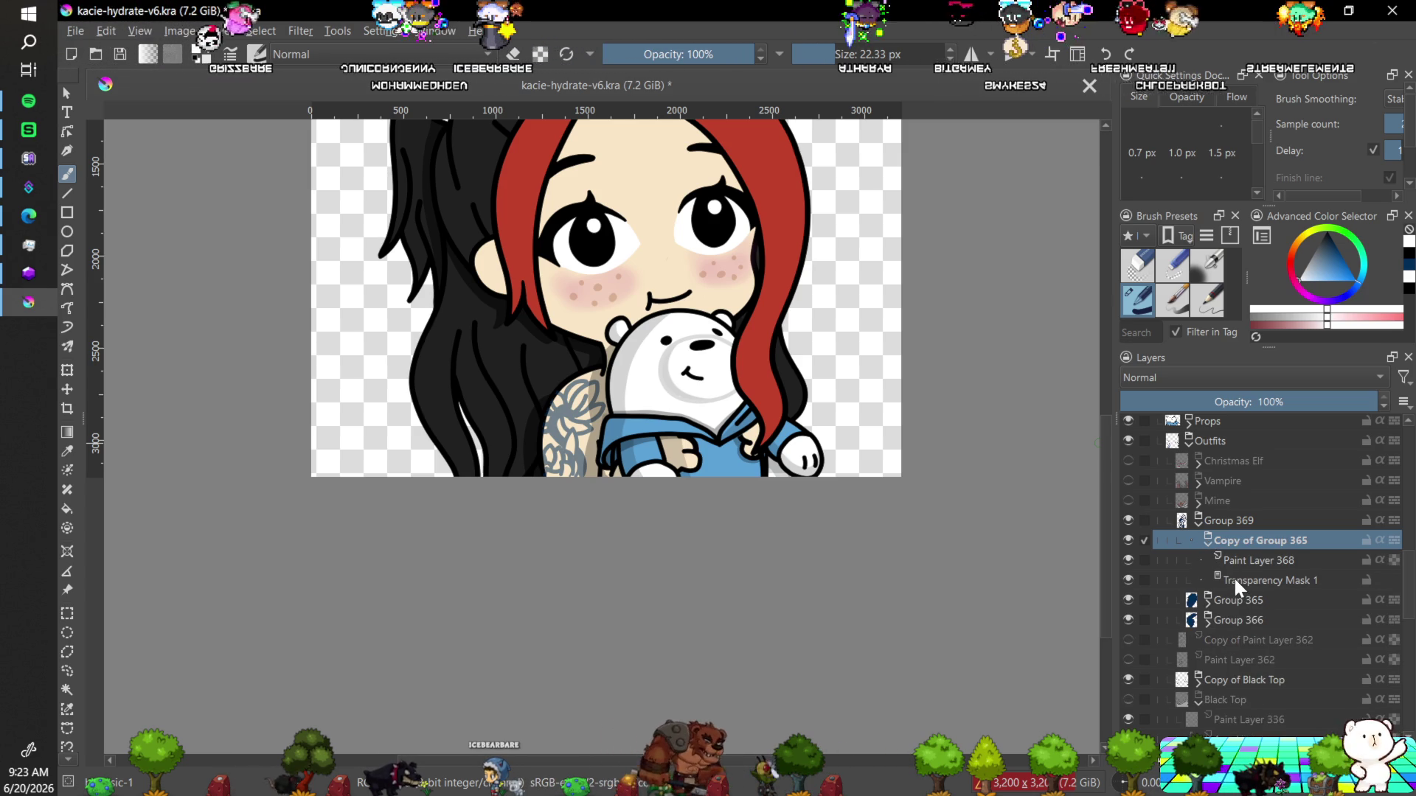
click(1241, 563)
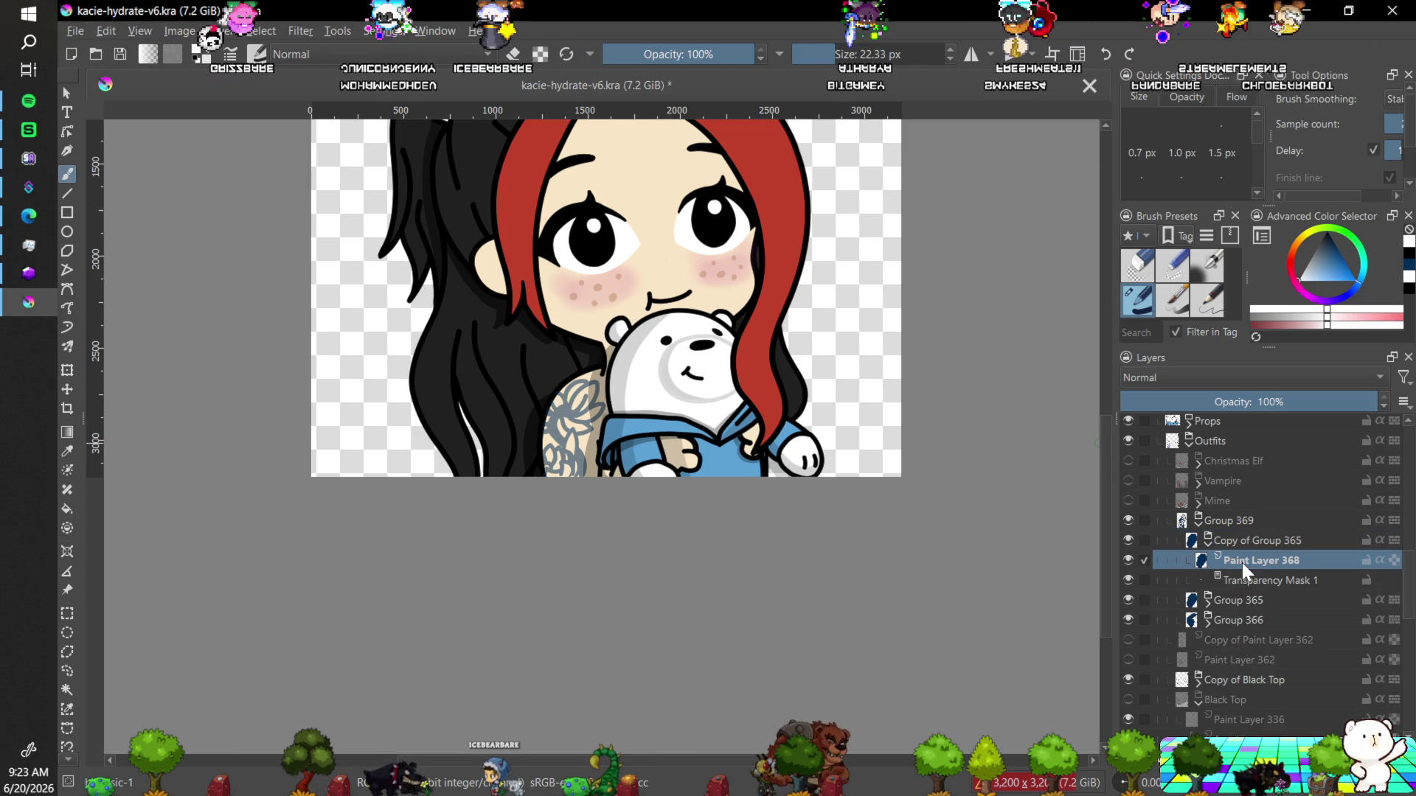
click(1245, 579)
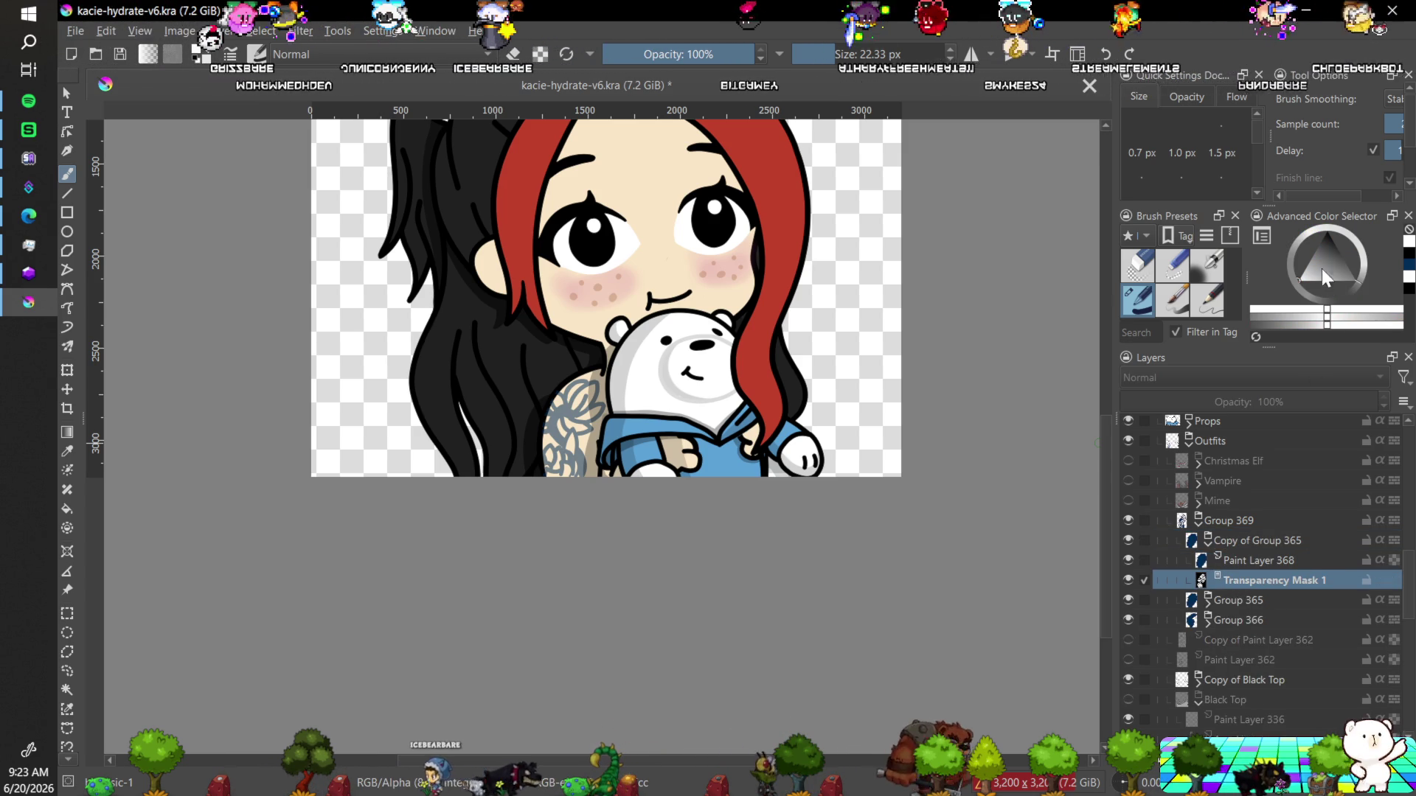
click(1397, 99)
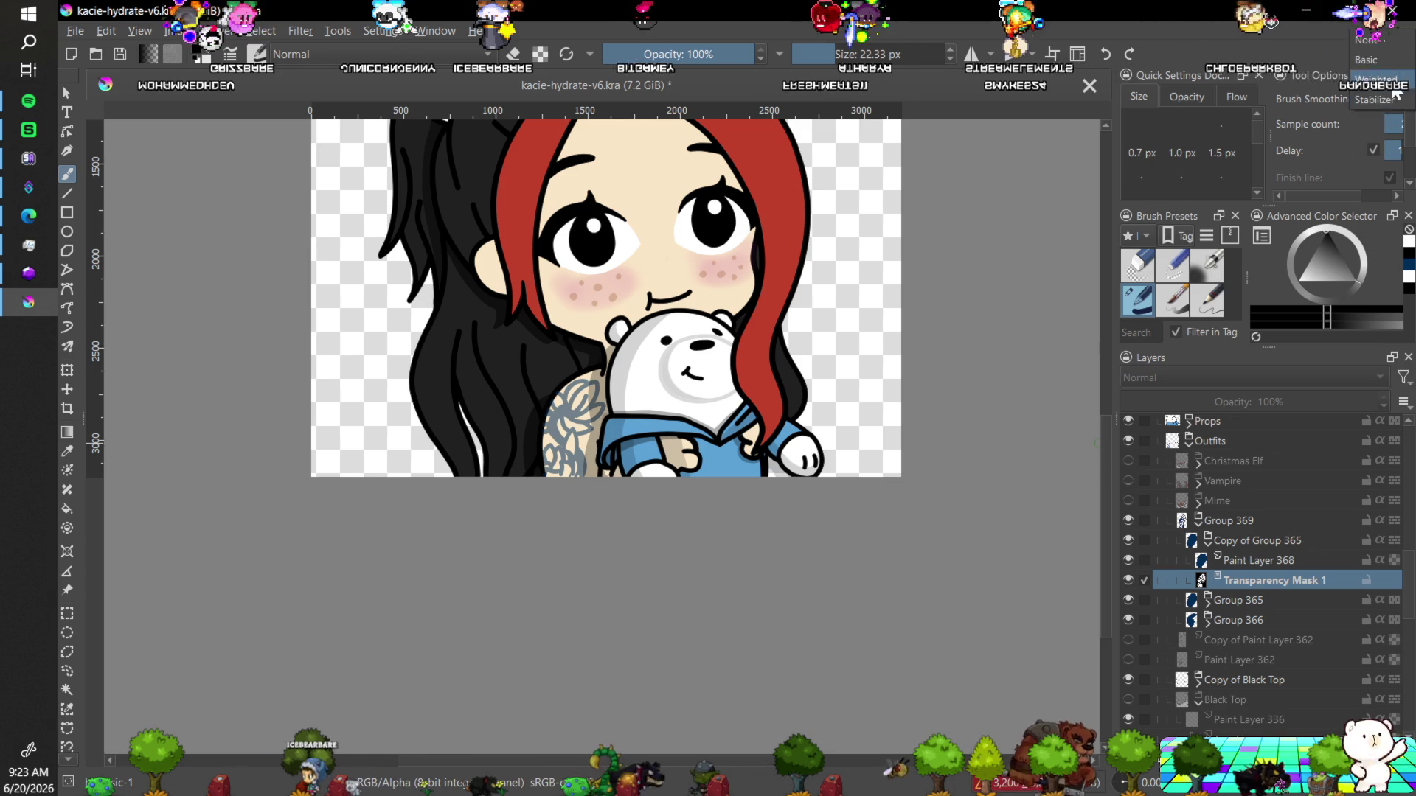
click(1380, 48)
click(896, 54)
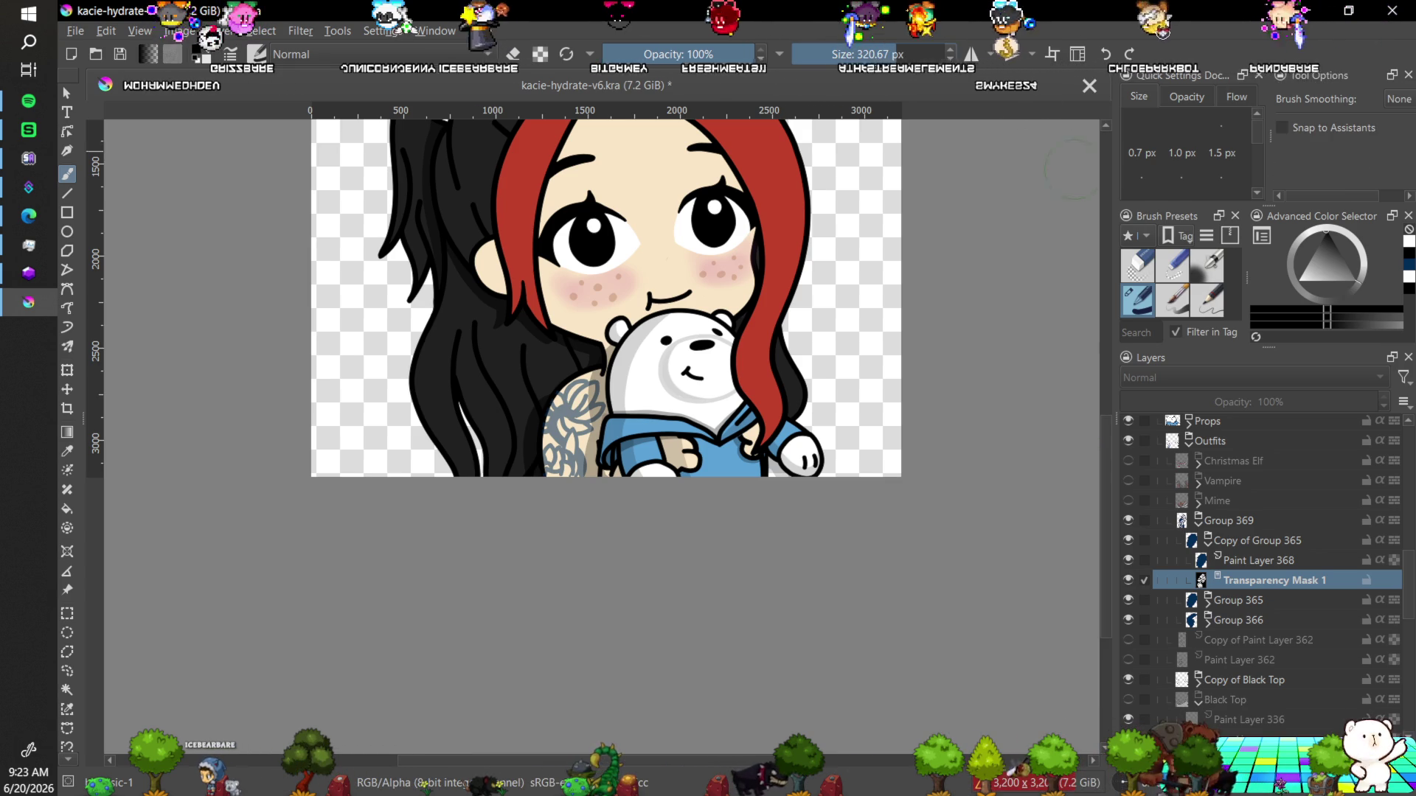
Mask out the copied tattoo with Groups 365 and 366 hidden, restore them, and shrink the brush to 34 px.
drag(1128, 600, 1127, 612)
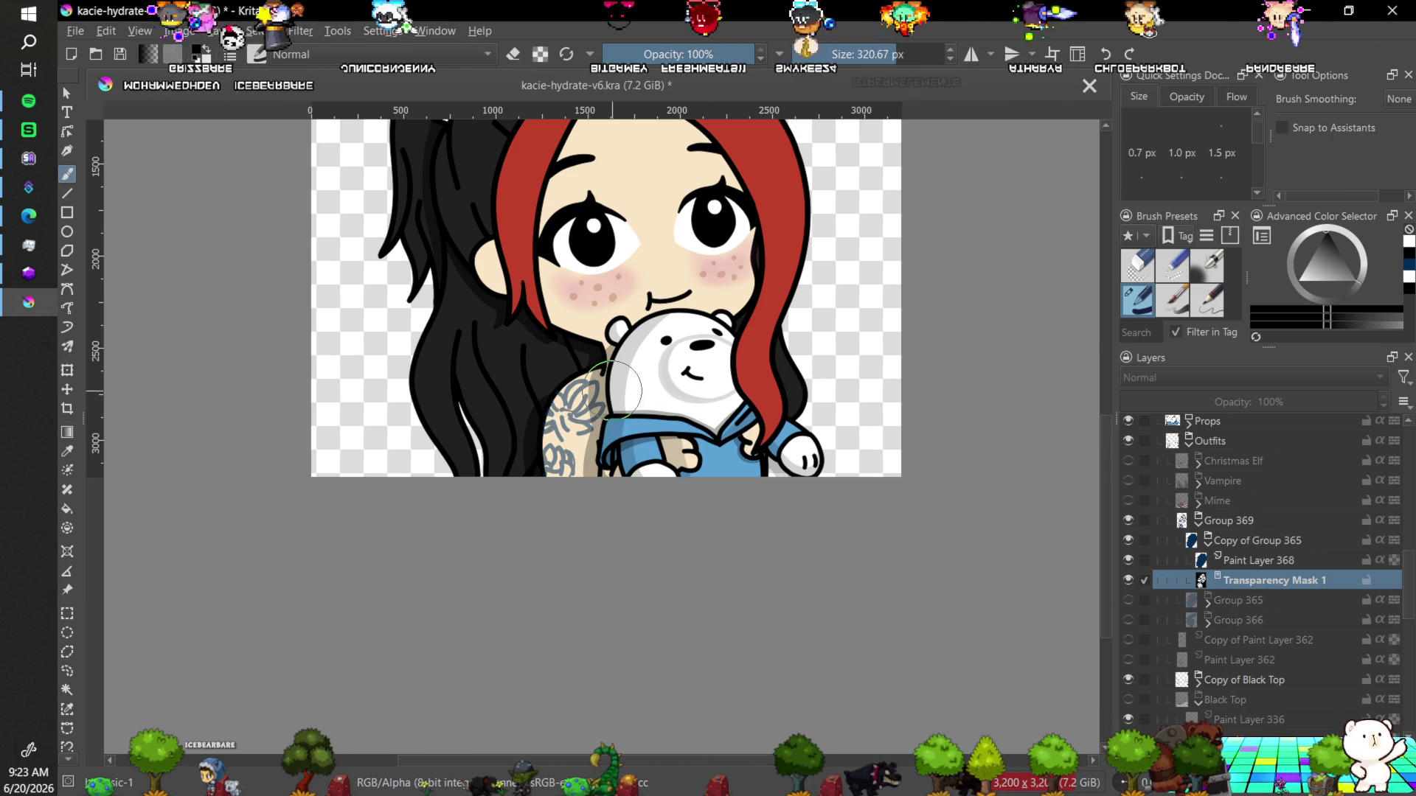
drag(612, 391, 559, 408)
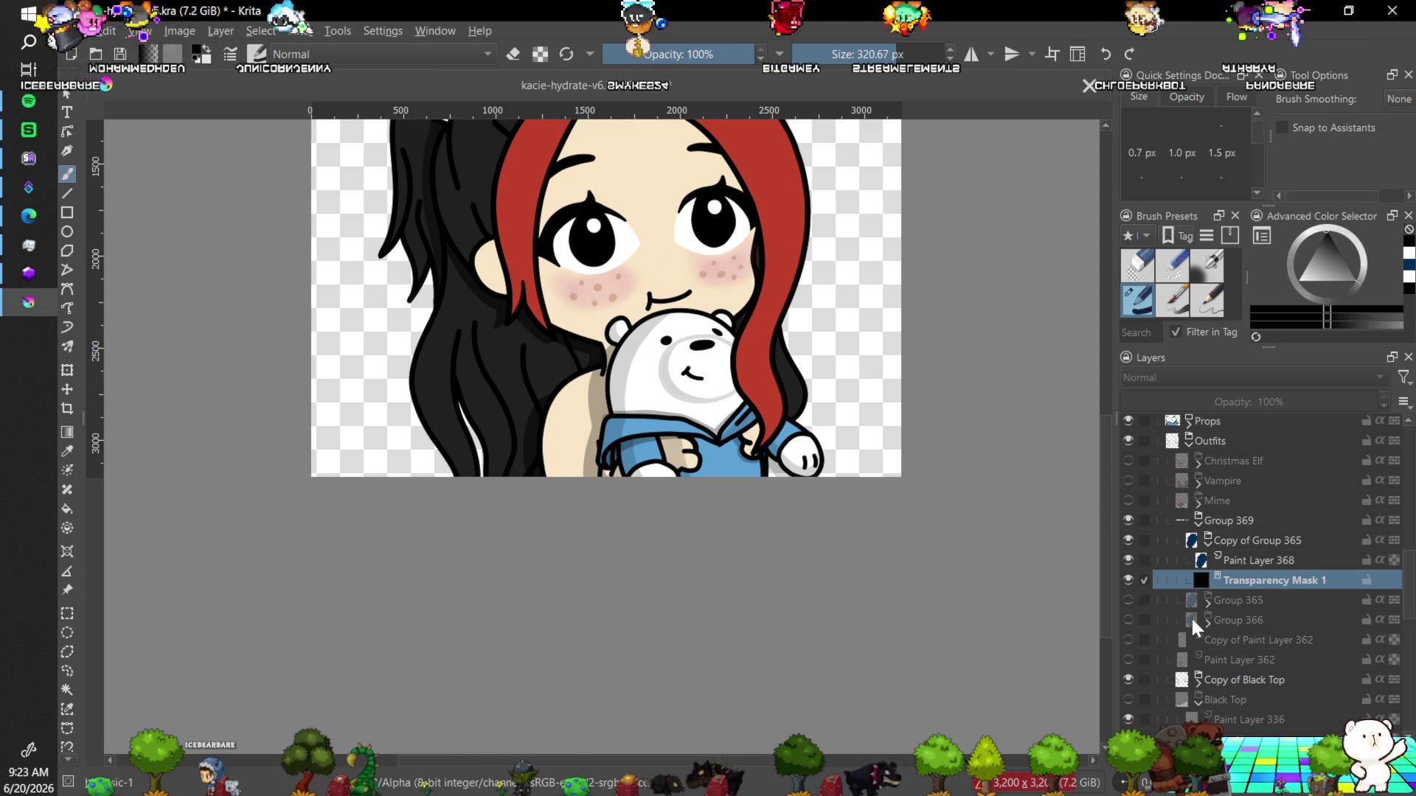
click(1128, 600)
click(1128, 620)
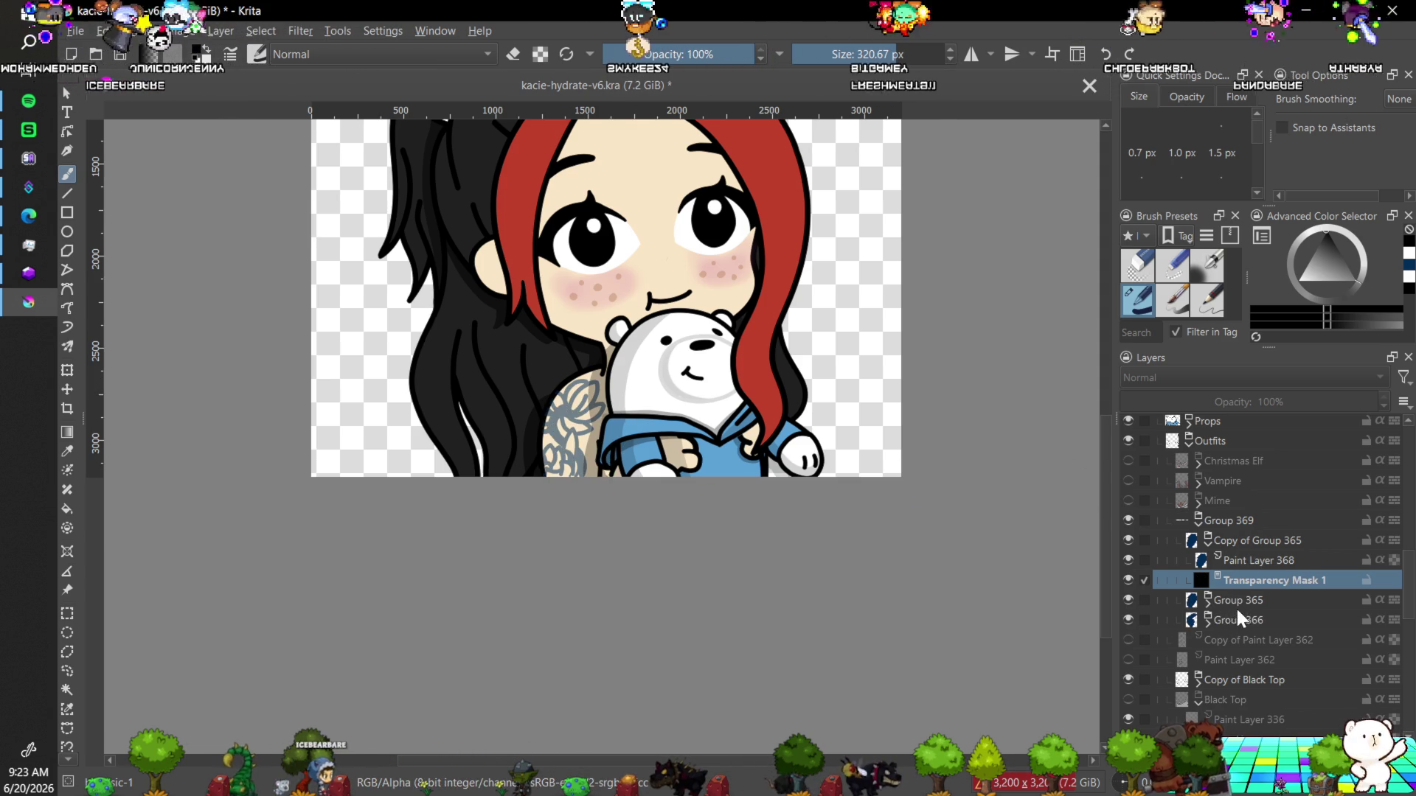
key(x)
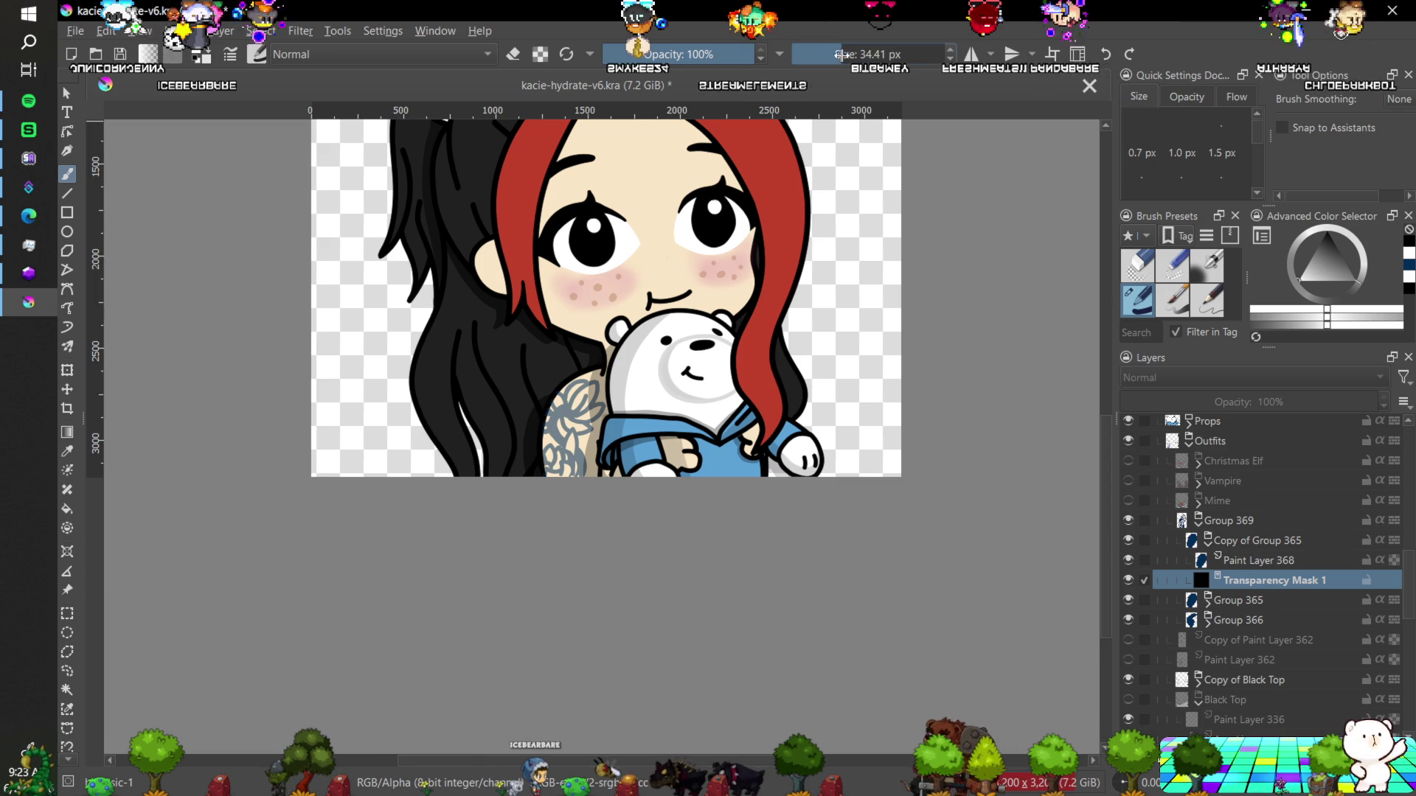
click(1175, 315)
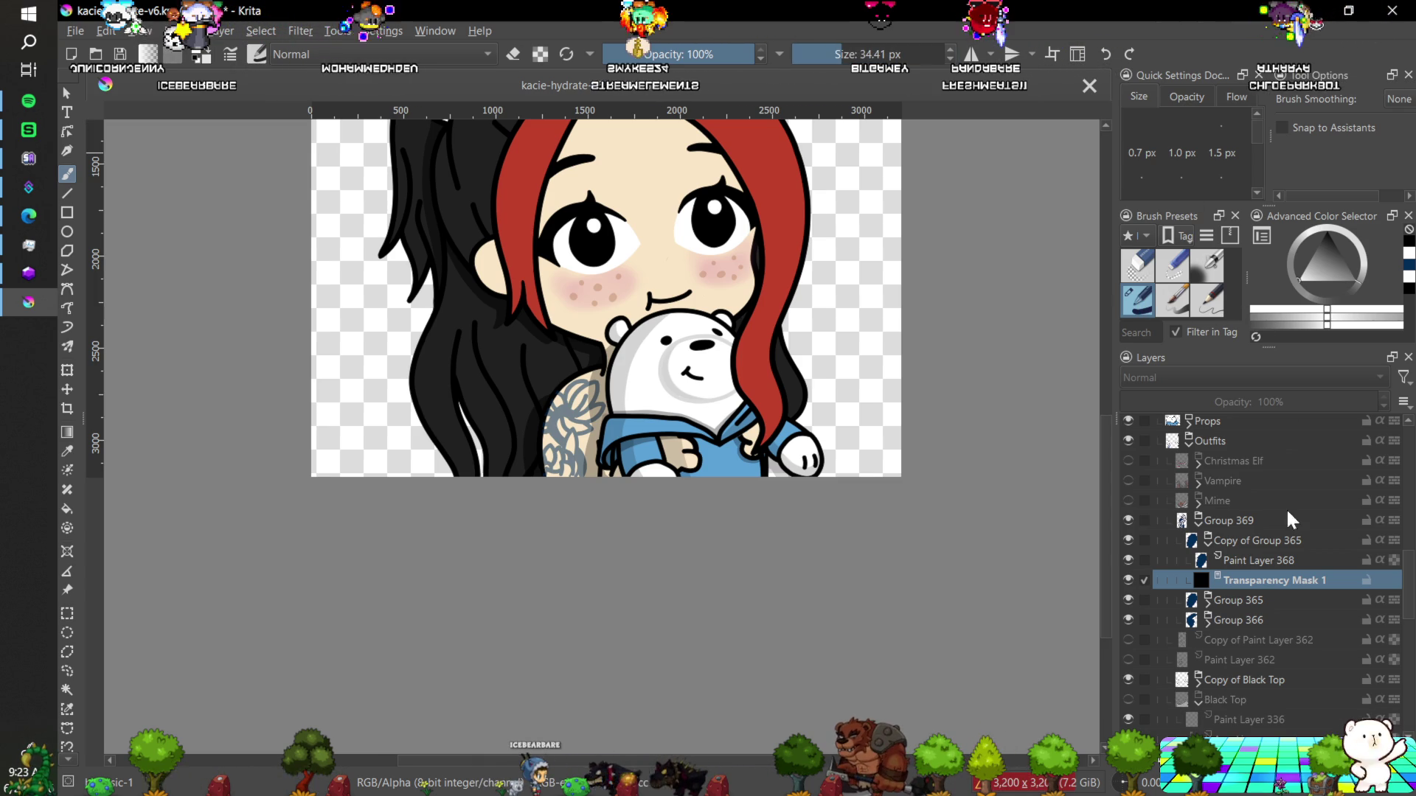
click(1258, 544)
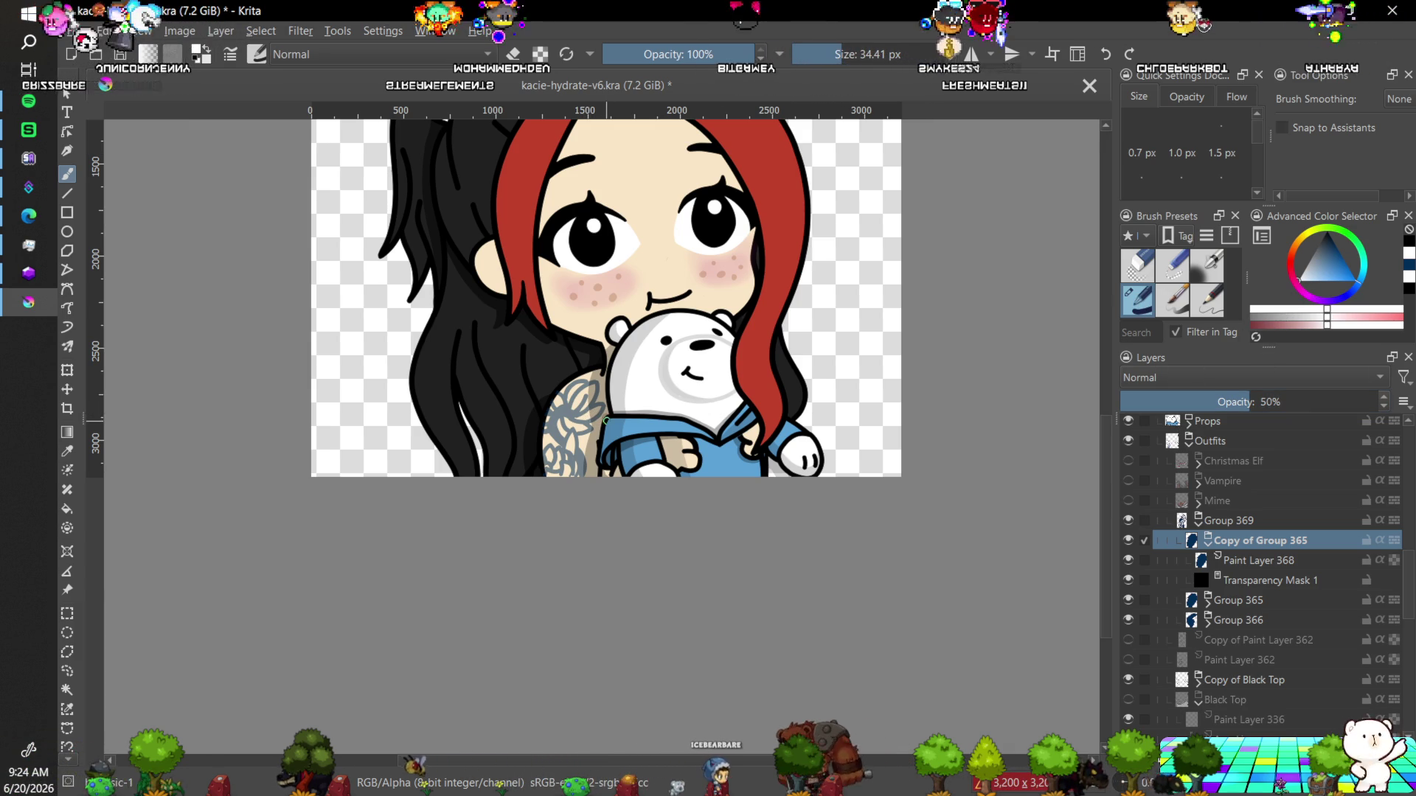
Zoom in on the shoulder, select the copy's Transparency Mask 1, and paint white over the flowers.
scroll(605, 420, up, 3)
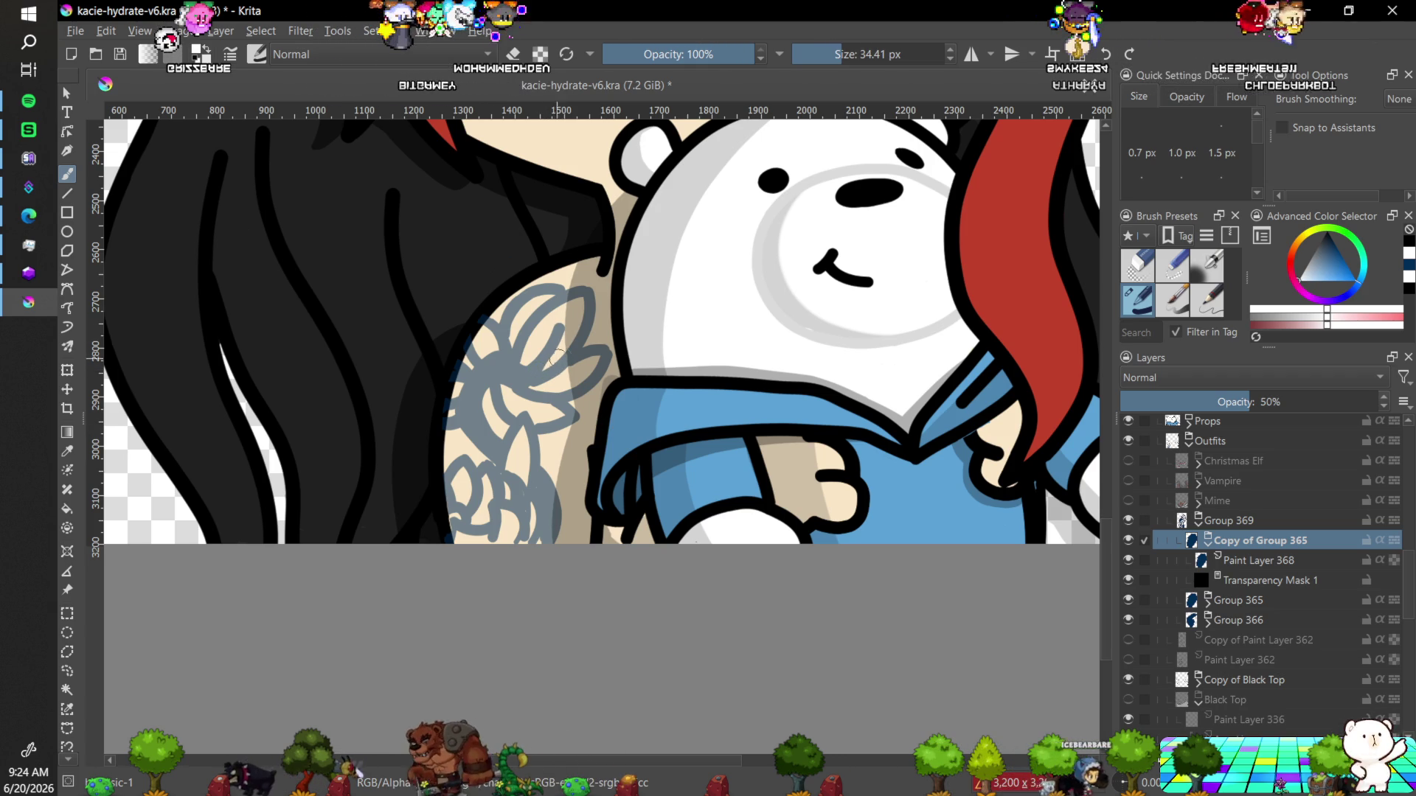
click(1246, 581)
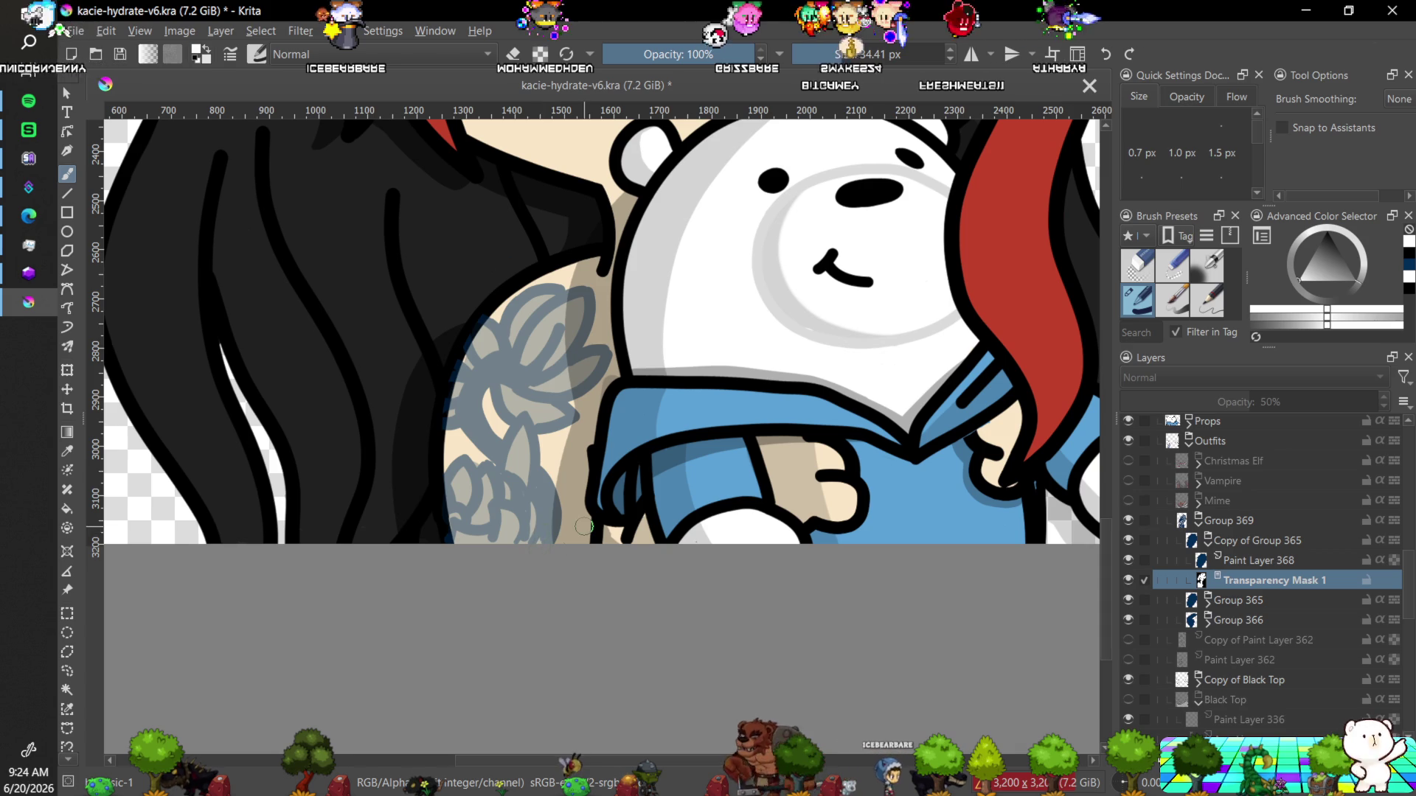
scroll(583, 527, down, 6)
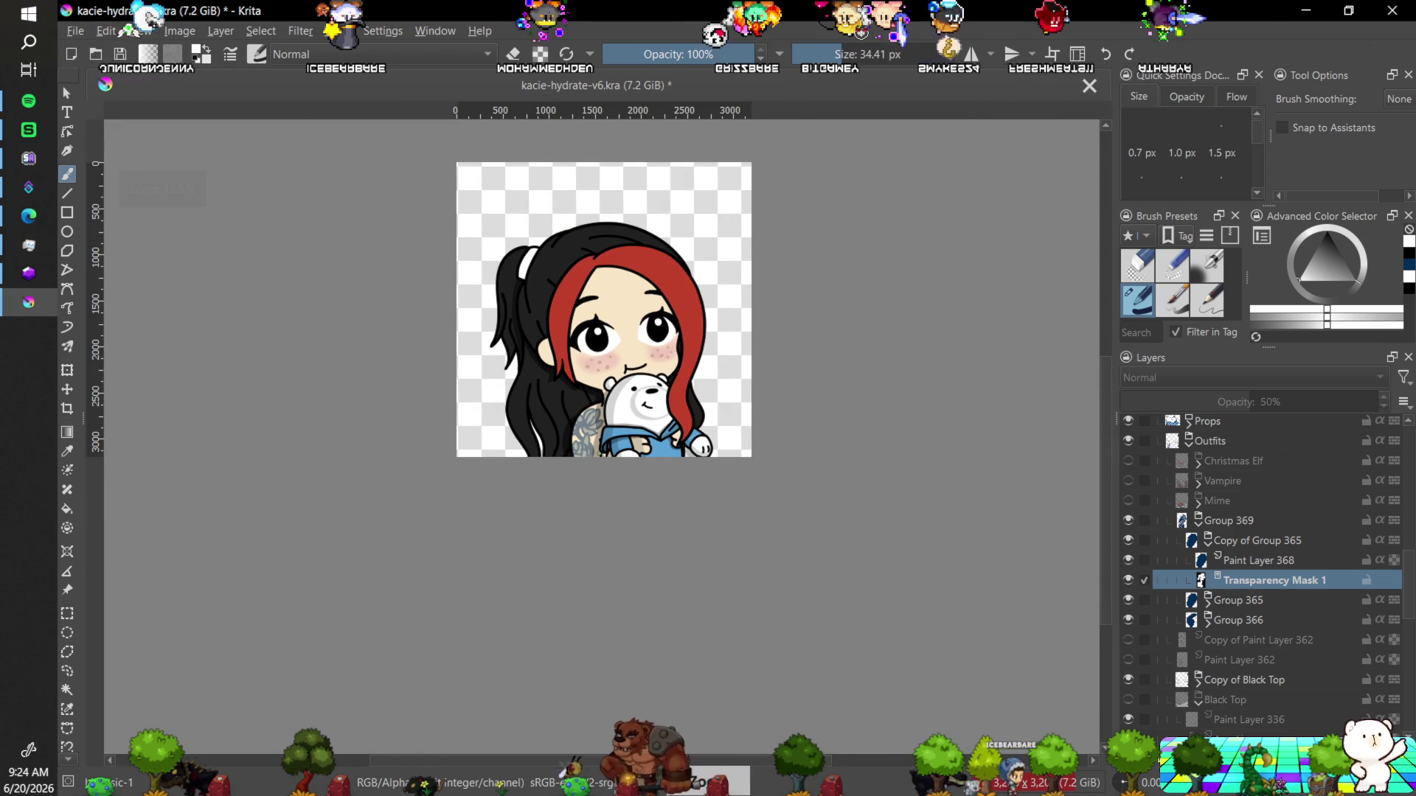
Set Copy of Group 365 to 32% opacity and nudge Group 369 a few pixels down.
click(1253, 541)
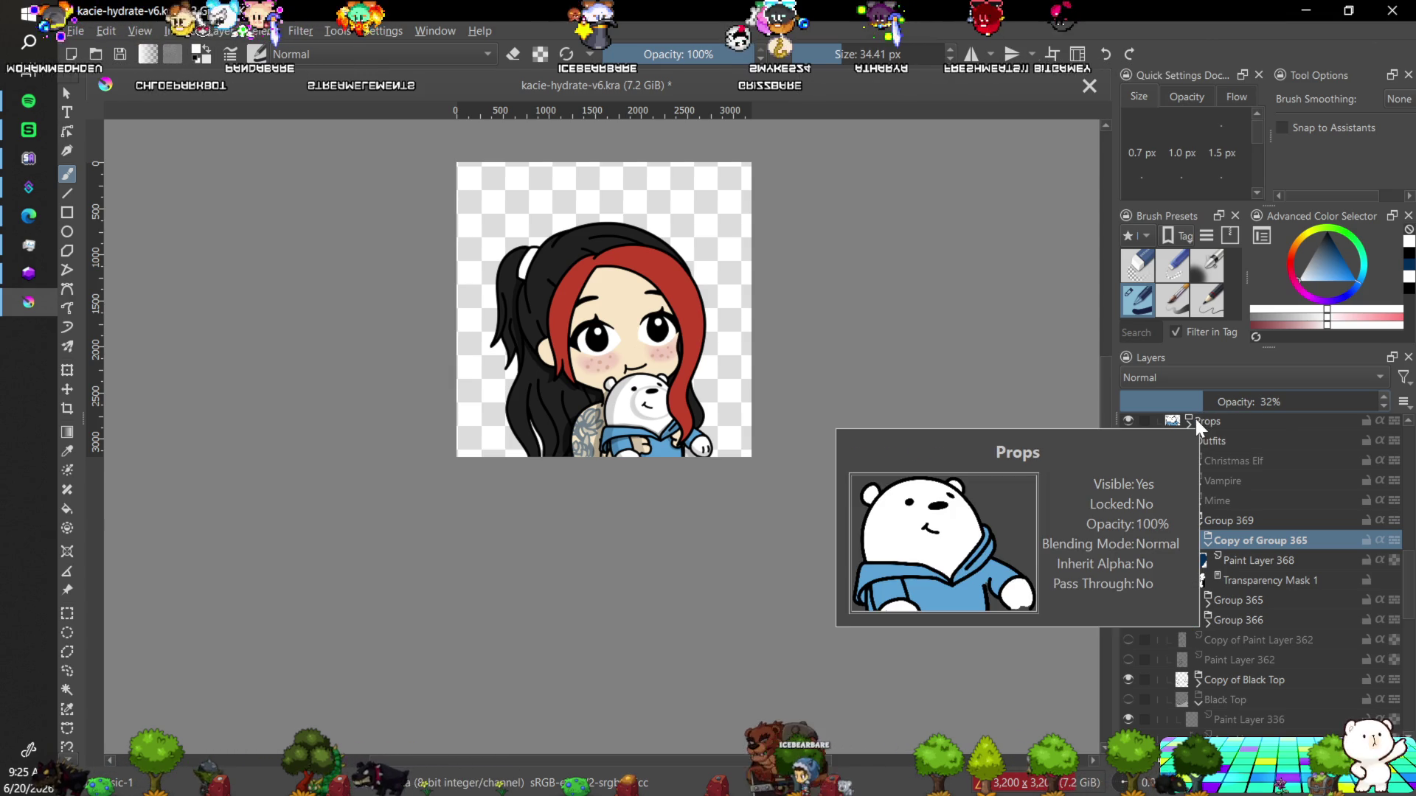
mouse_move(1184, 445)
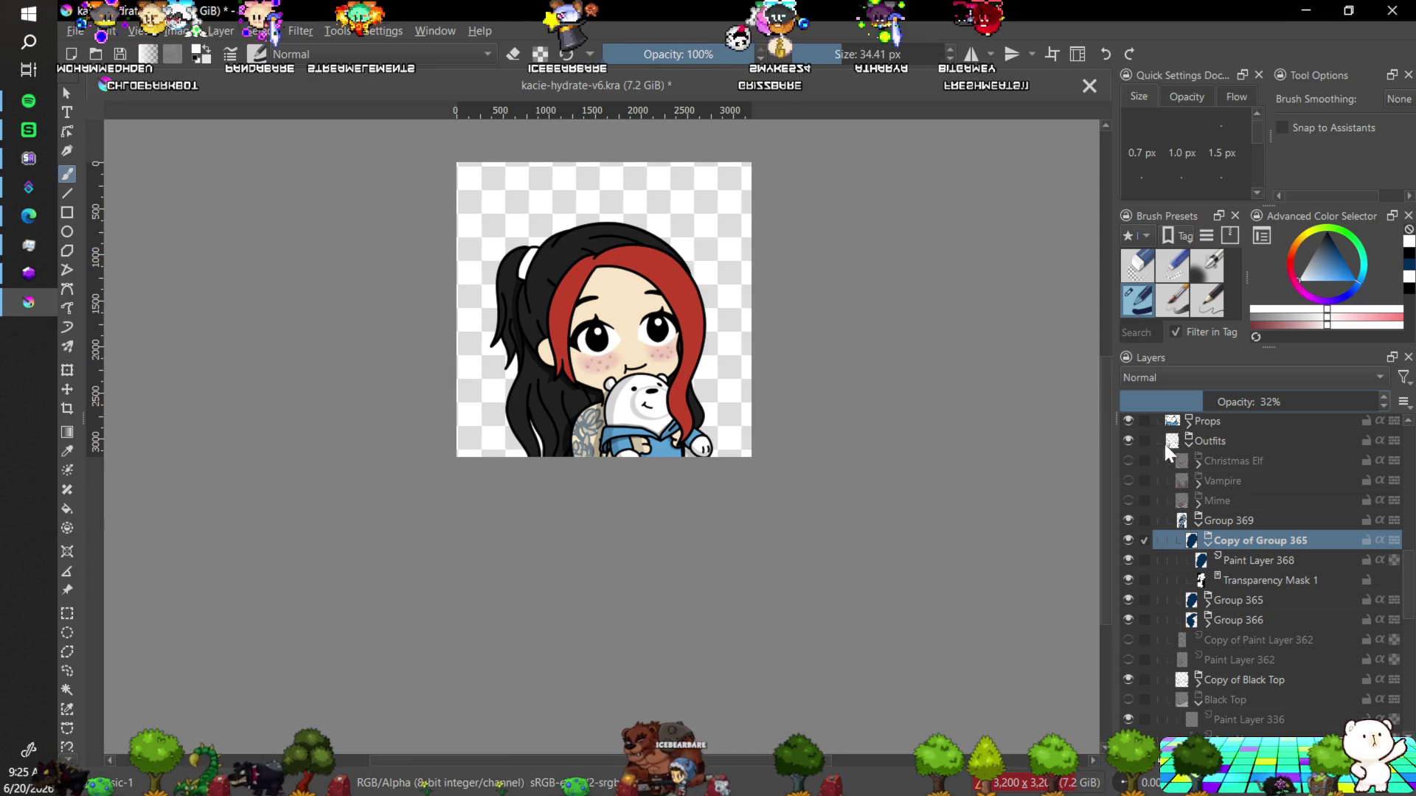
click(67, 390)
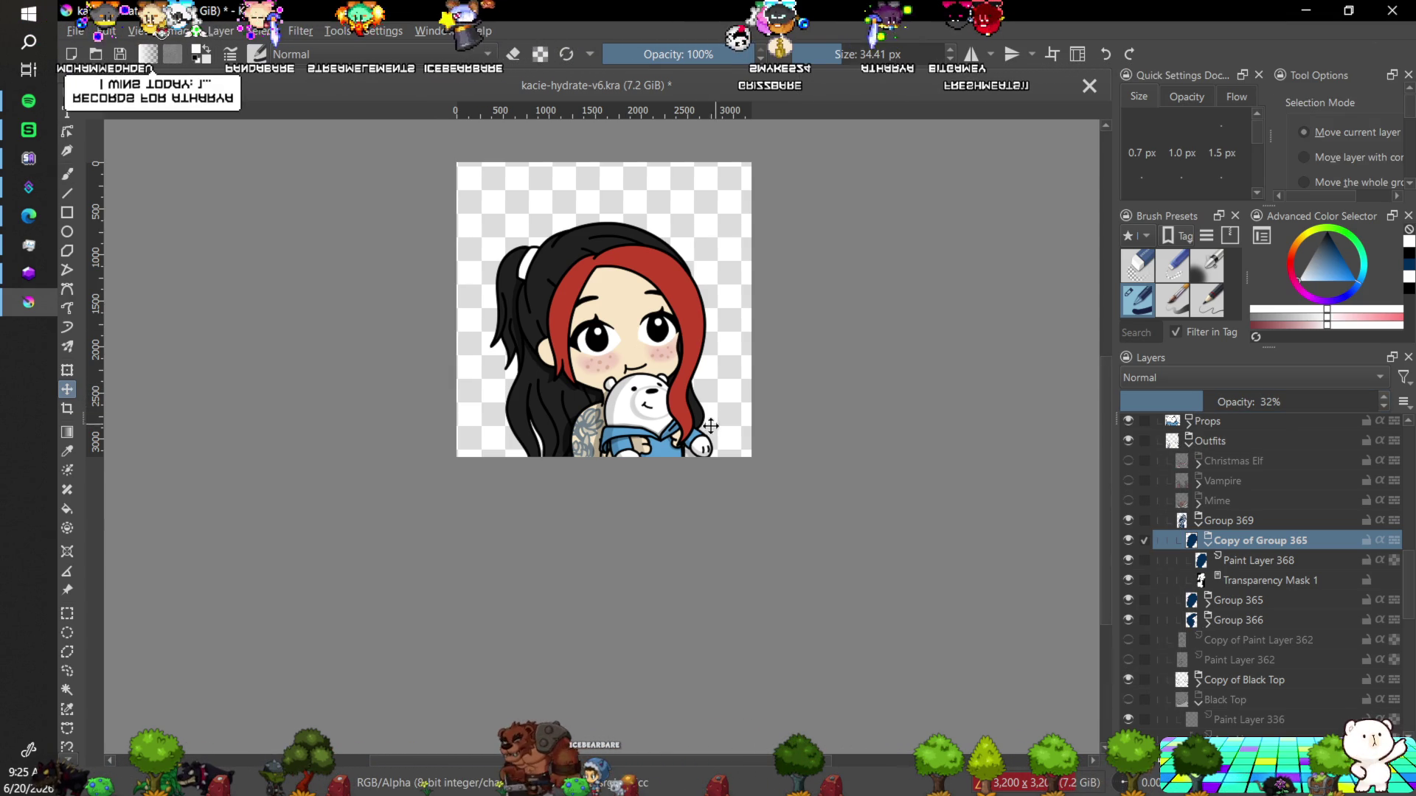
key(plus)
key(plus)
key(plus)
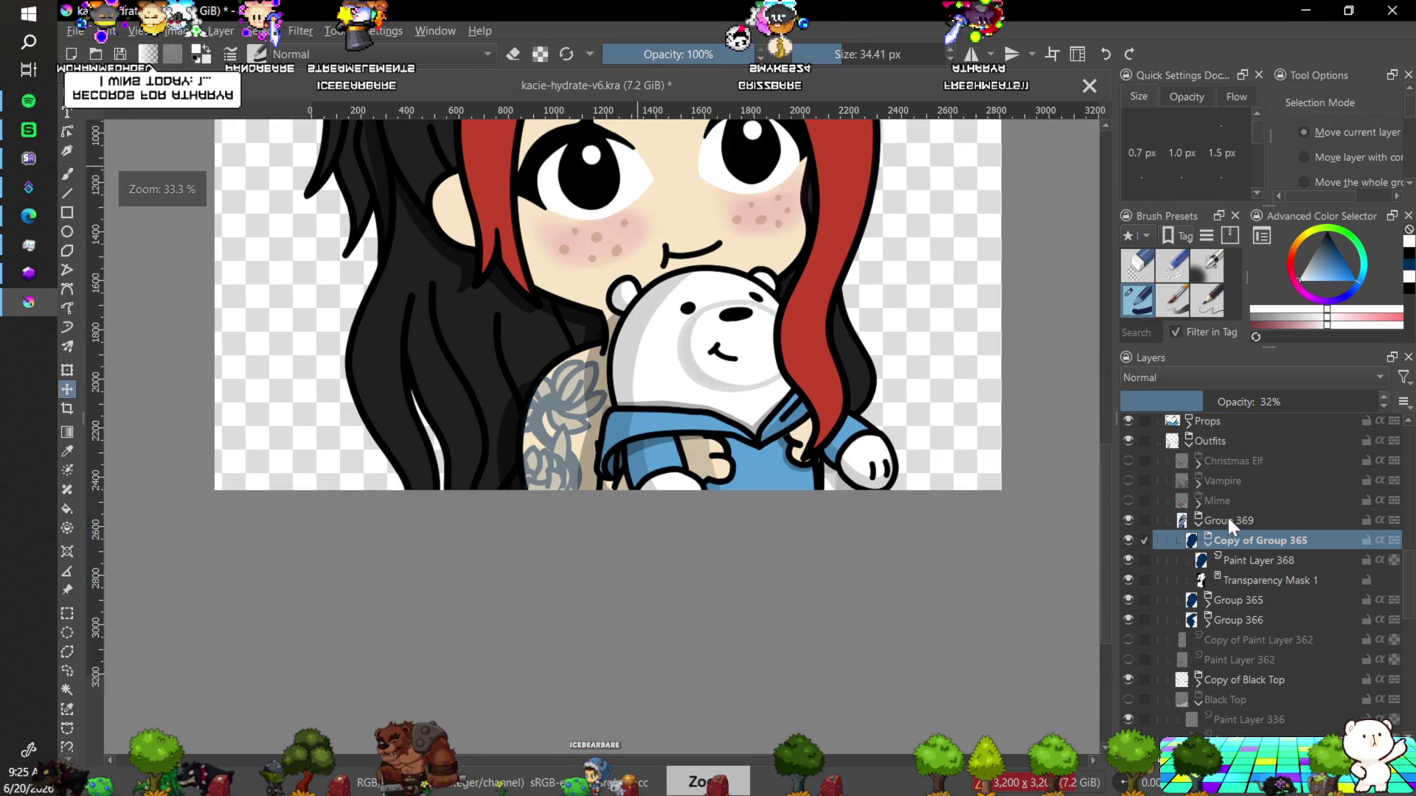
click(1228, 521)
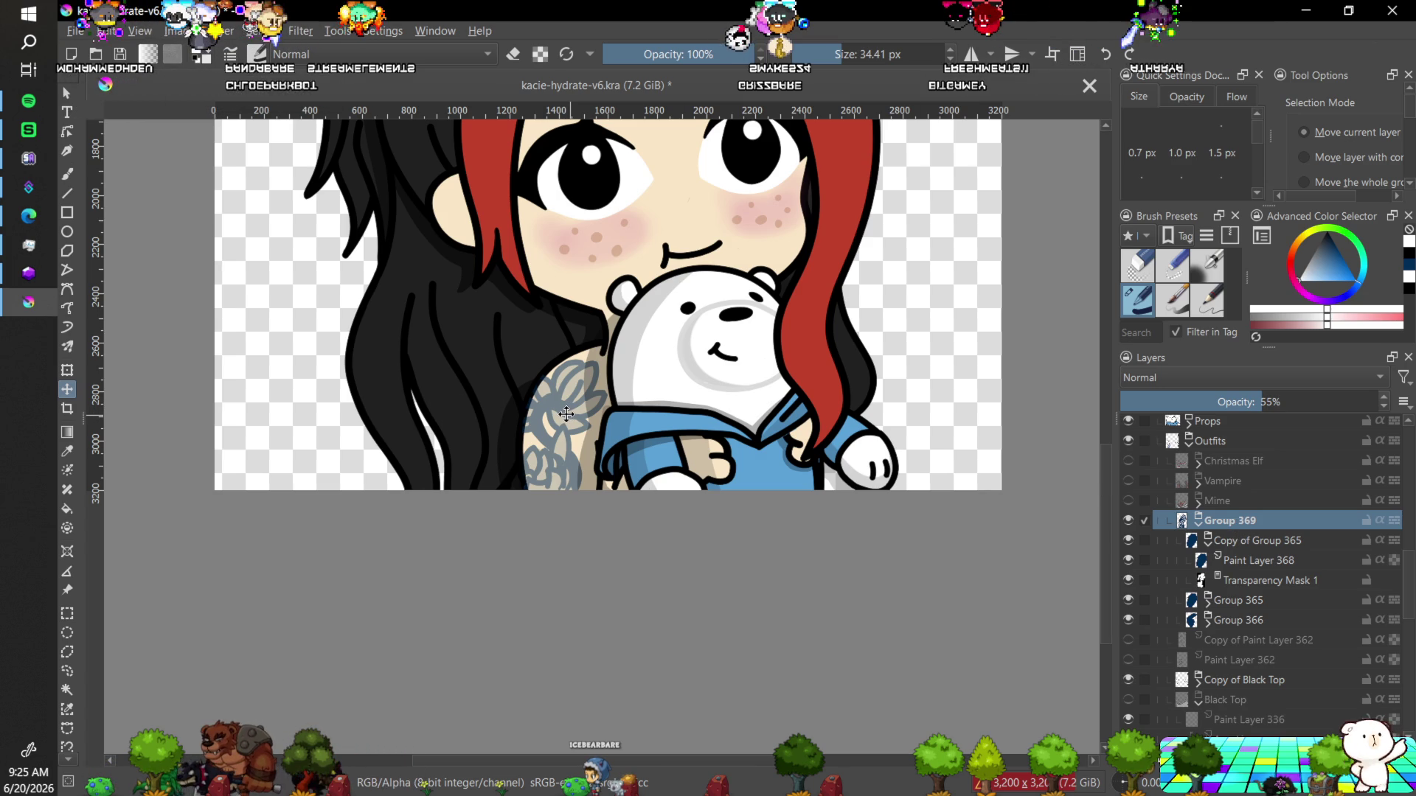
click(564, 413)
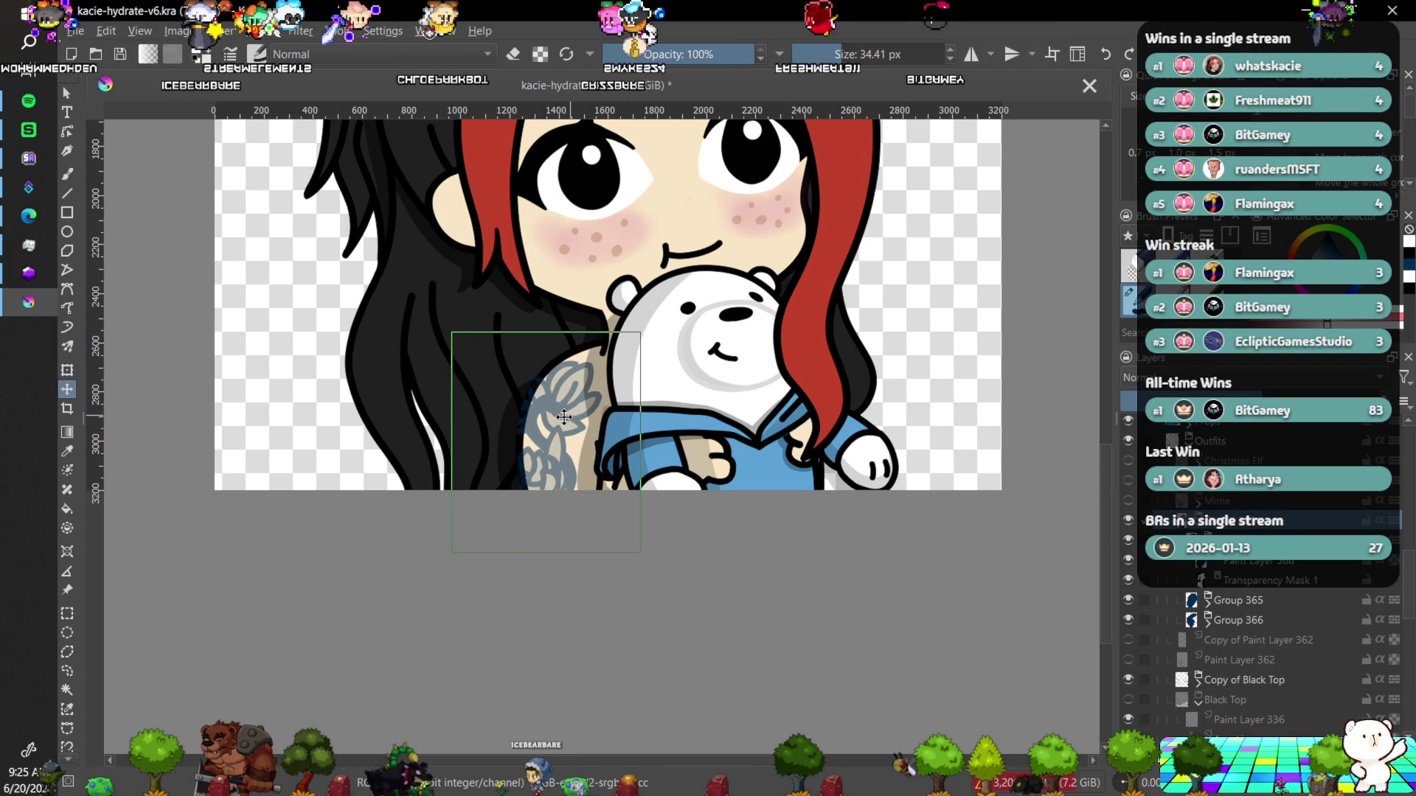
drag(564, 413, 564, 418)
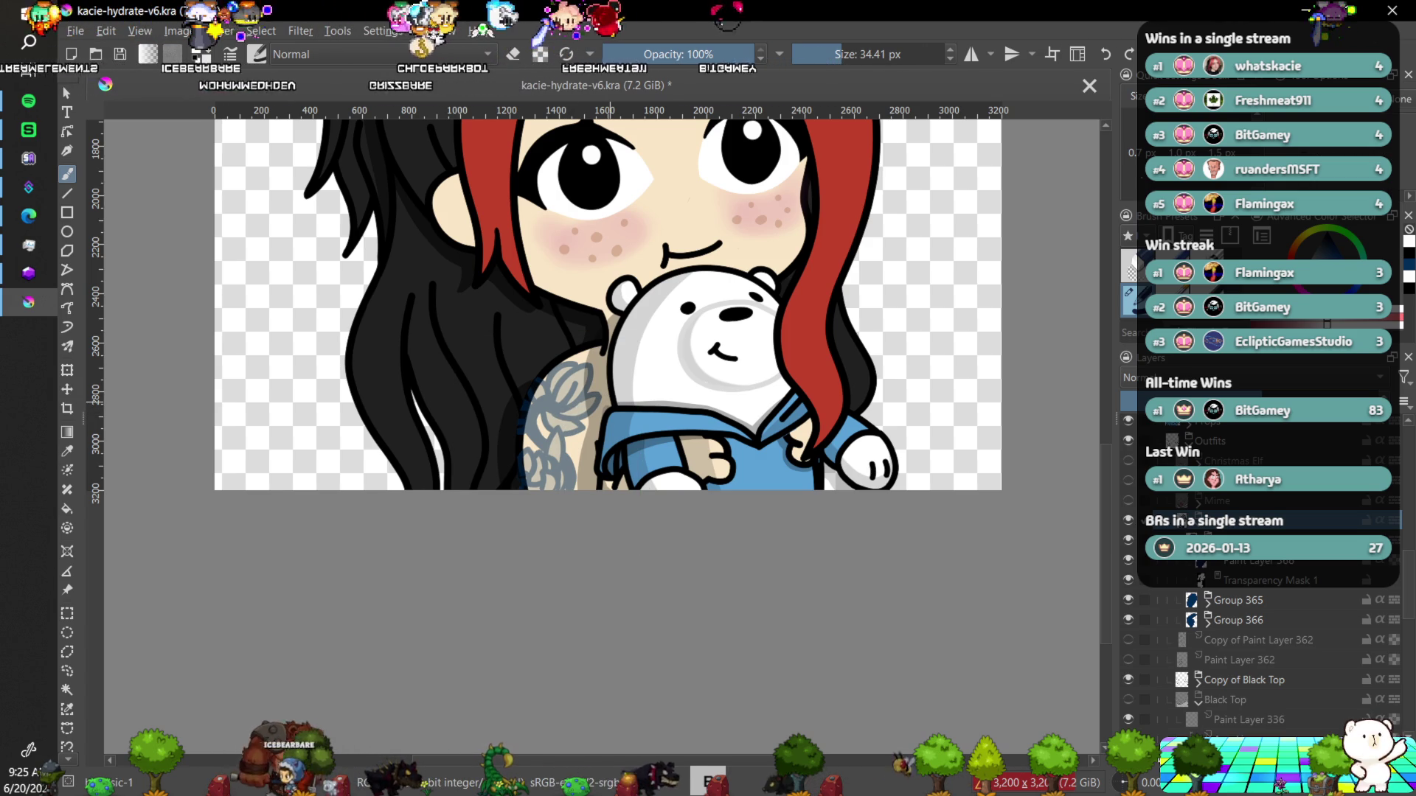
key(minus)
key(minus)
key(minus)
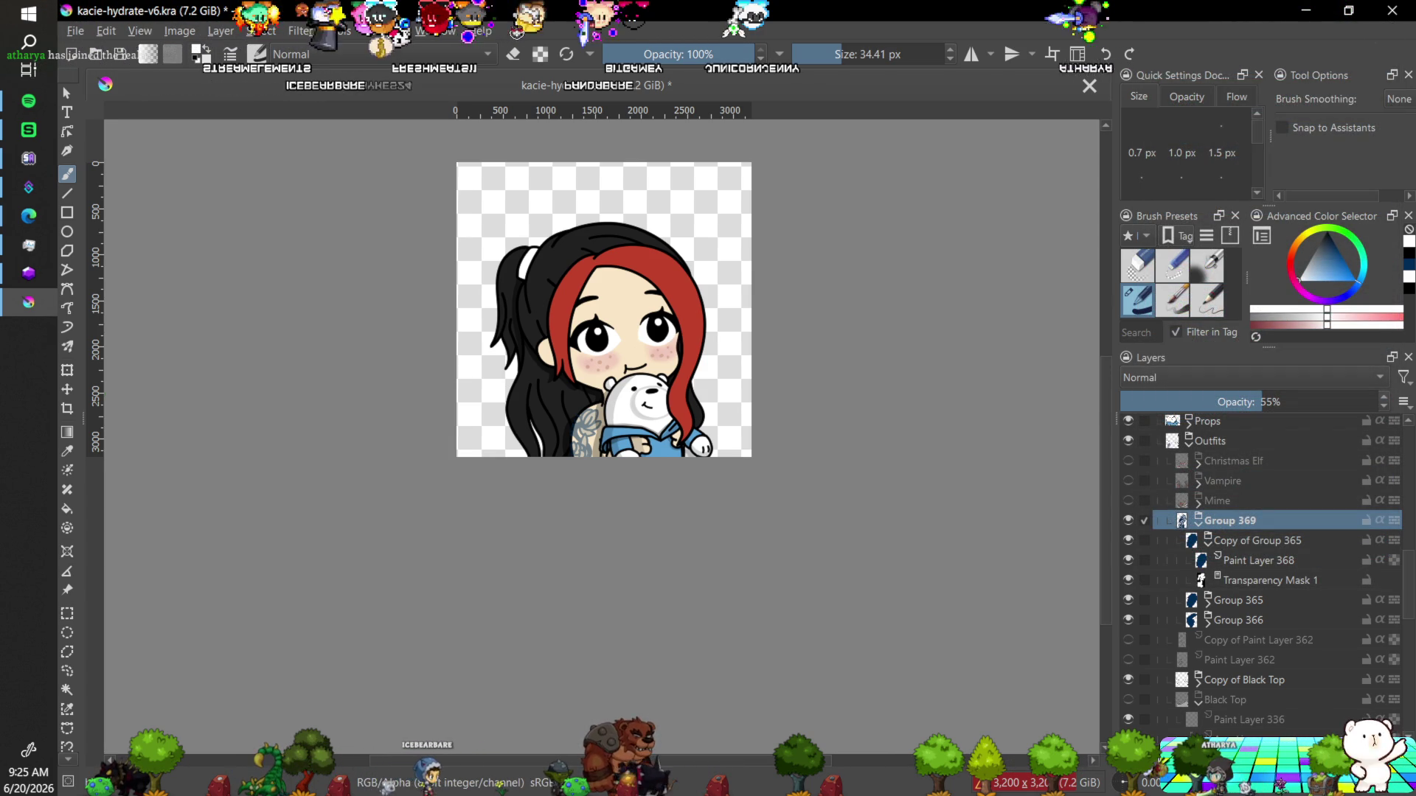
Save the document, check Black Top over the tattoo, hide it again and collapse its group.
key(ctrl+s)
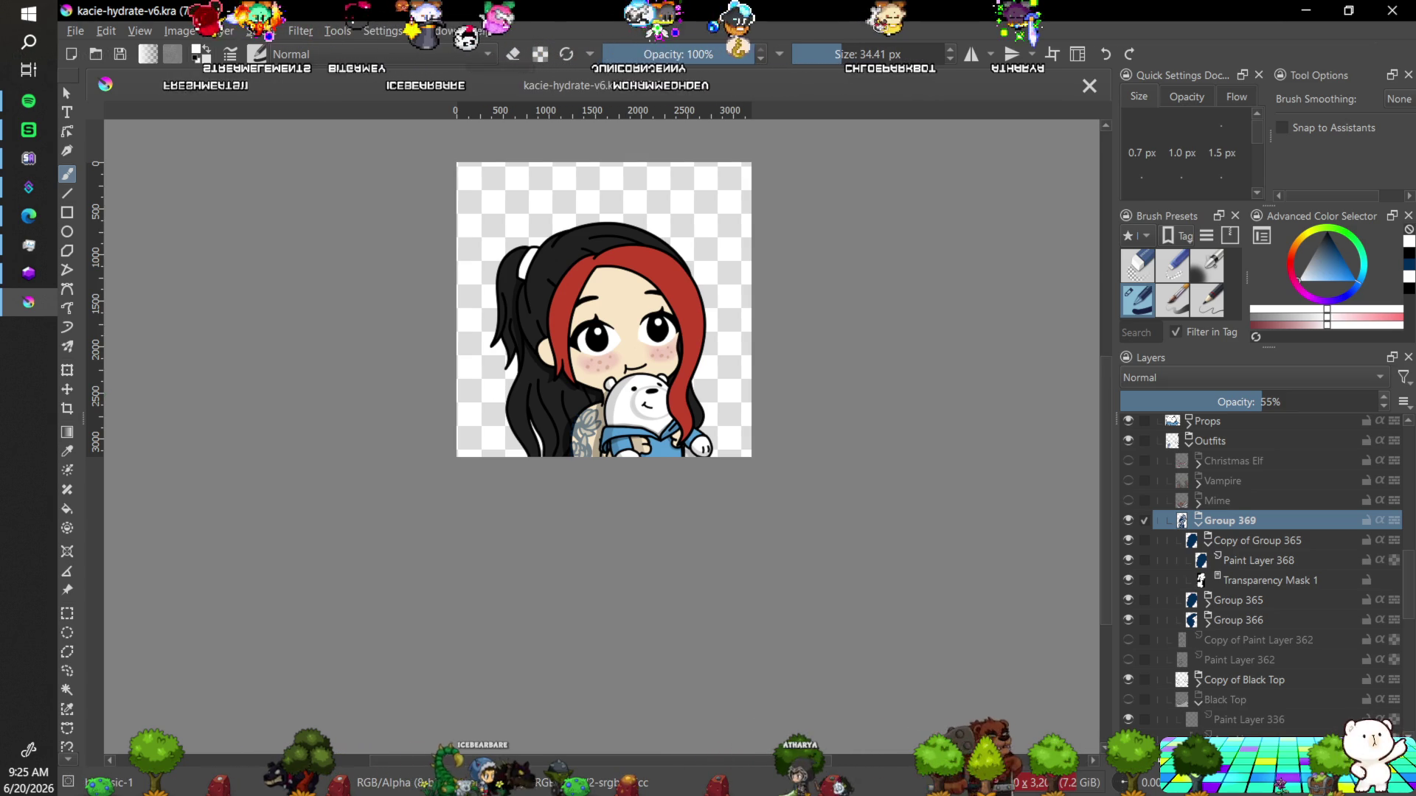
scroll(1409, 623, down, 3)
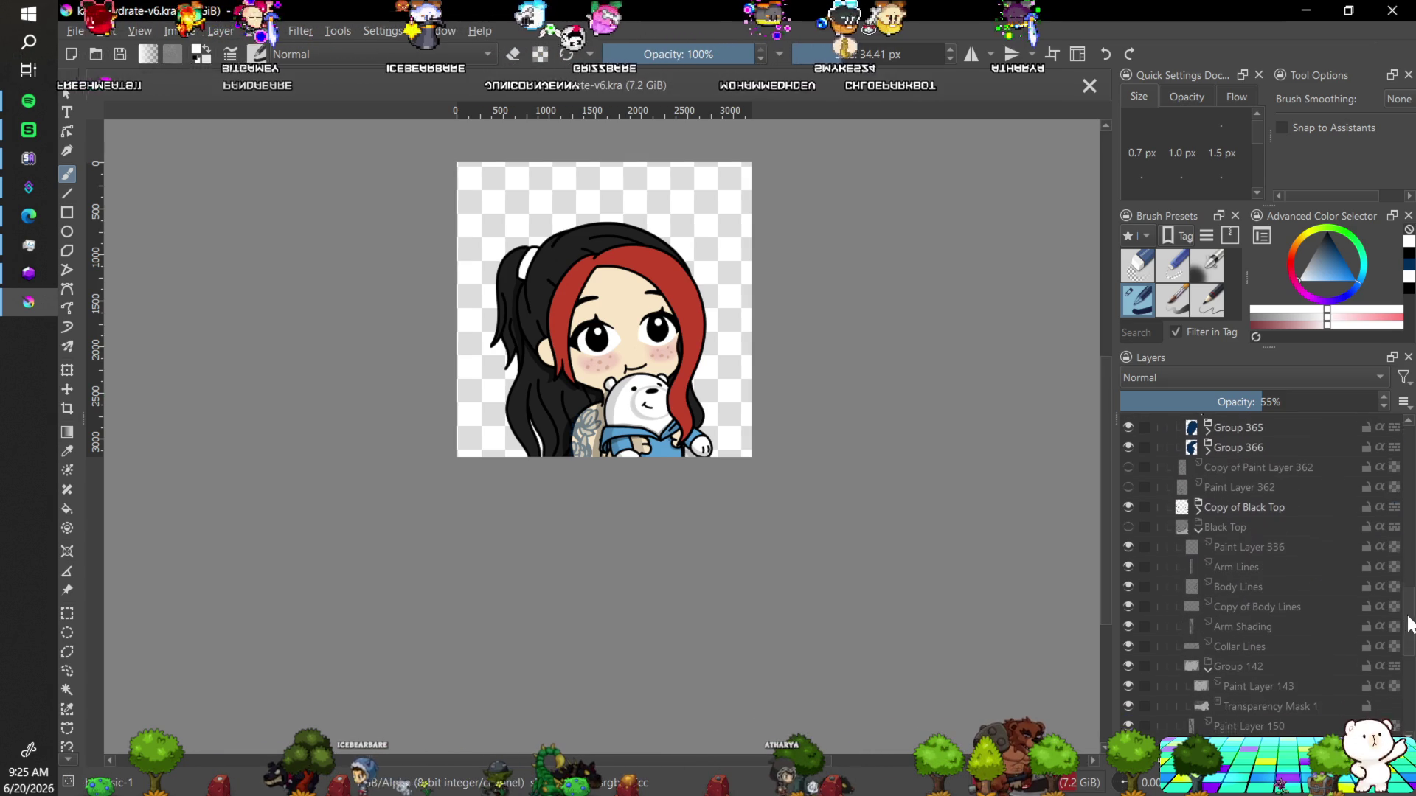
click(1127, 516)
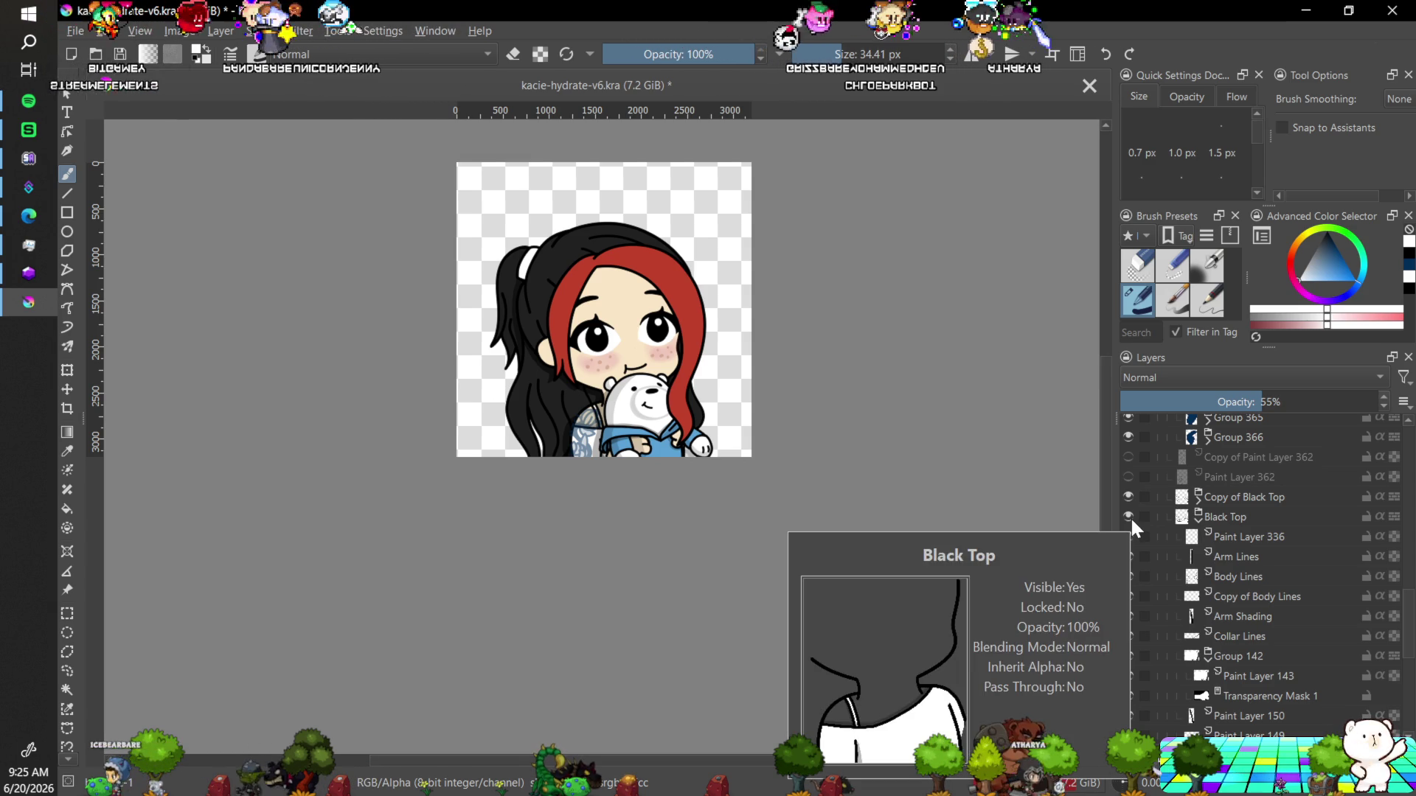
click(1128, 516)
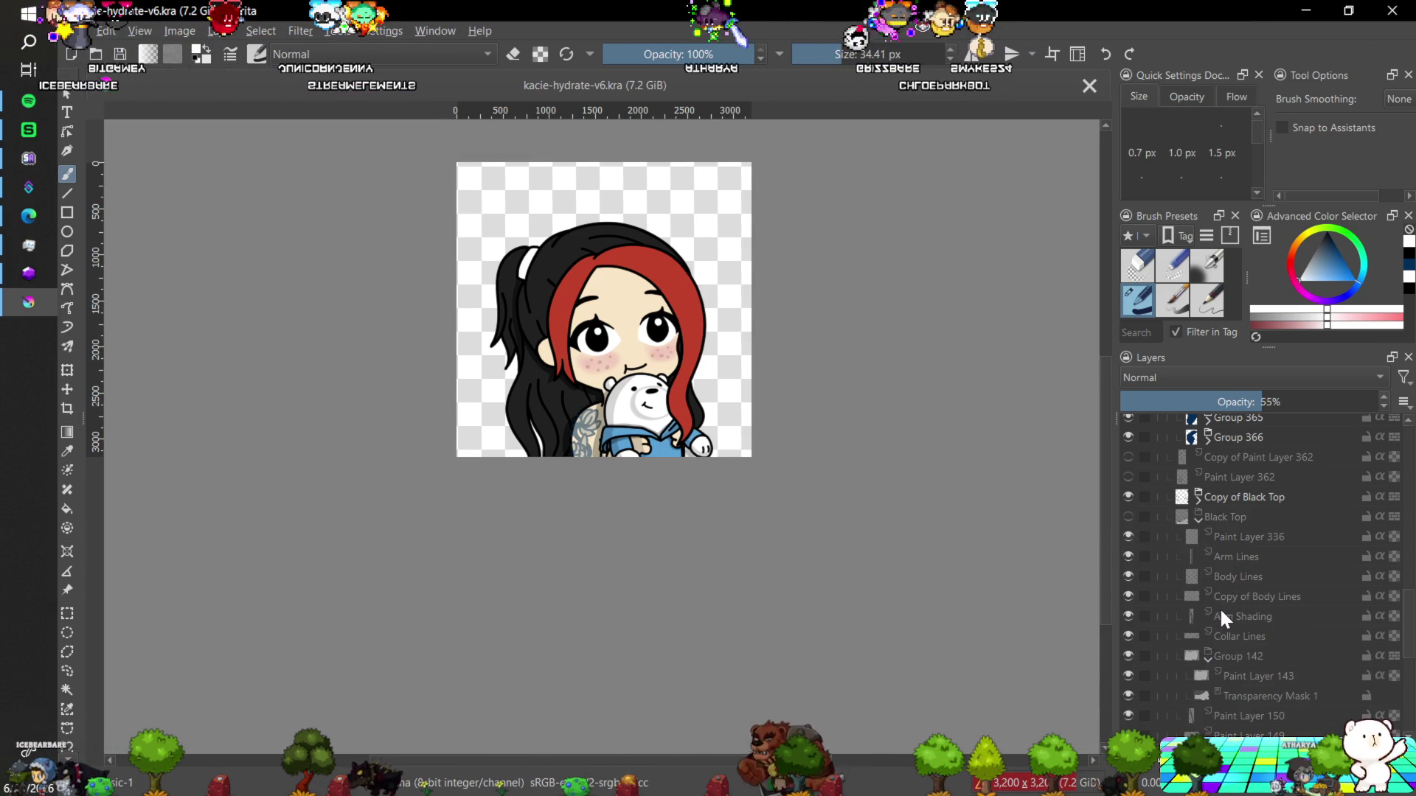
click(1197, 517)
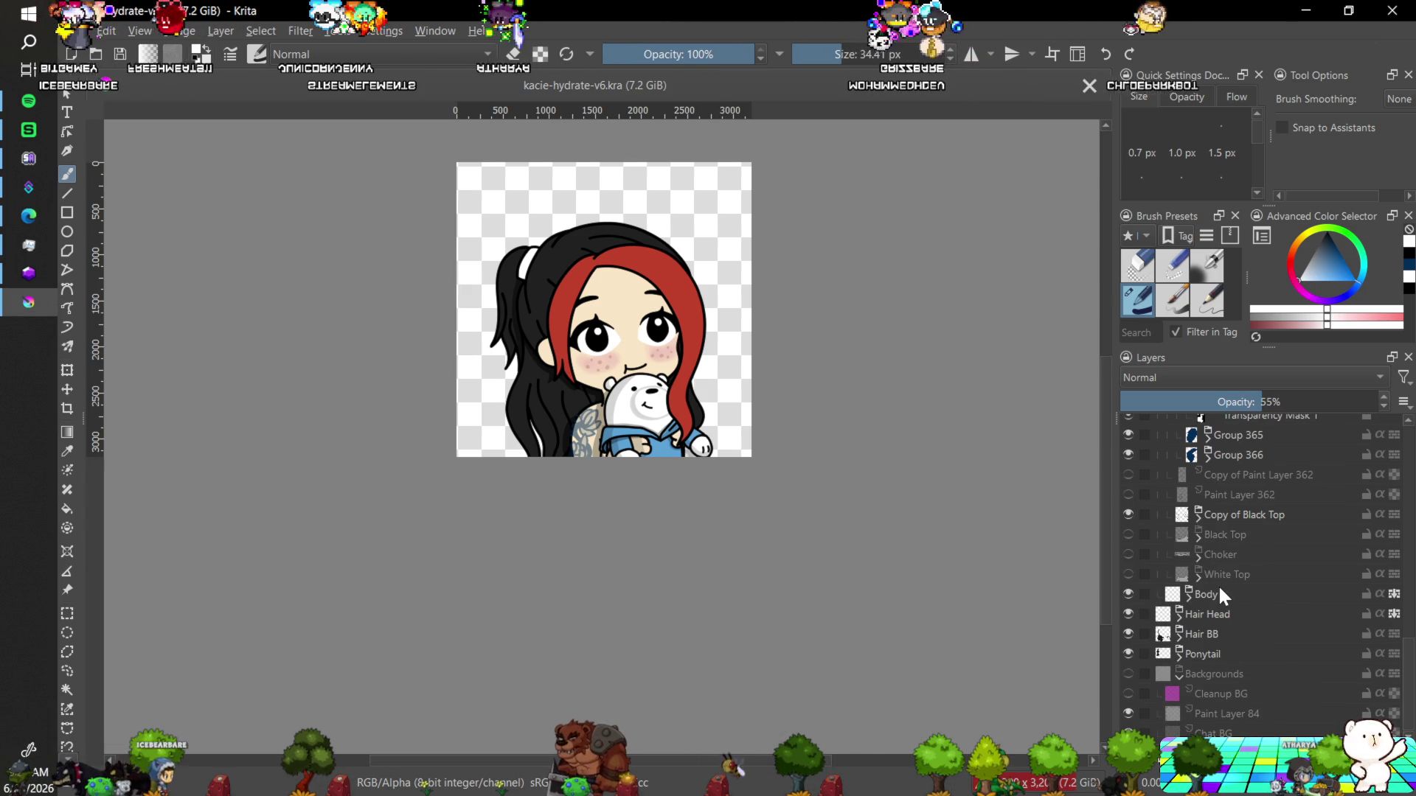
Show White Top briefly to compare, then leave it hidden.
click(1127, 575)
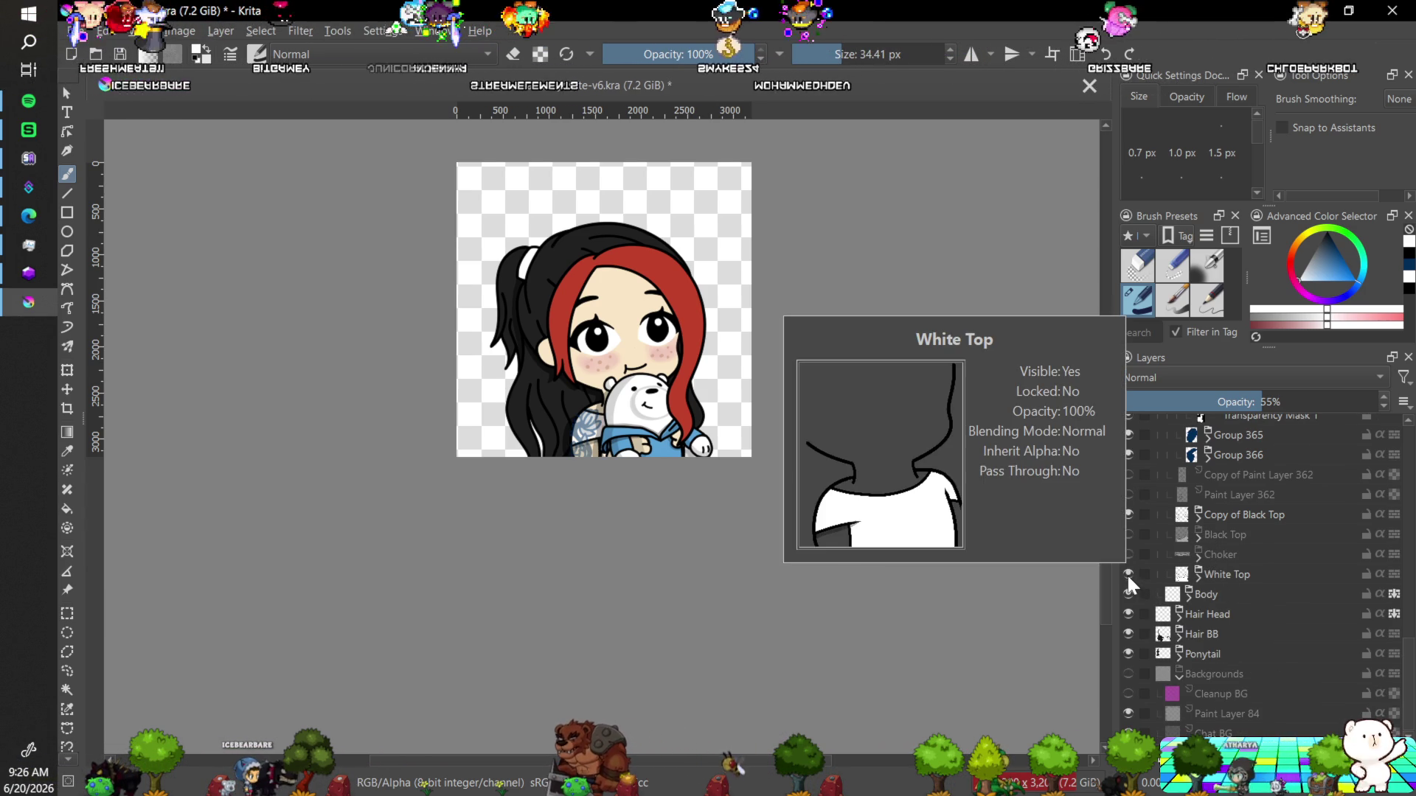
click(1127, 574)
scroll(1406, 631, up, 3)
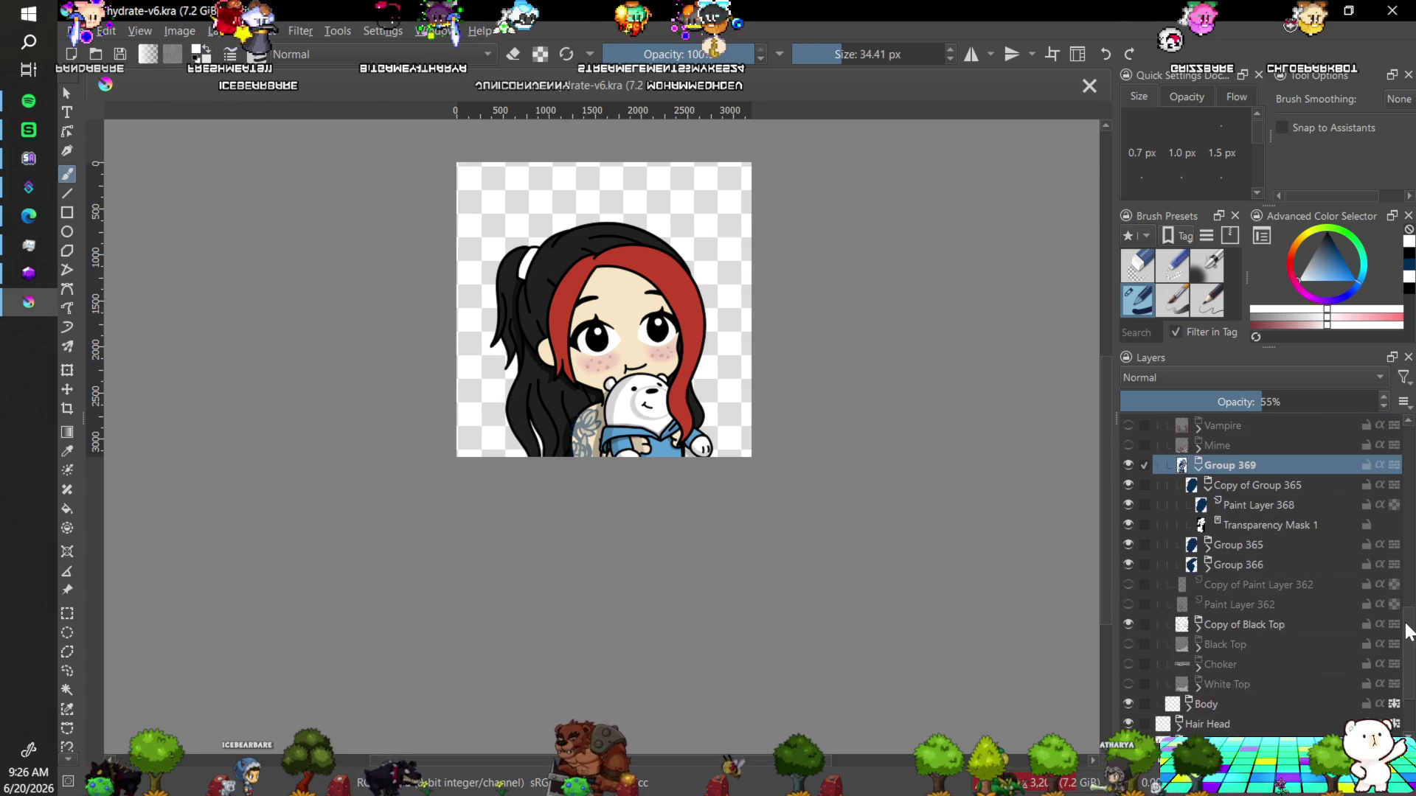
scroll(1408, 631, up, 1)
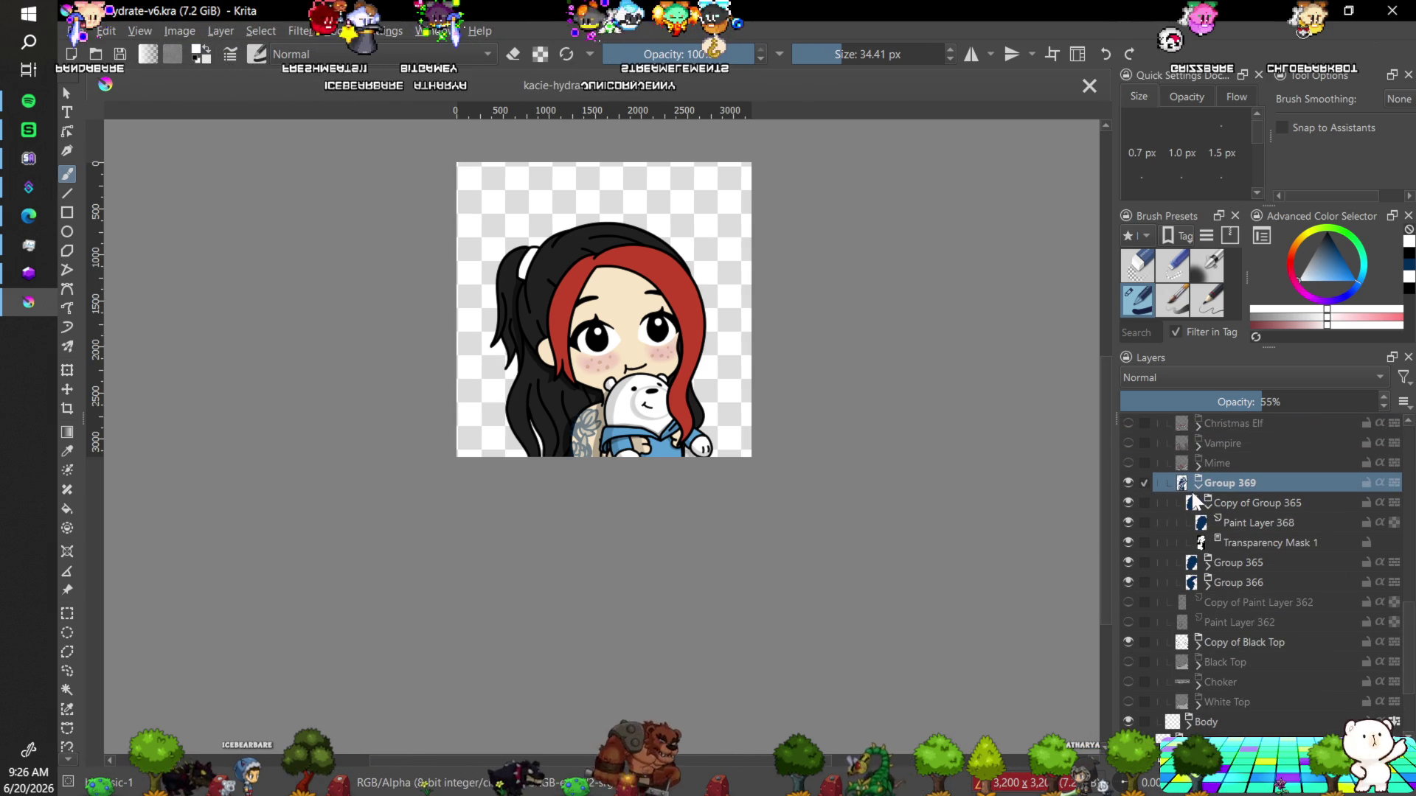
Rename Group 369 to 'Shoulder Tattoo'.
double_click(1219, 484)
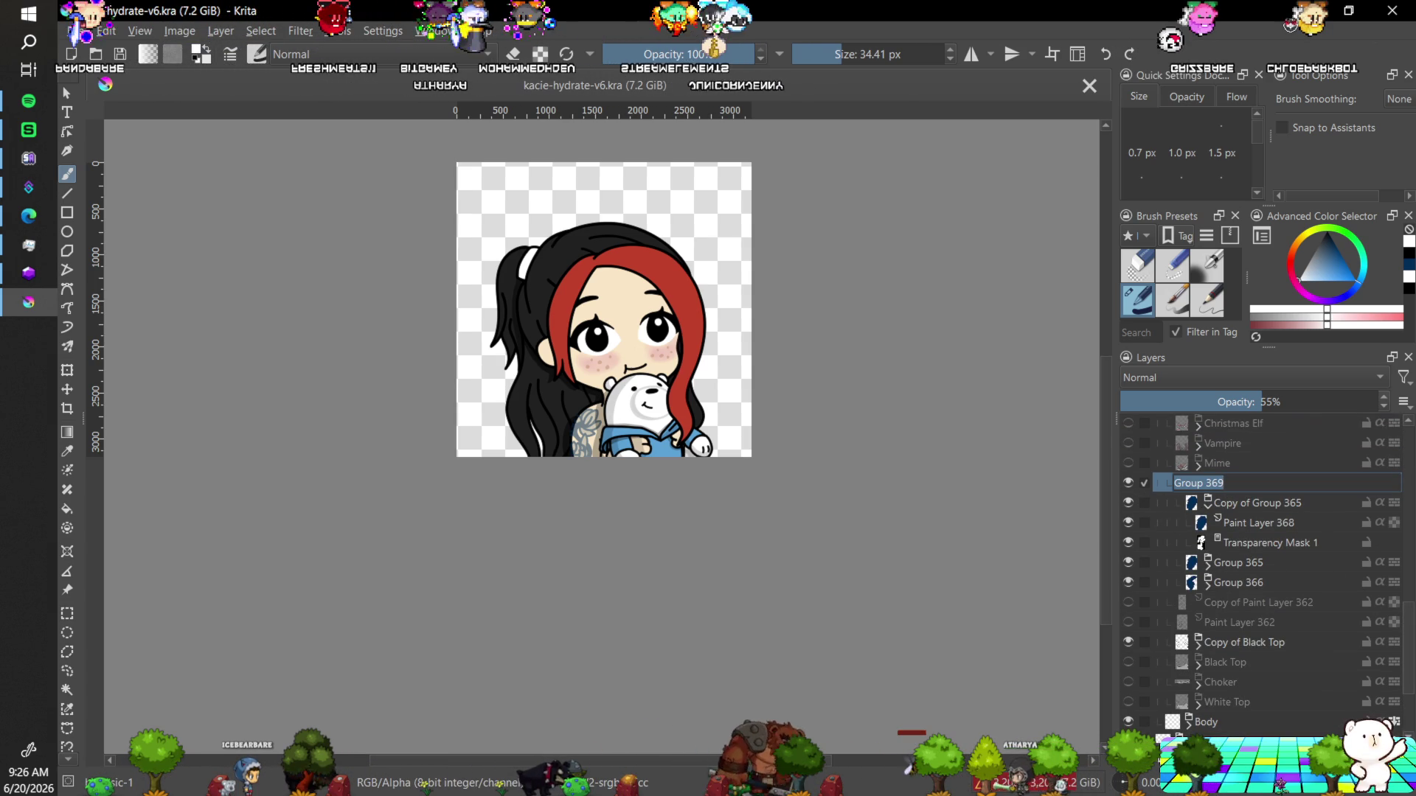
text(Shoulde)
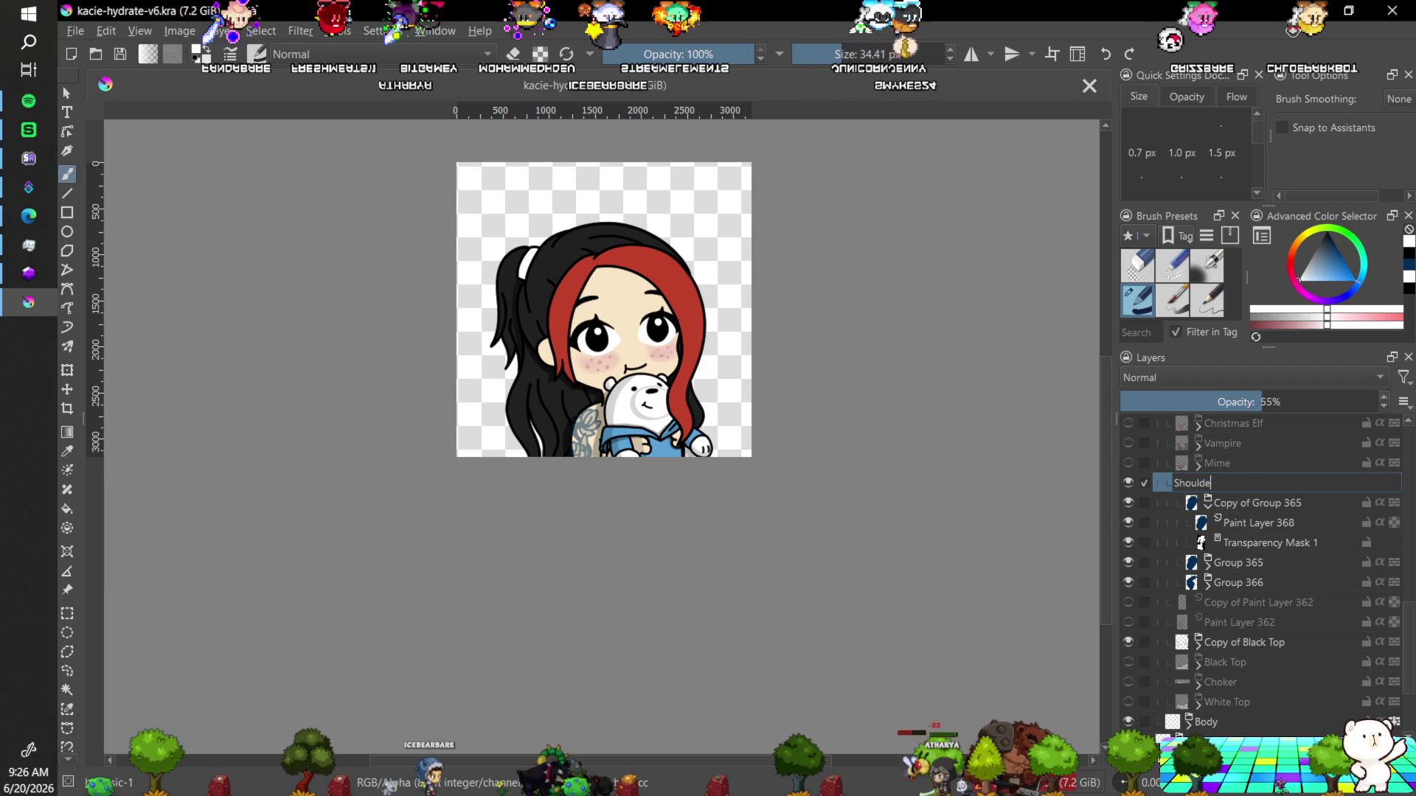
text(r Tattoo)
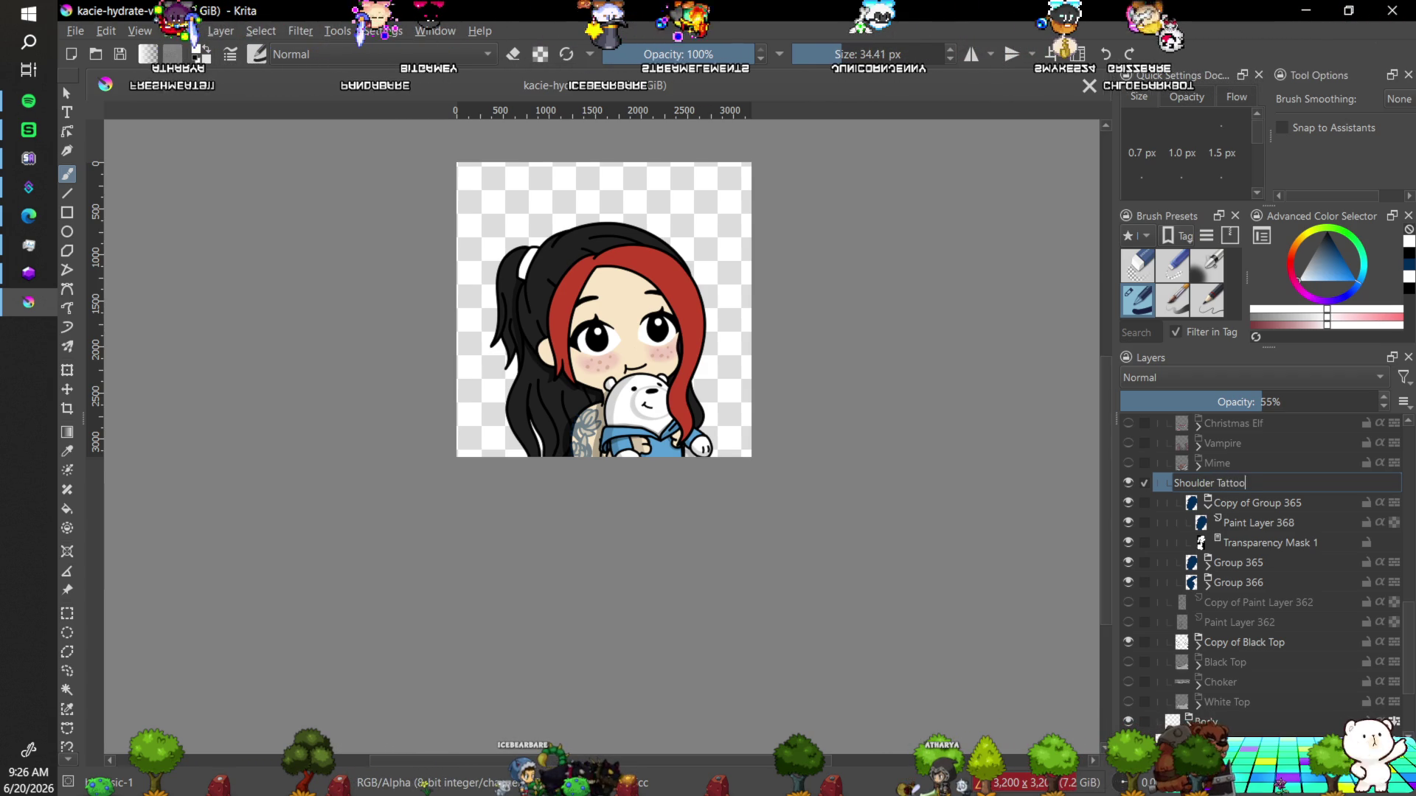
key(Return)
Collapse Shoulder Tattoo and move it under White Top, directly above Body, checking White Top covers it.
click(1197, 489)
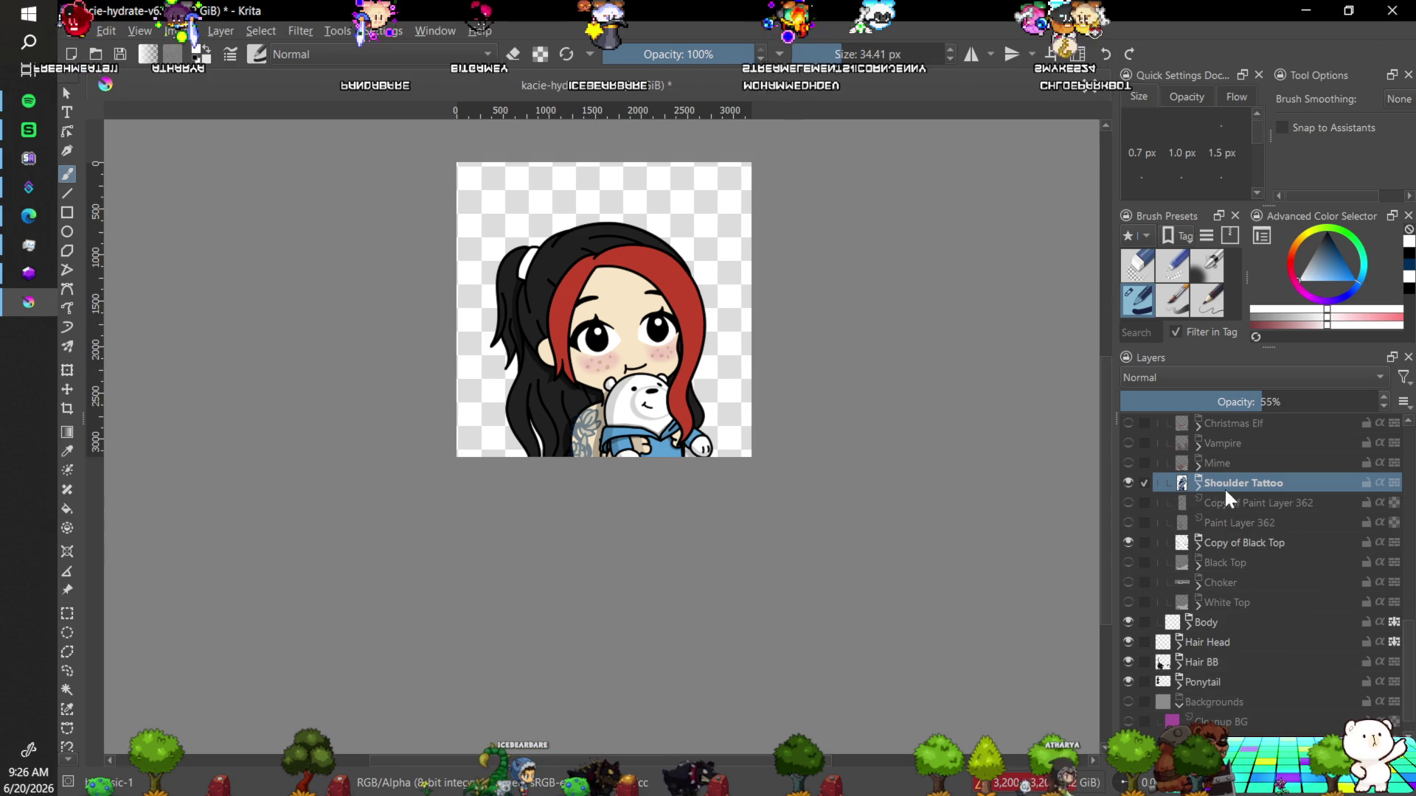
mouse_move(1253, 486)
mouse_down()
mouse_move(1271, 615)
mouse_move(1284, 602)
mouse_up()
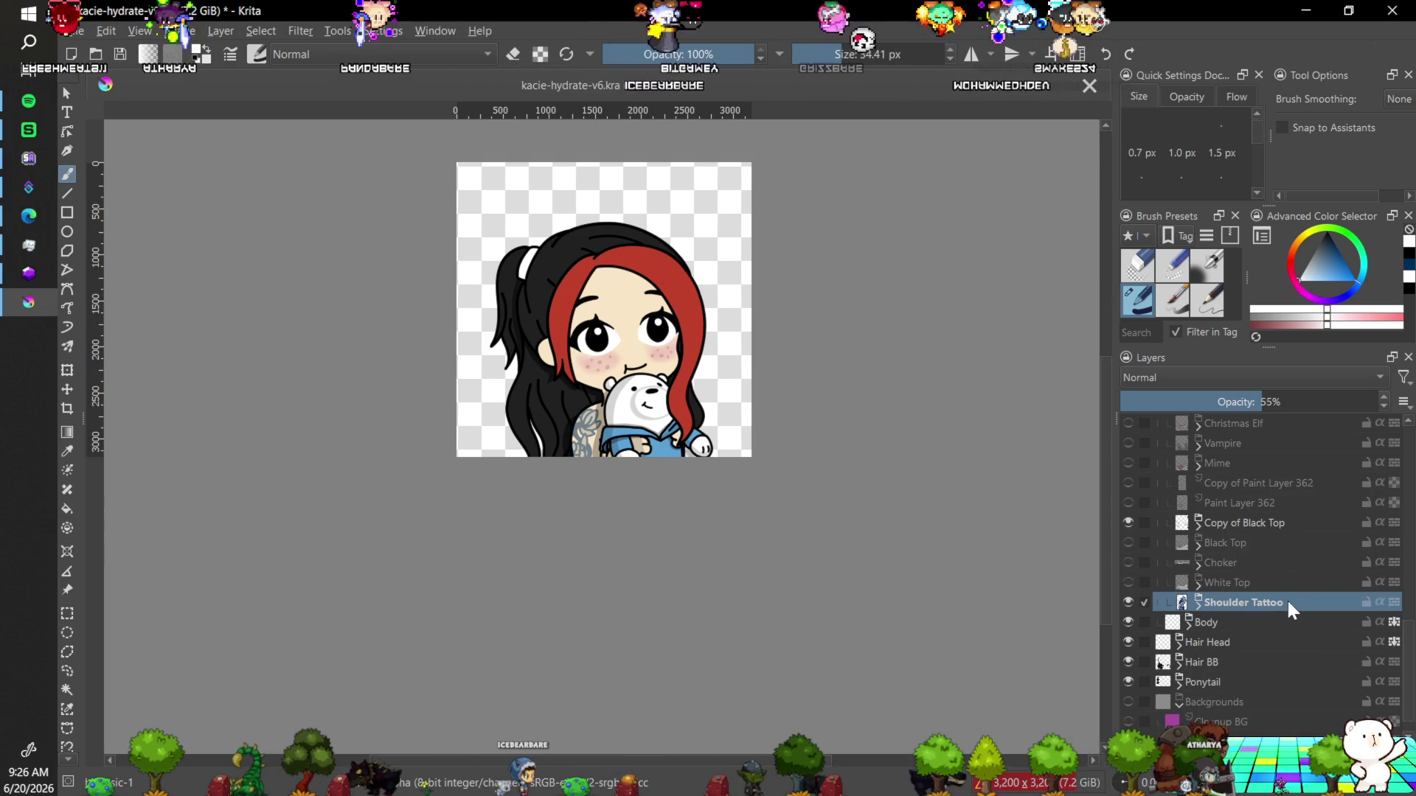
click(1128, 582)
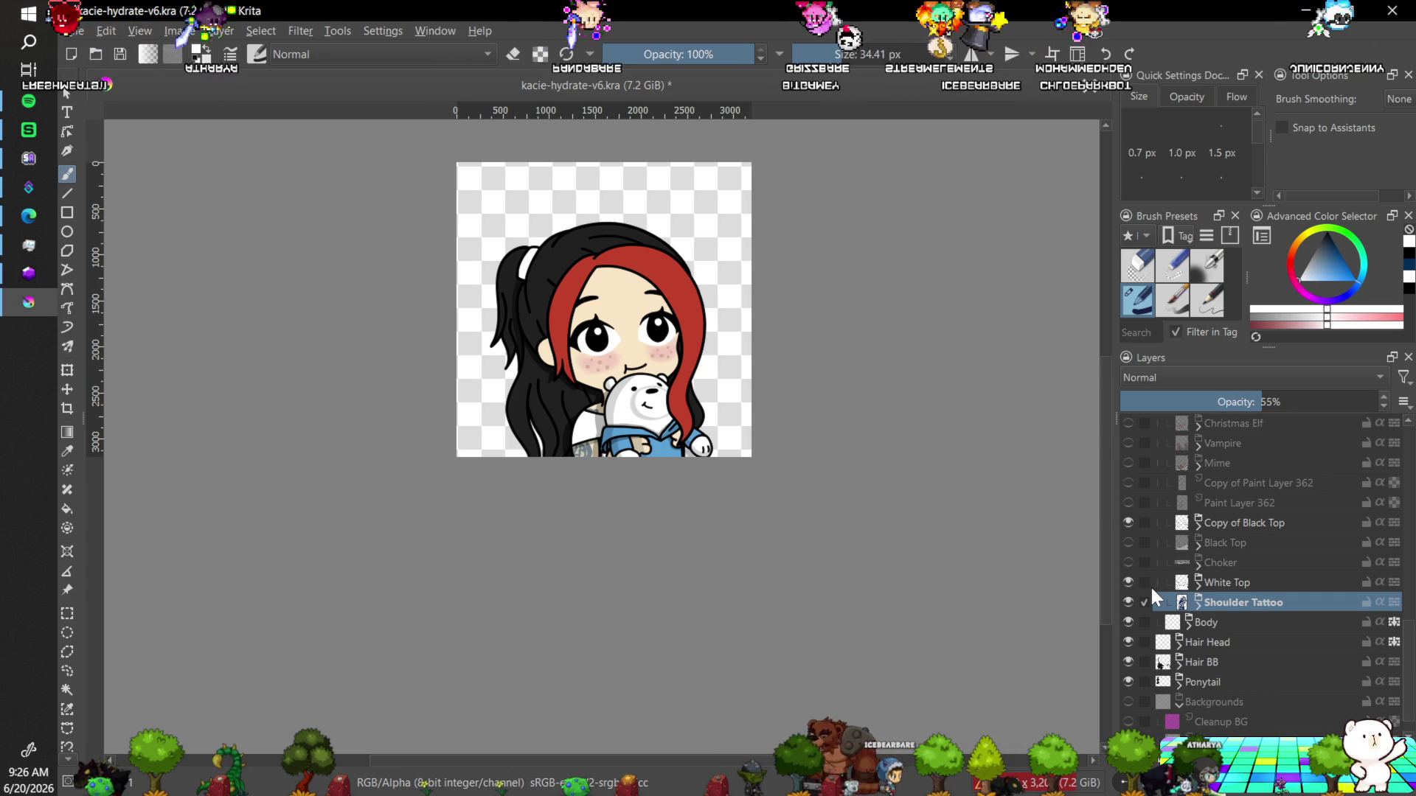
click(1128, 583)
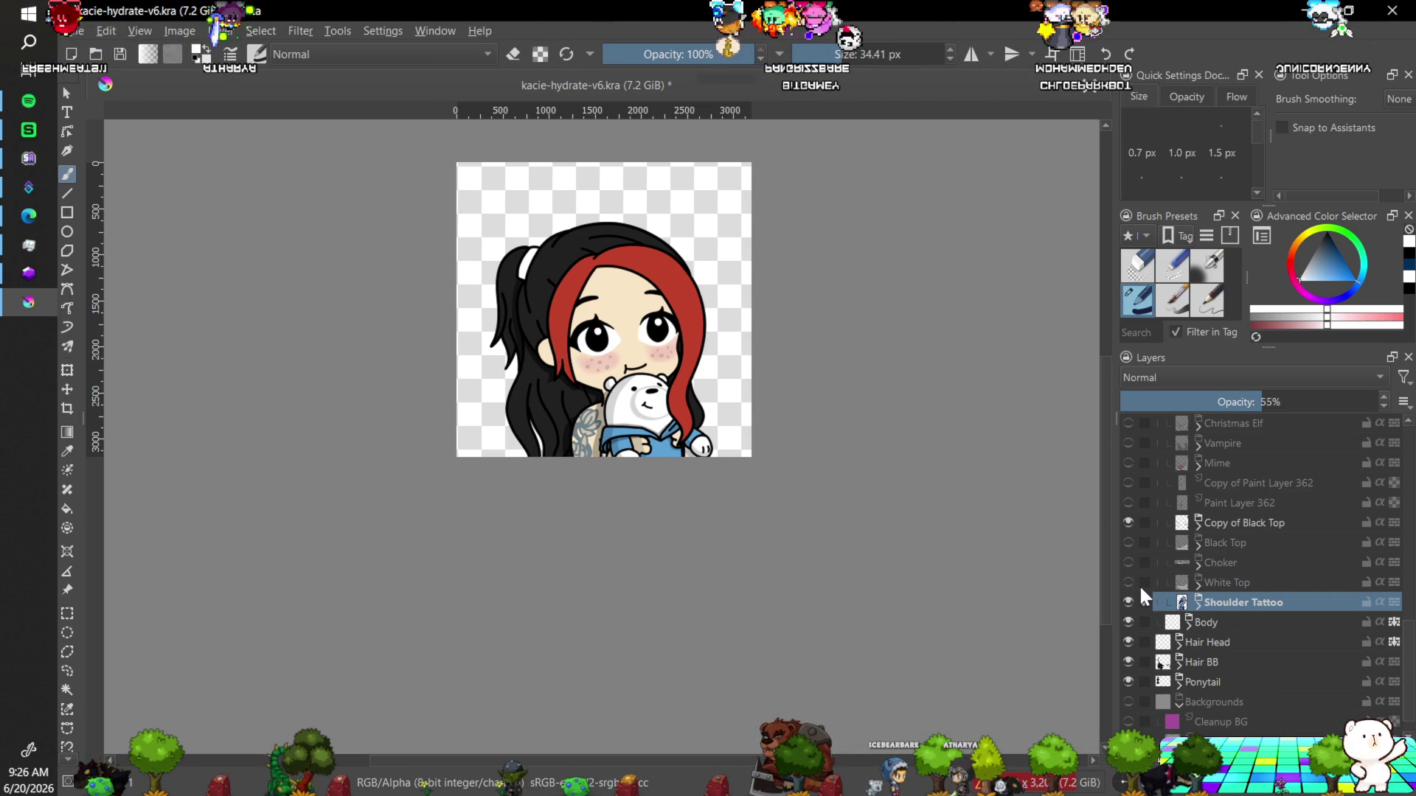
click(1144, 602)
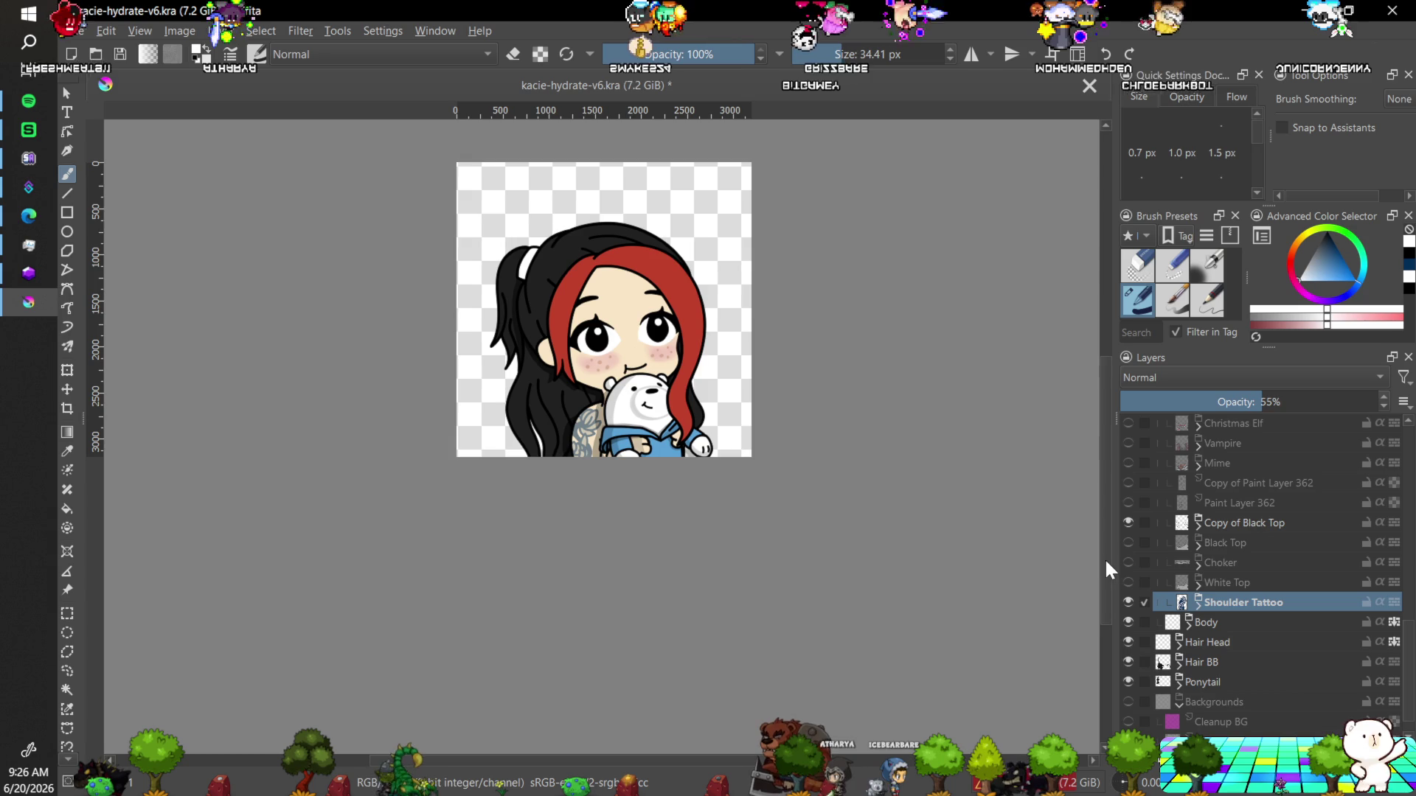
key(plus)
key(plus)
key(plus)
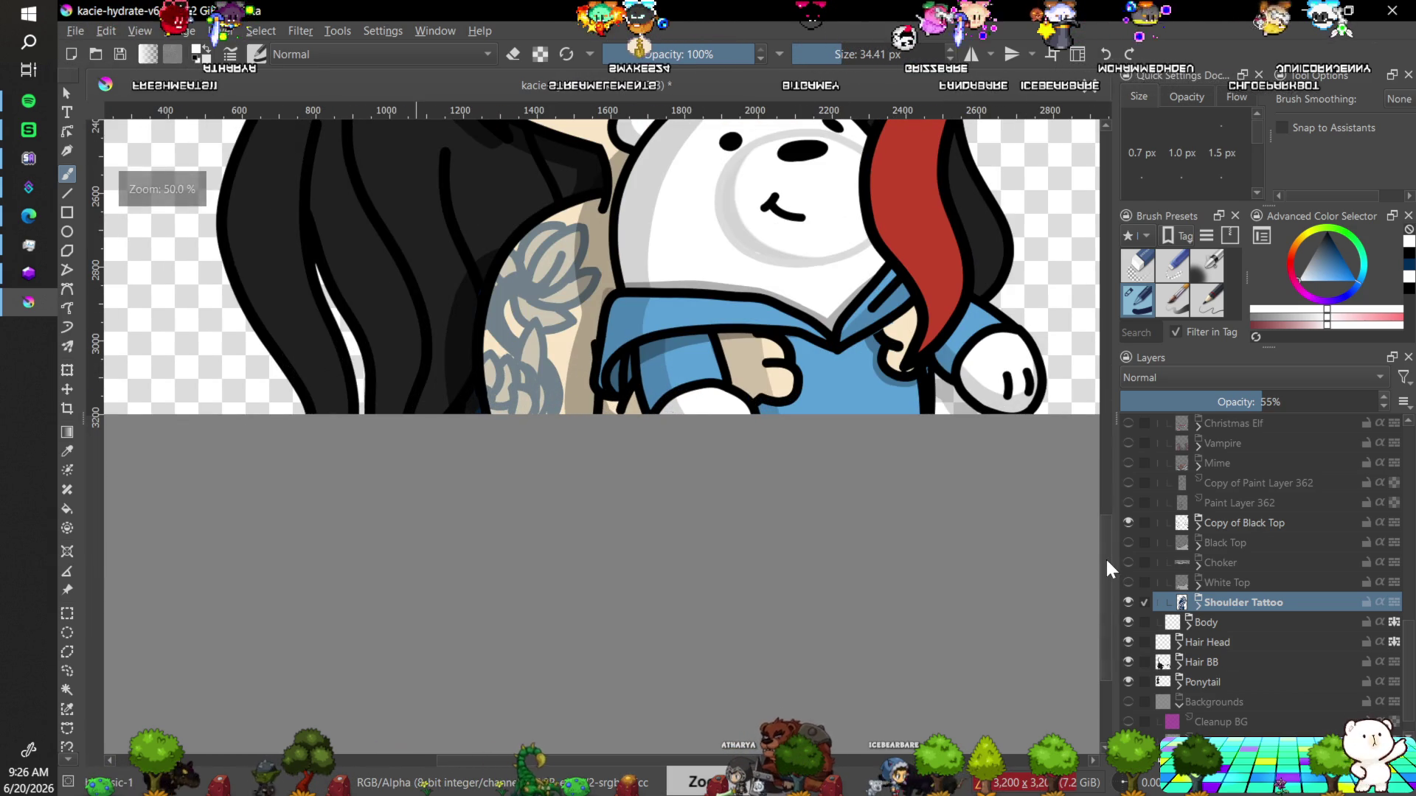
drag(1103, 550, 1107, 516)
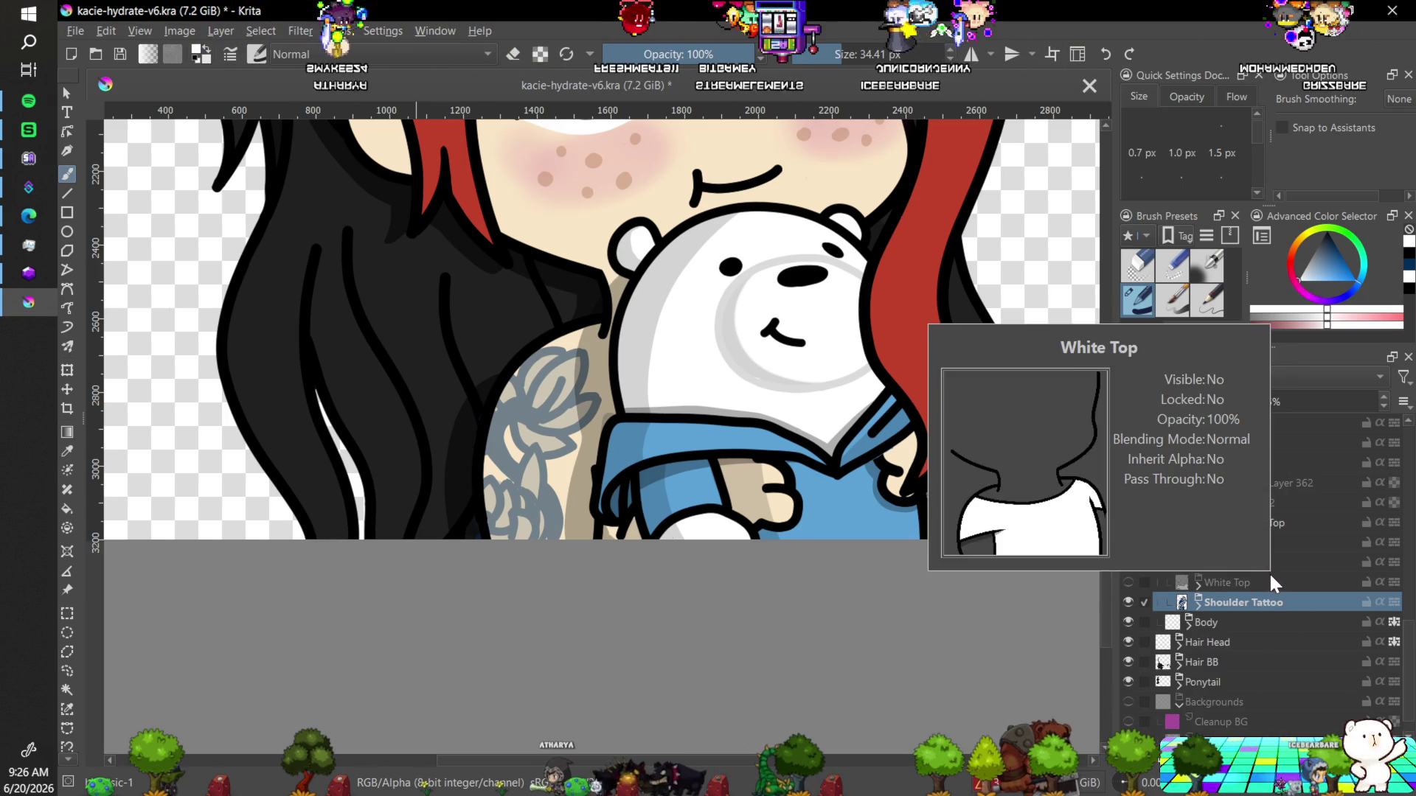
click(1127, 542)
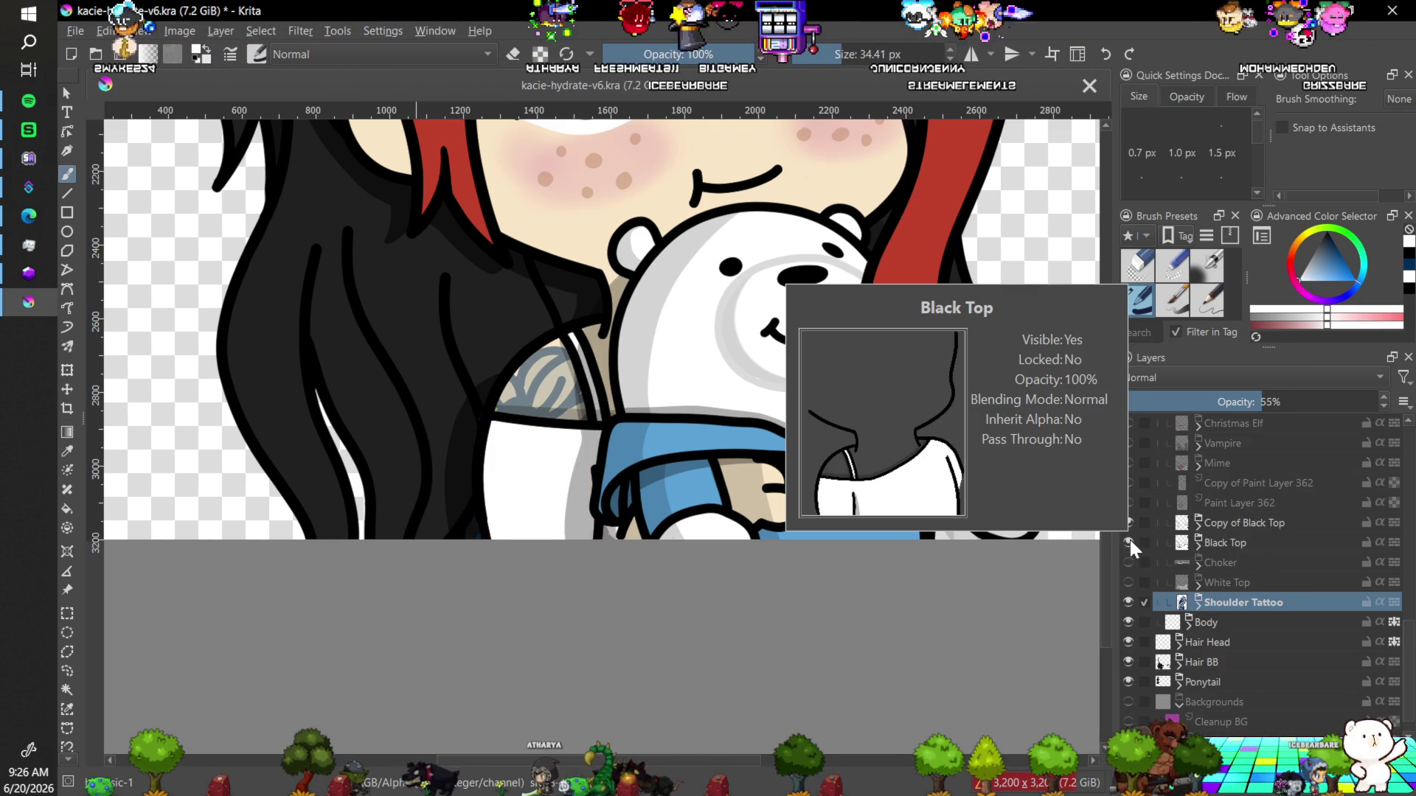
click(1127, 542)
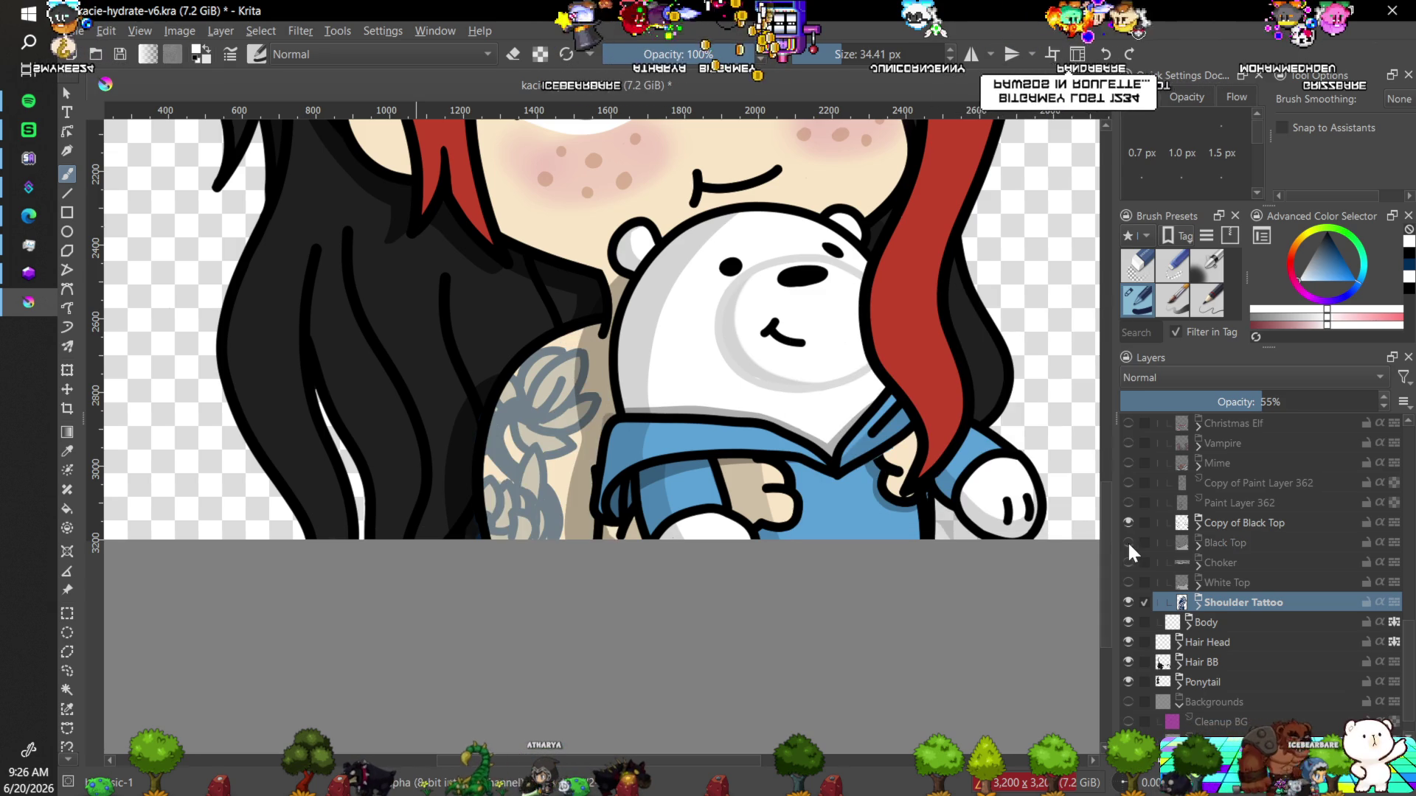
click(1128, 541)
click(1127, 542)
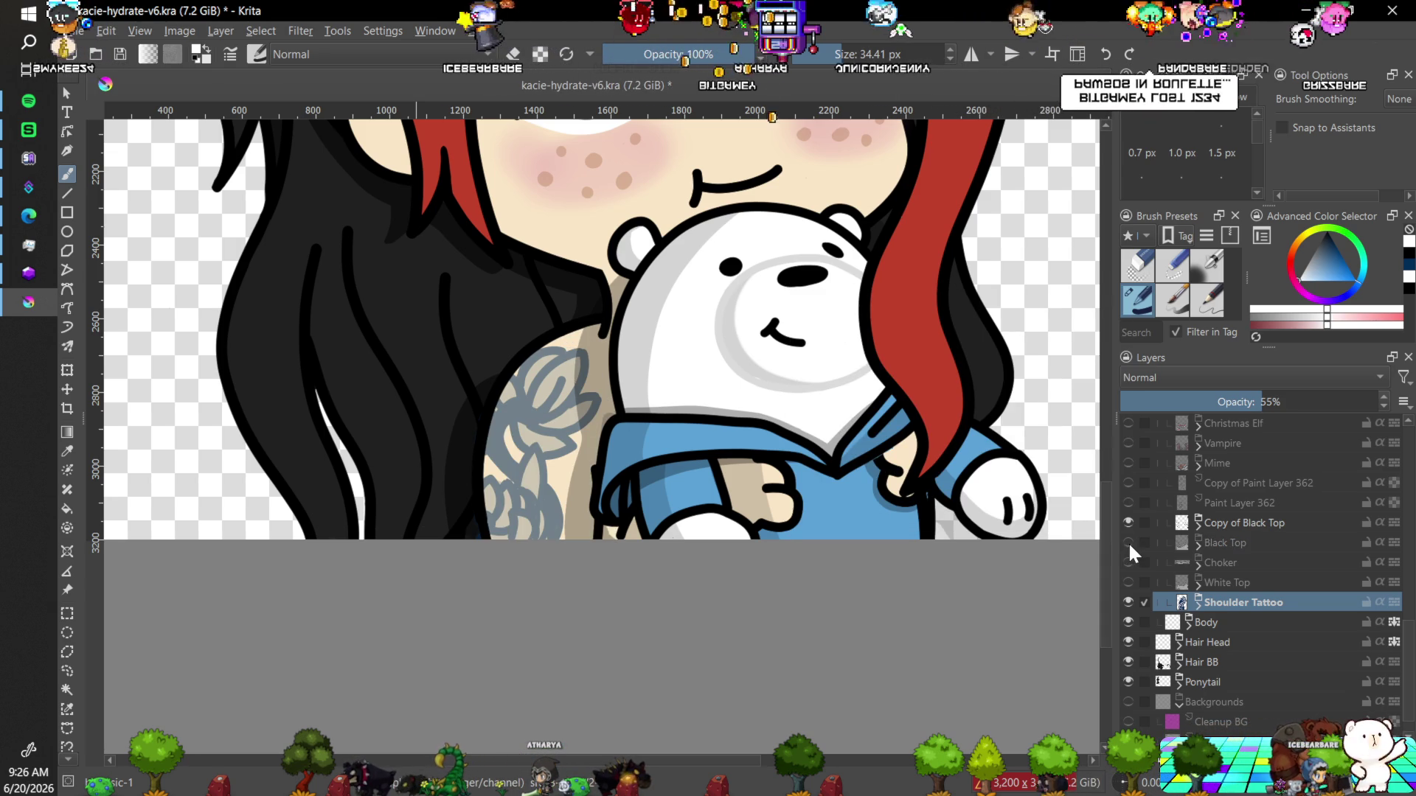
click(1127, 542)
key(minus)
key(minus)
key(minus)
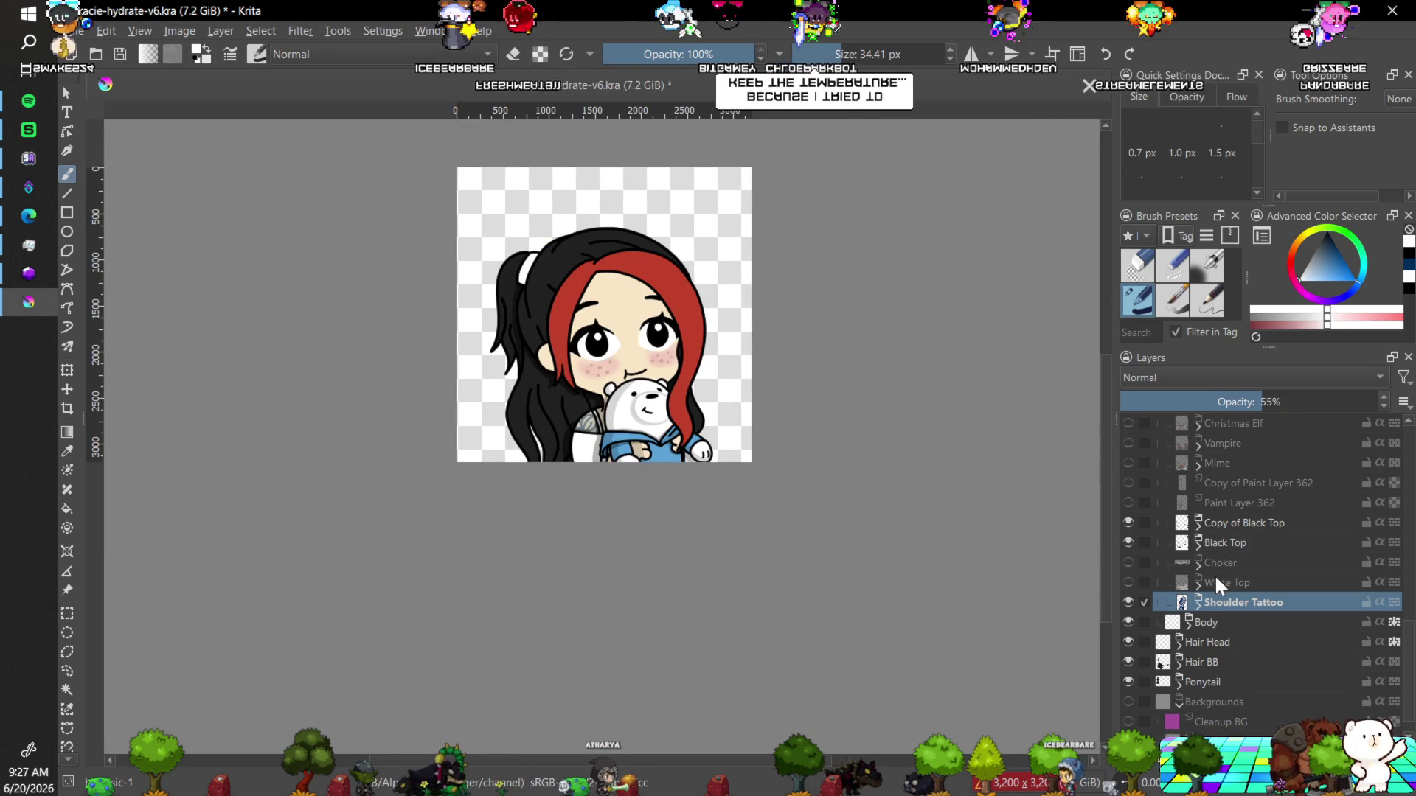
click(1127, 542)
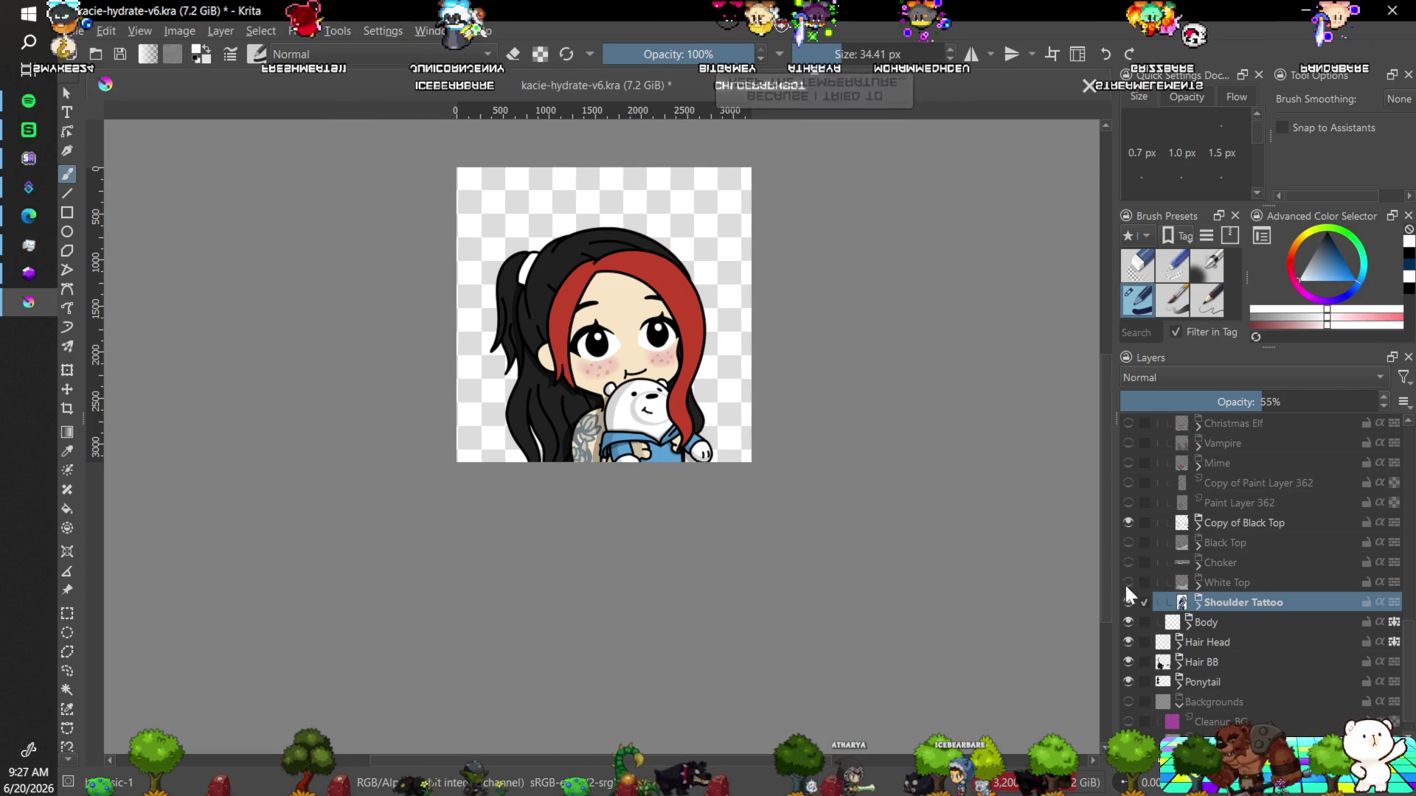
click(1127, 582)
click(1125, 582)
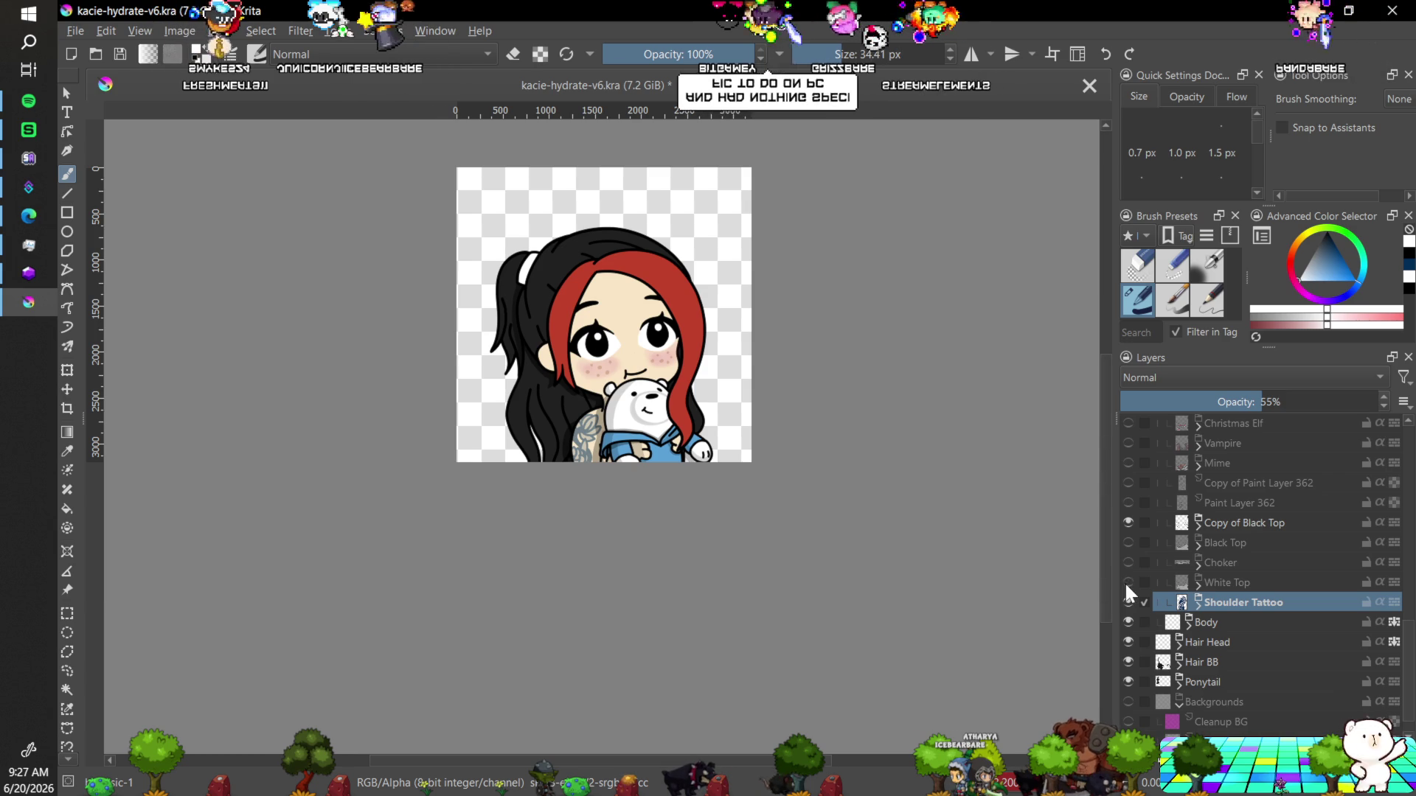
mouse_move(1126, 587)
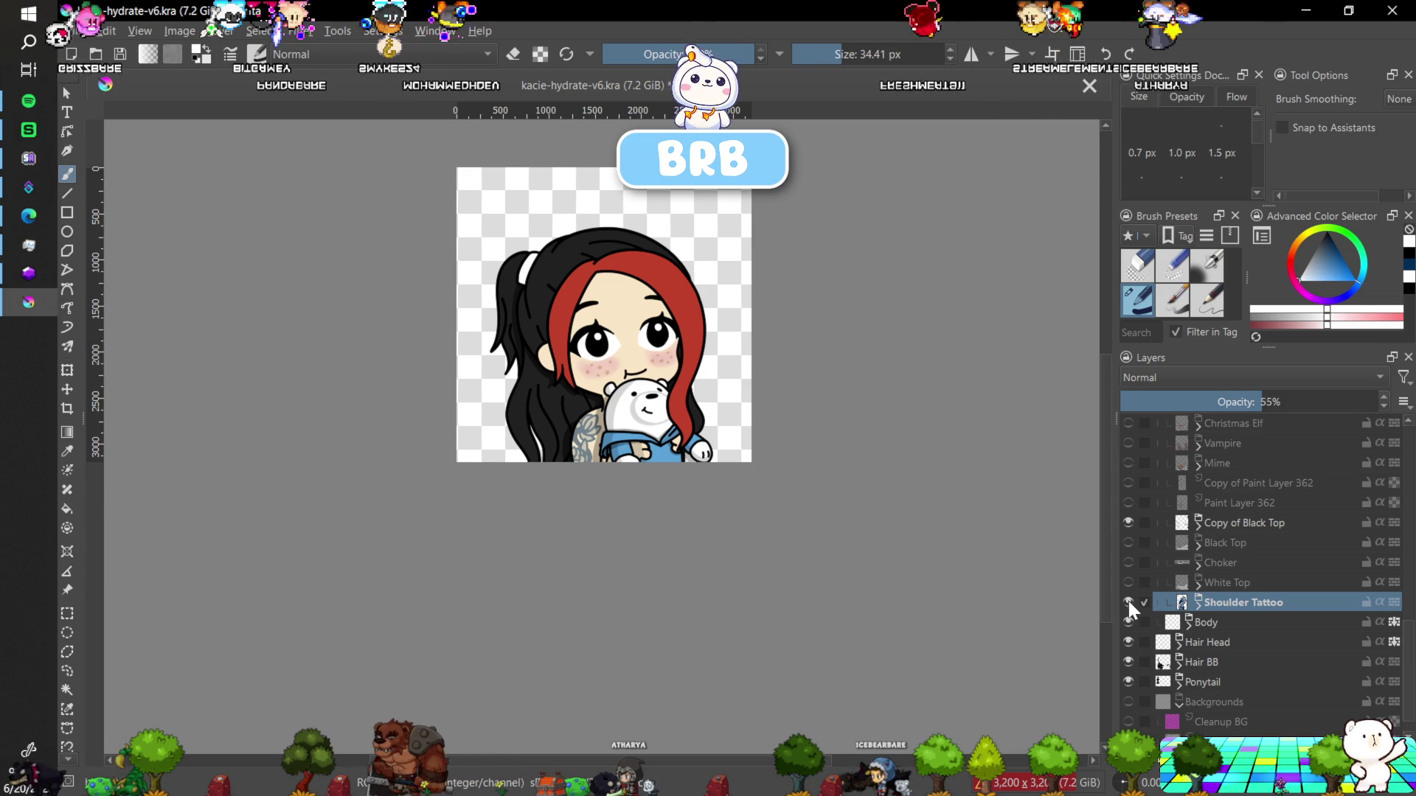
Zoom in to 25% and pan to centre the face, bear and shoulder tattoo.
key(plus)
key(plus)
key(plus)
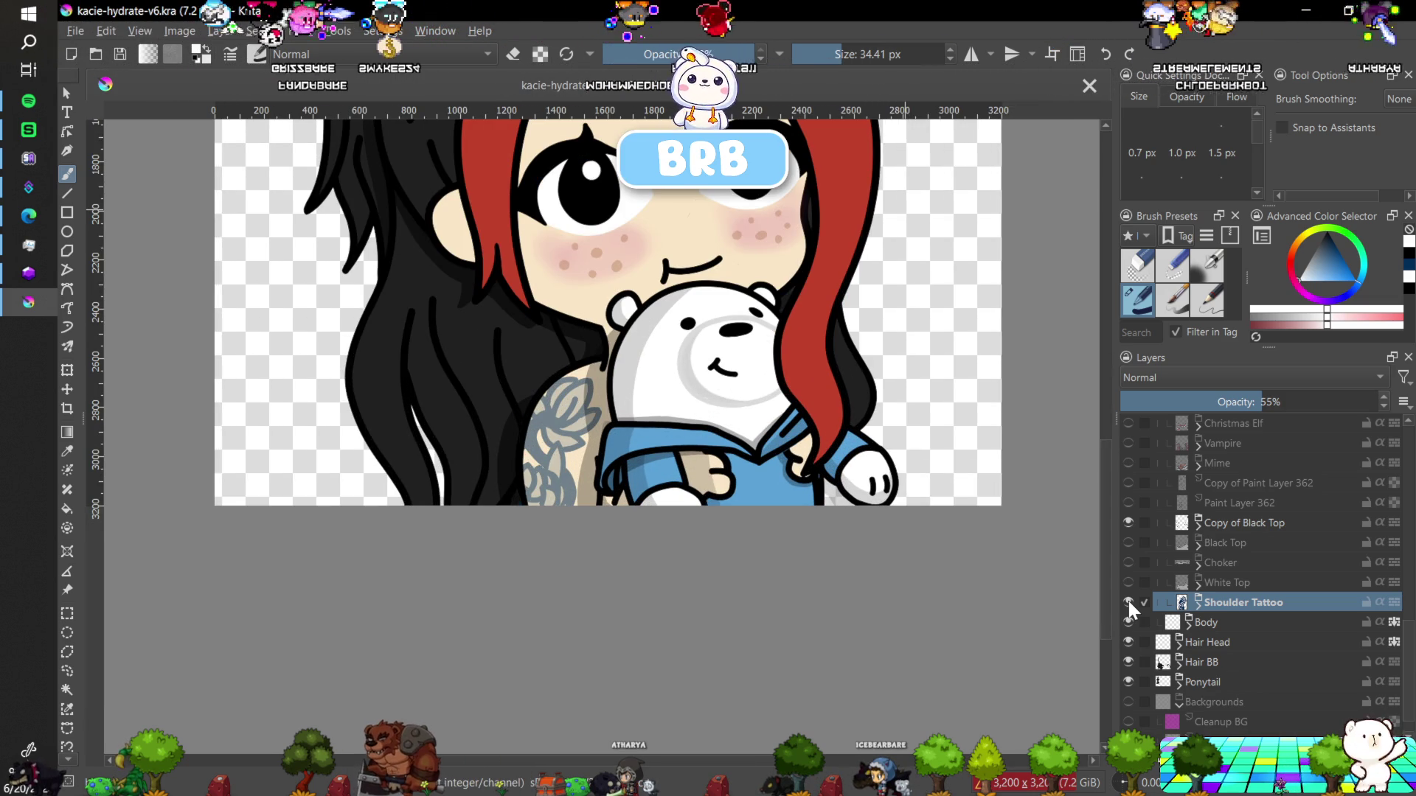
drag(892, 446, 930, 649)
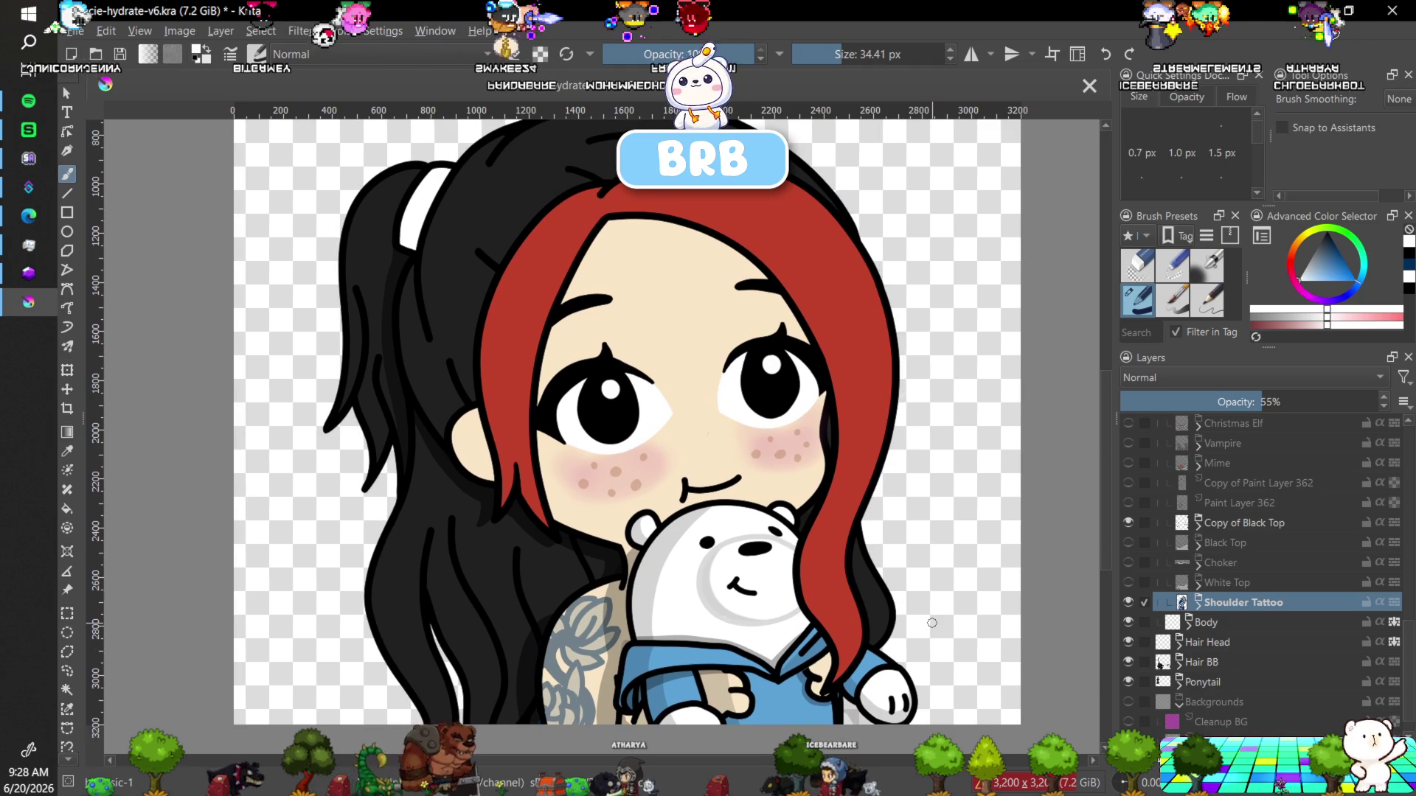
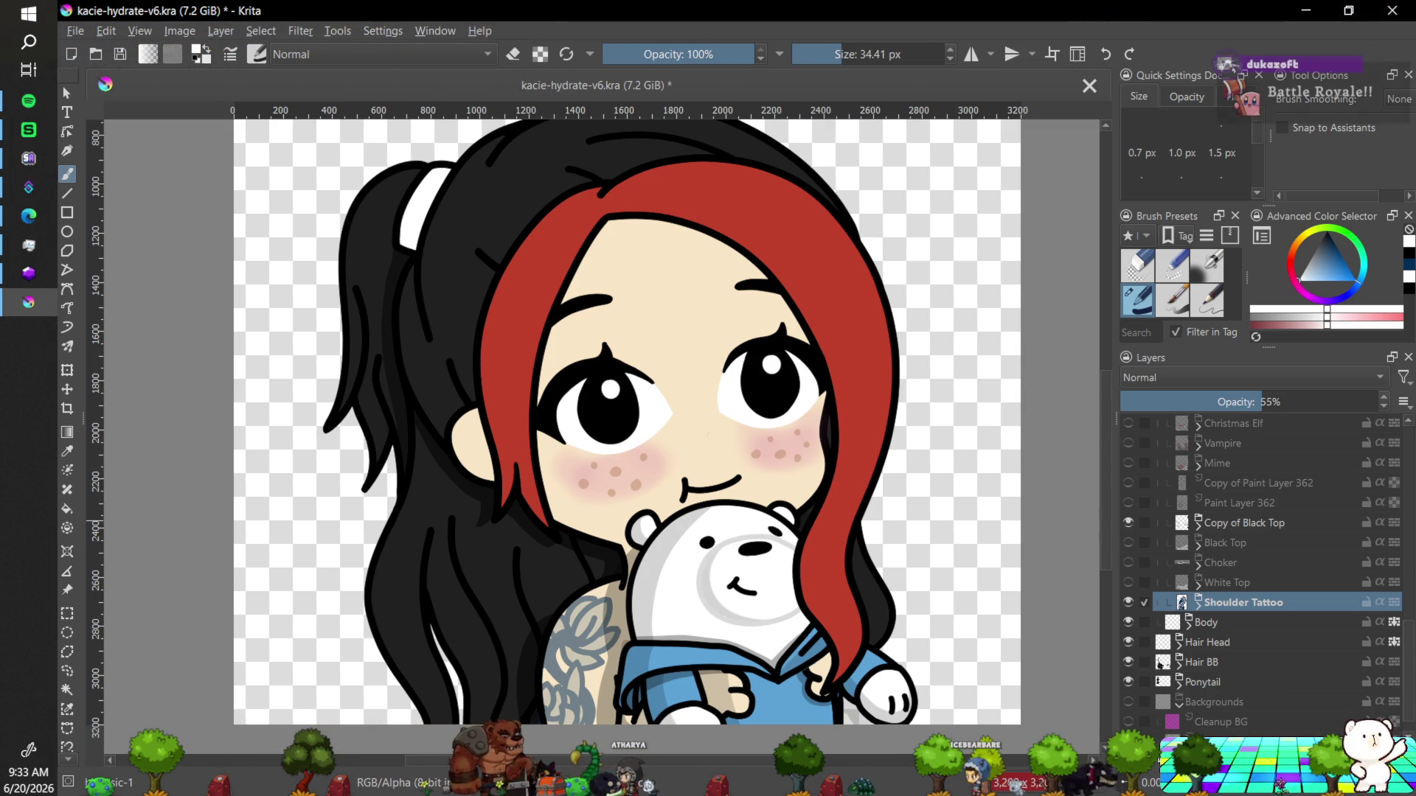
key(alt+Tab)
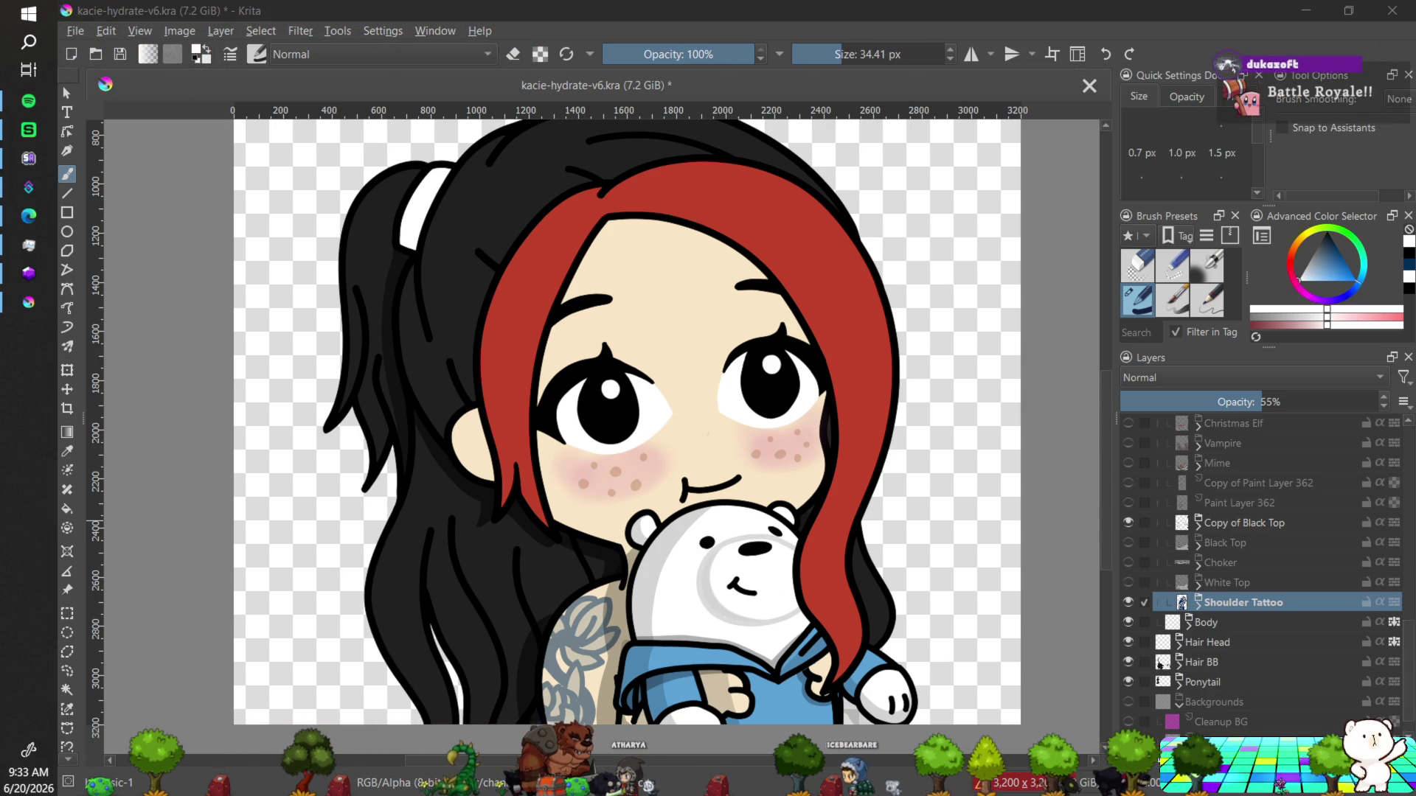